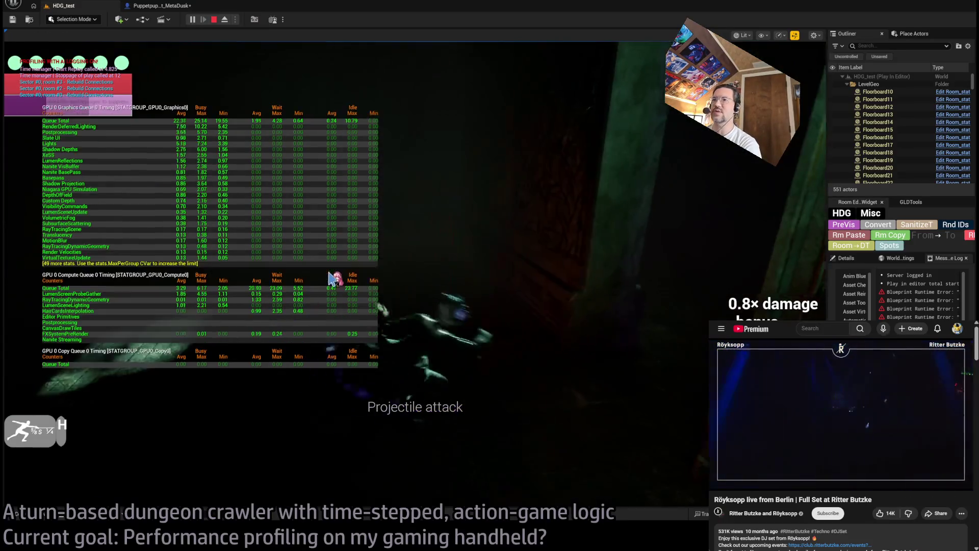
# Stop the play session, wire Reset Simulation to the Bind Event and delete the leftover reroute.
pyautogui.click(215, 20)
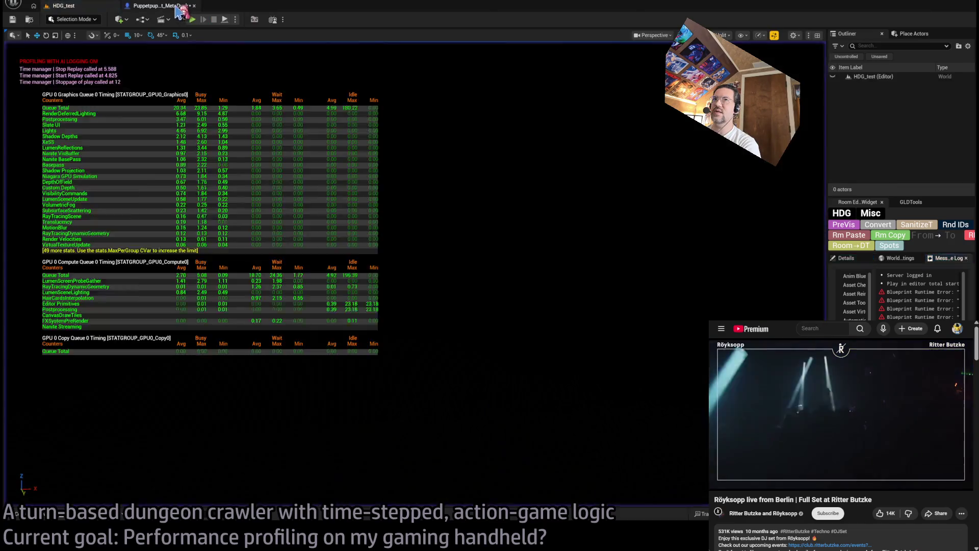
pyautogui.moveTo(482, 203)
pyautogui.mouseDown()
pyautogui.moveTo(356, 283)
pyautogui.moveTo(356, 338)
pyautogui.moveTo(356, 271)
pyautogui.mouseUp()
pyautogui.press('Delete')
# Delete the Set Component Tick Enabled and Deactivate nodes, then return to the HDG_test level.
pyautogui.moveTo(643, 182); pyautogui.dragTo(507, 231)
pyautogui.press('Delete')
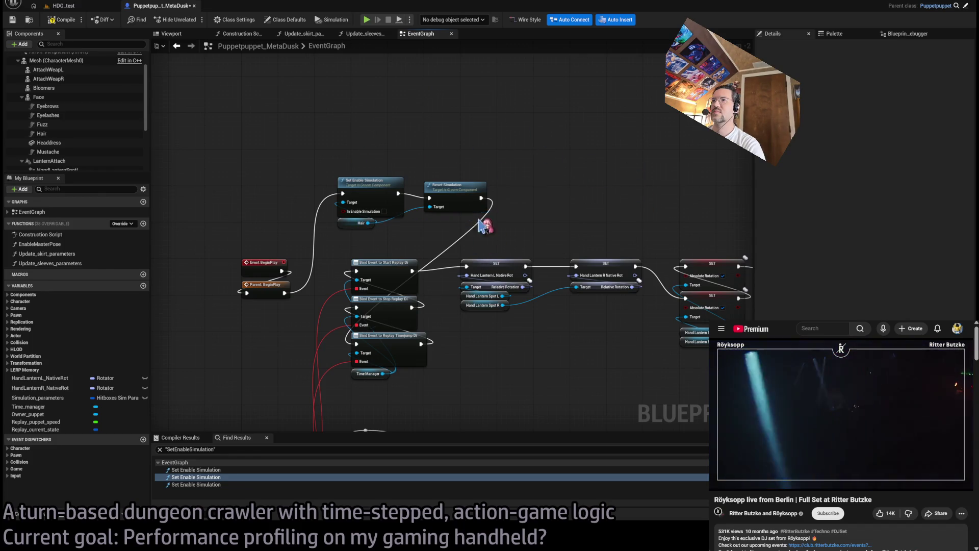
pyautogui.click(383, 211)
pyautogui.click(364, 130)
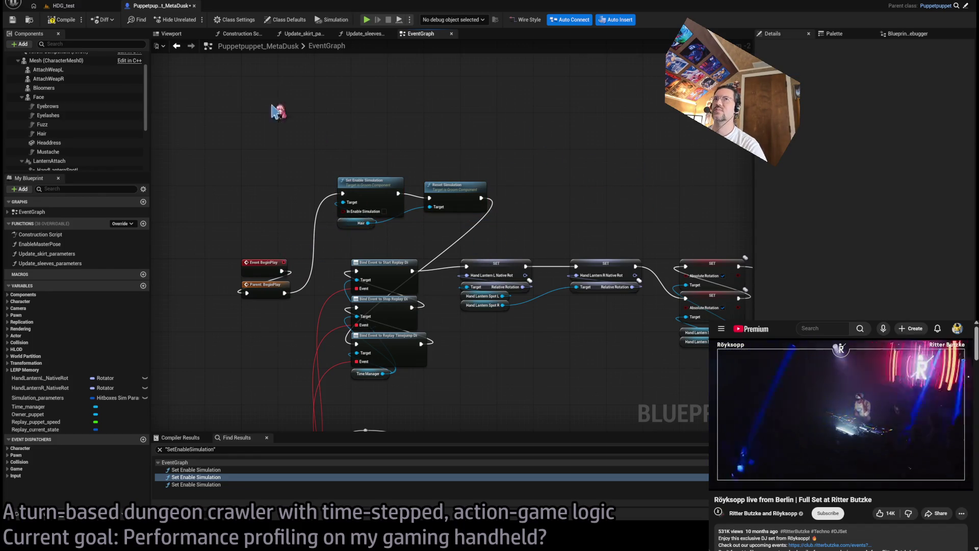
pyautogui.click(74, 8)
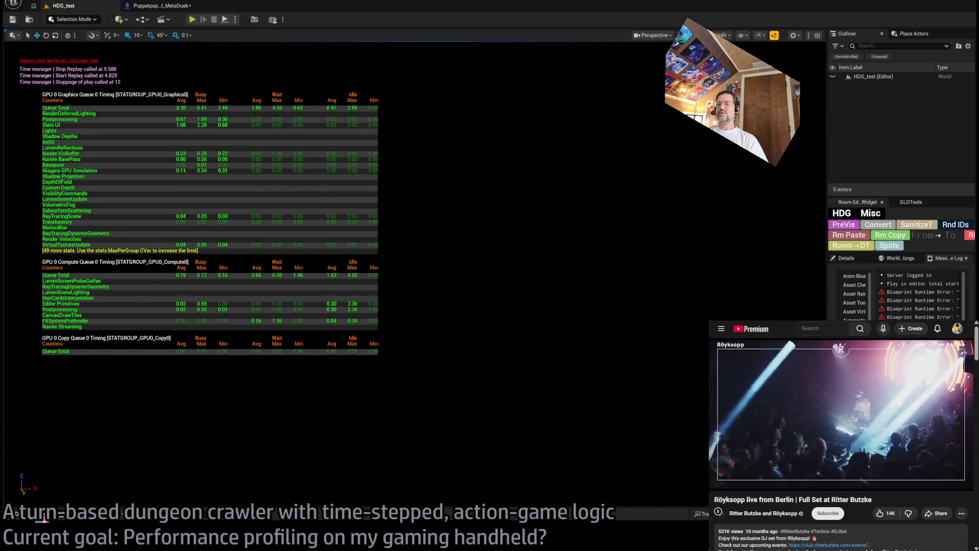
pyautogui.click(40, 514)
# Open the MetaDuskF-HairV2 groom from the Hair component of the Puppetpuppet_MetaDusk Blueprint.
pyautogui.click(43, 282)
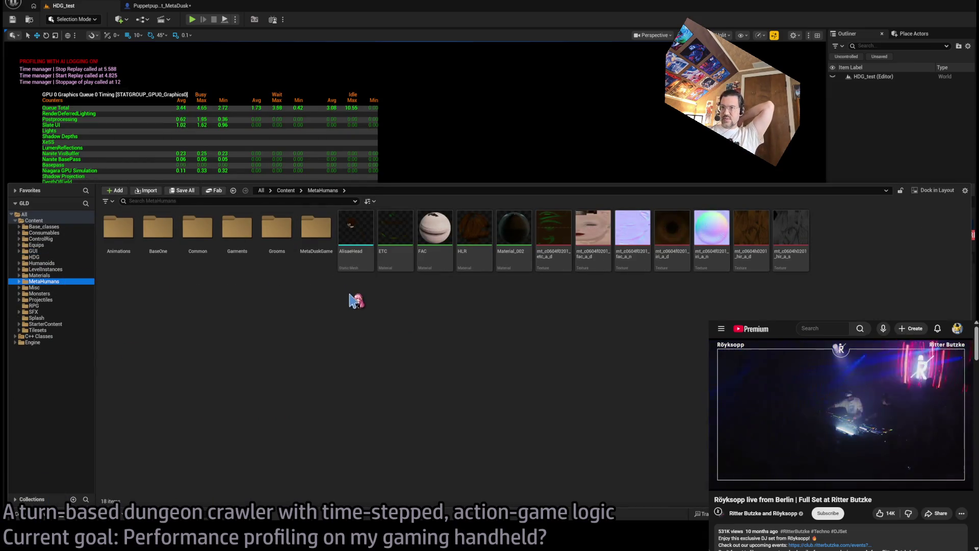
pyautogui.click(142, 6)
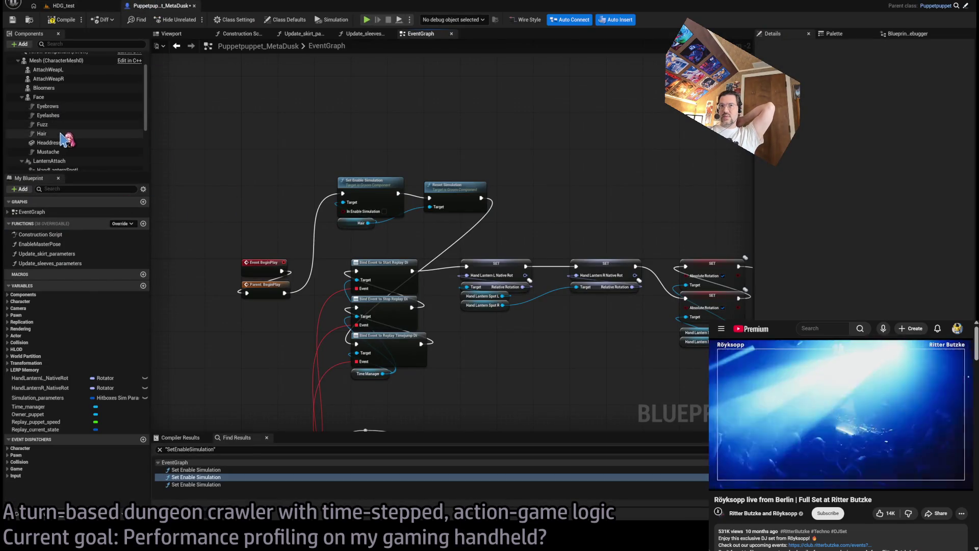
pyautogui.click(42, 133)
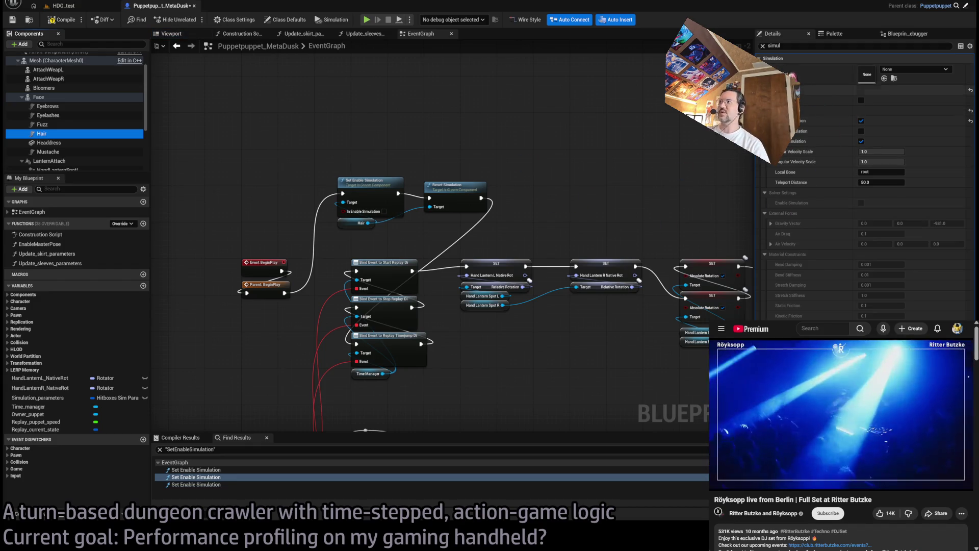
pyautogui.click(763, 46)
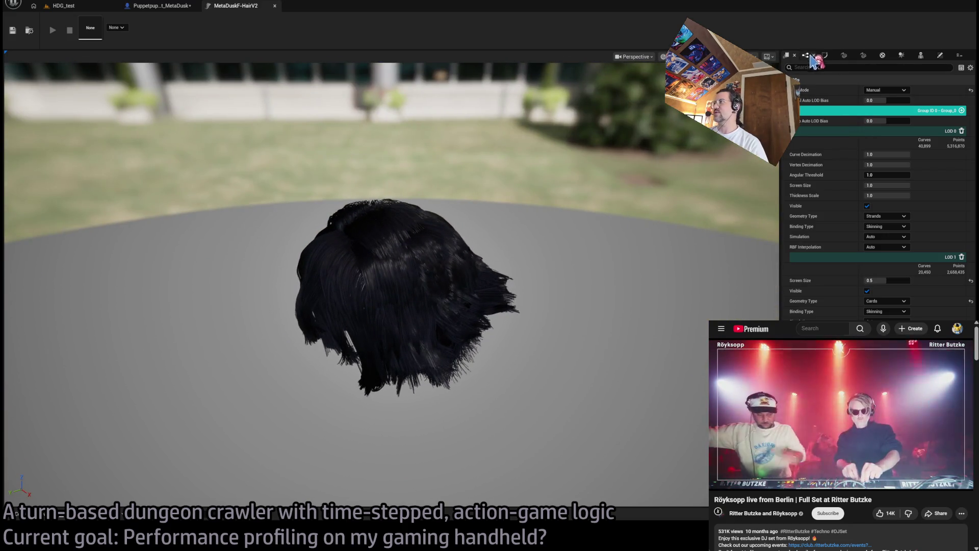
pyautogui.click(864, 56)
# Compare the groom's hair Cards and Meshes settings.
pyautogui.click(844, 56)
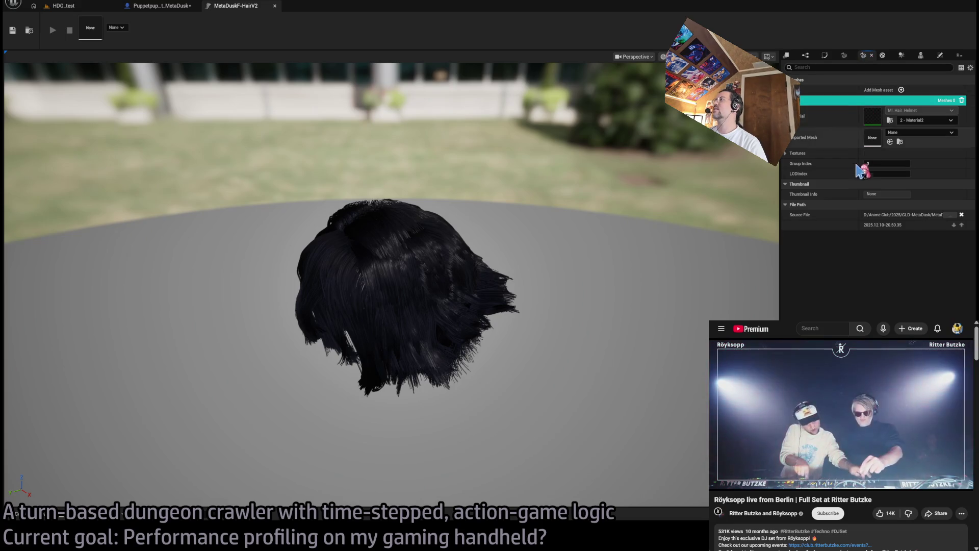
pyautogui.click(863, 56)
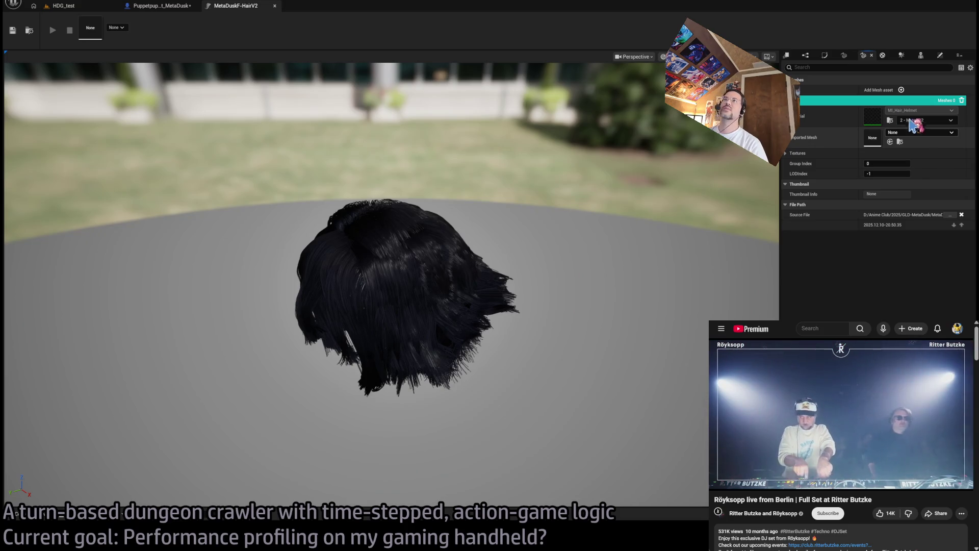
pyautogui.click(844, 56)
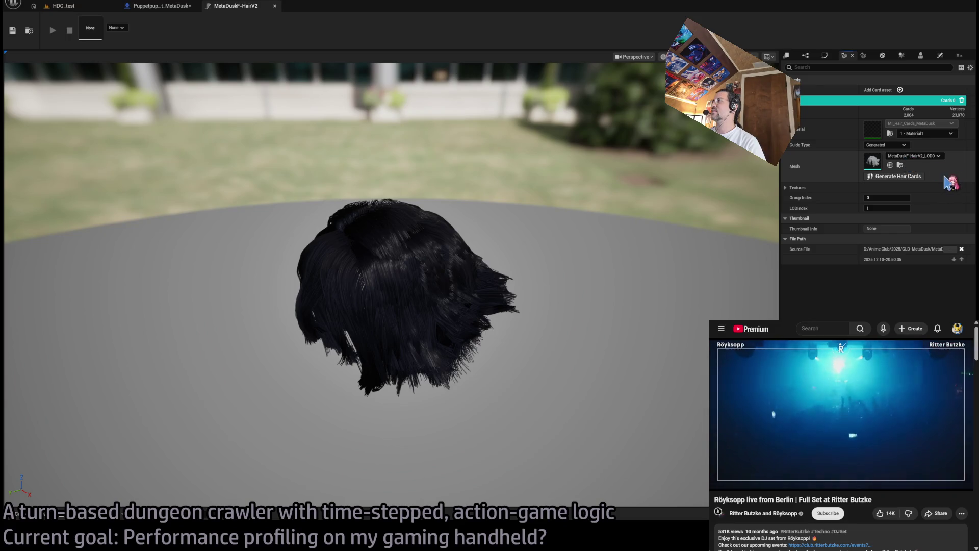
pyautogui.click(864, 56)
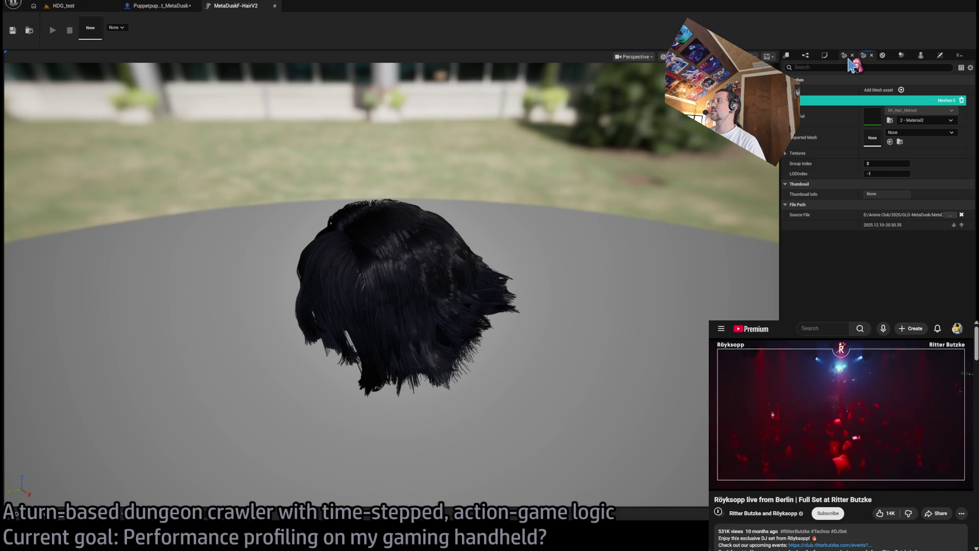
pyautogui.click(845, 56)
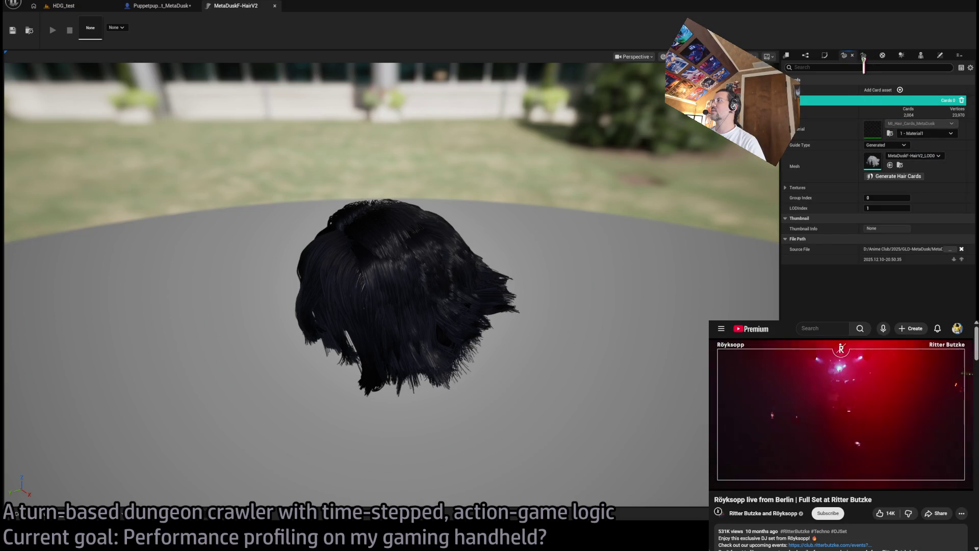
pyautogui.click(863, 56)
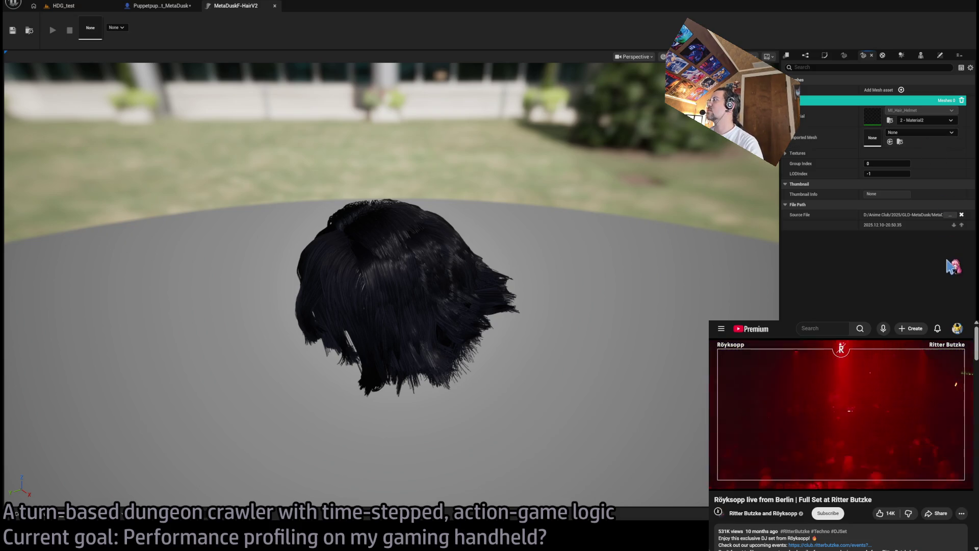
# Assign MetaDuskF-HairV2_LOD0 as the imported mesh for the groom's mesh group.
pyautogui.click(844, 58)
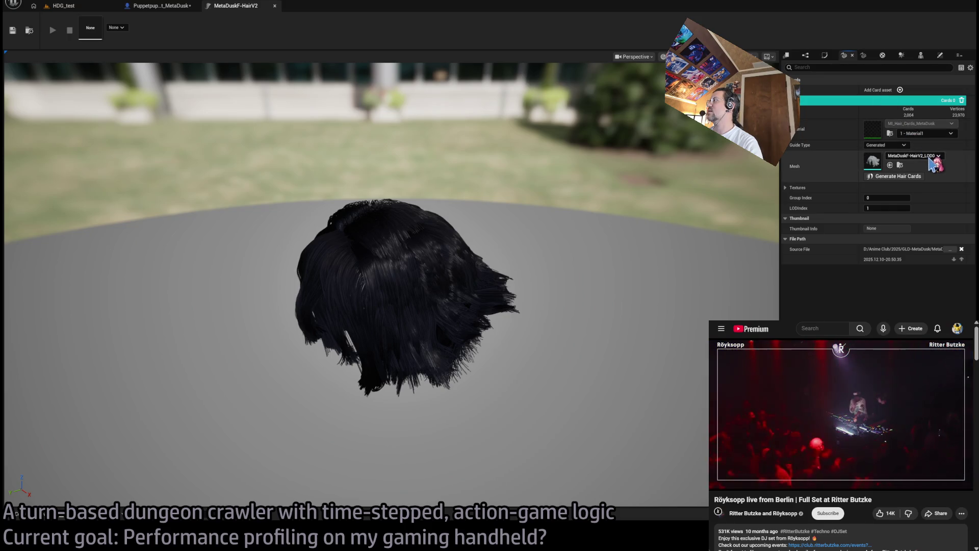
pyautogui.click(864, 55)
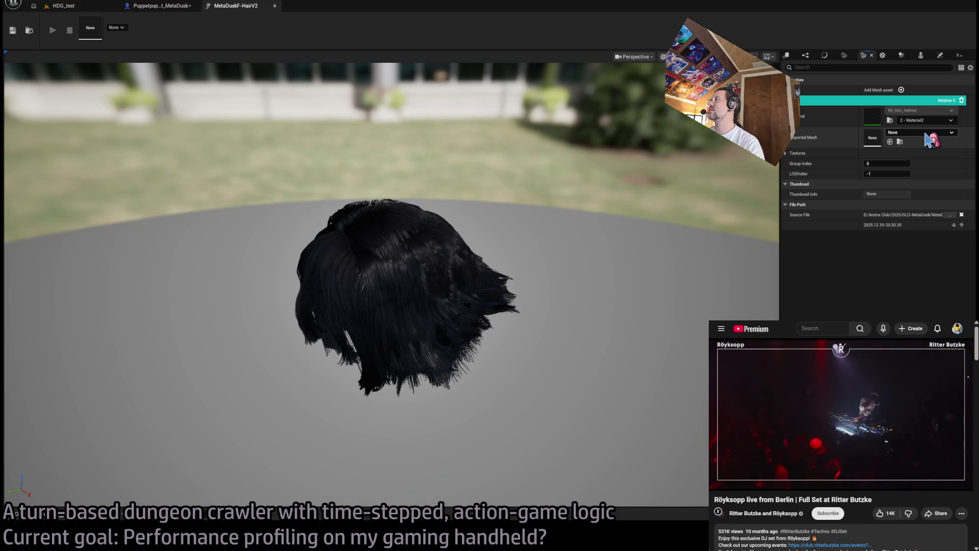
pyautogui.click(952, 211)
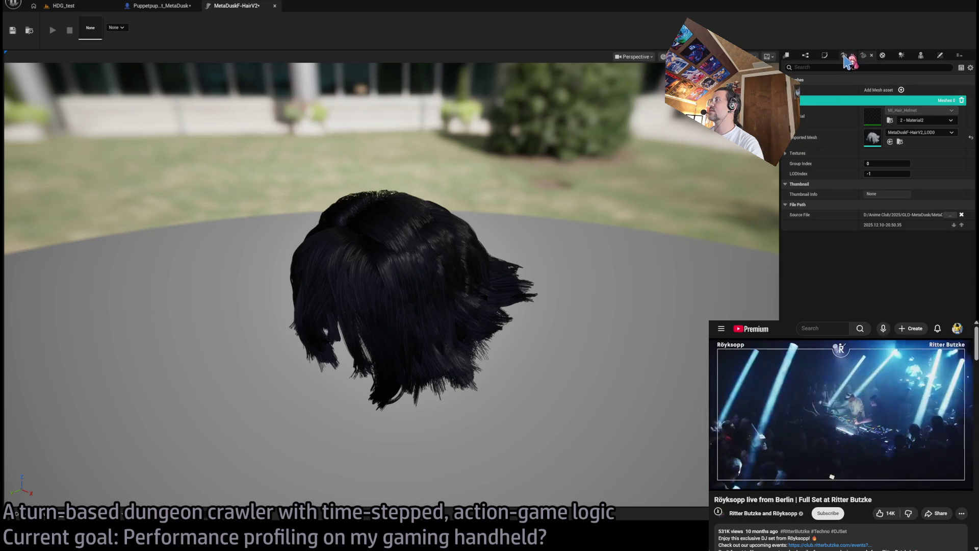
pyautogui.click(901, 56)
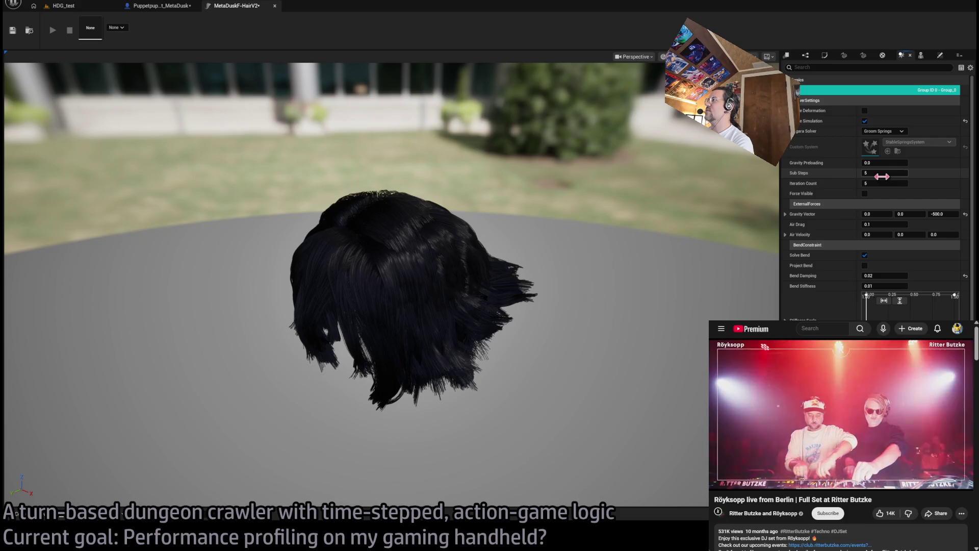
# Return to the HDG_test level to view its GPU timing stats for the hair strands passes.
pyautogui.click(64, 5)
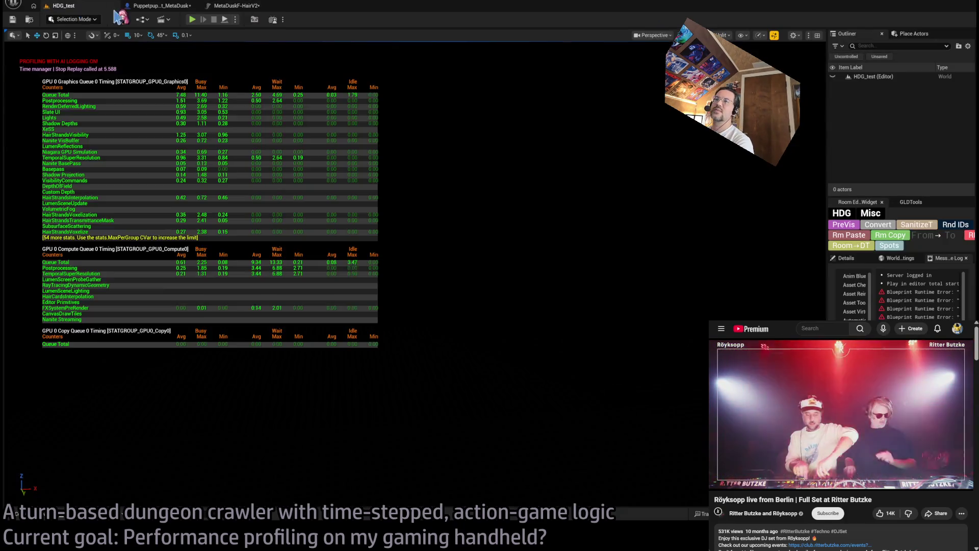
# Glance at the Puppetpuppet_MetaDusk Blueprint's Hair node, then return to the MetaDuskF-HairV2 groom editor.
pyautogui.click(158, 6)
pyautogui.moveTo(367, 223); pyautogui.dragTo(510, 226)
pyautogui.click(229, 6)
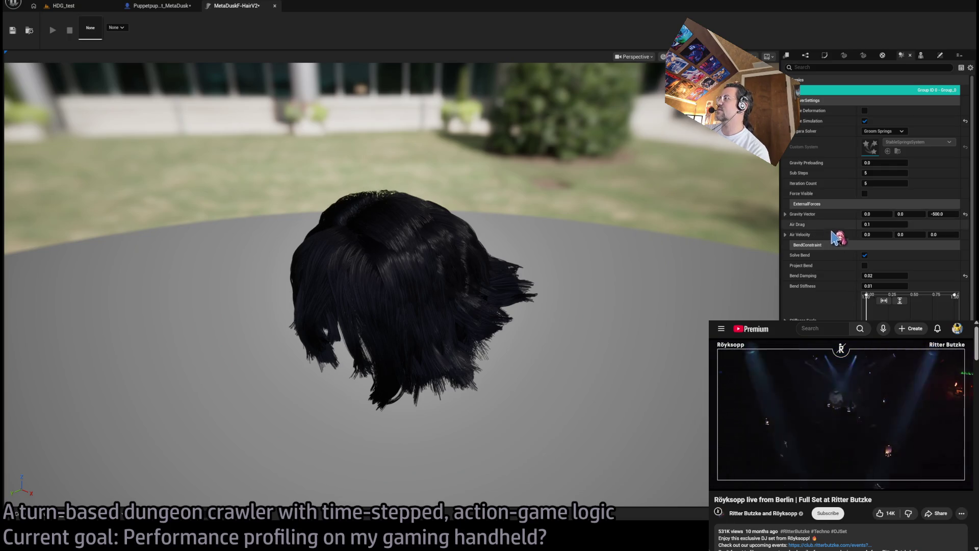
pyautogui.moveTo(975, 273); pyautogui.dragTo(976, 288)
pyautogui.scroll(-8, 976, 288)
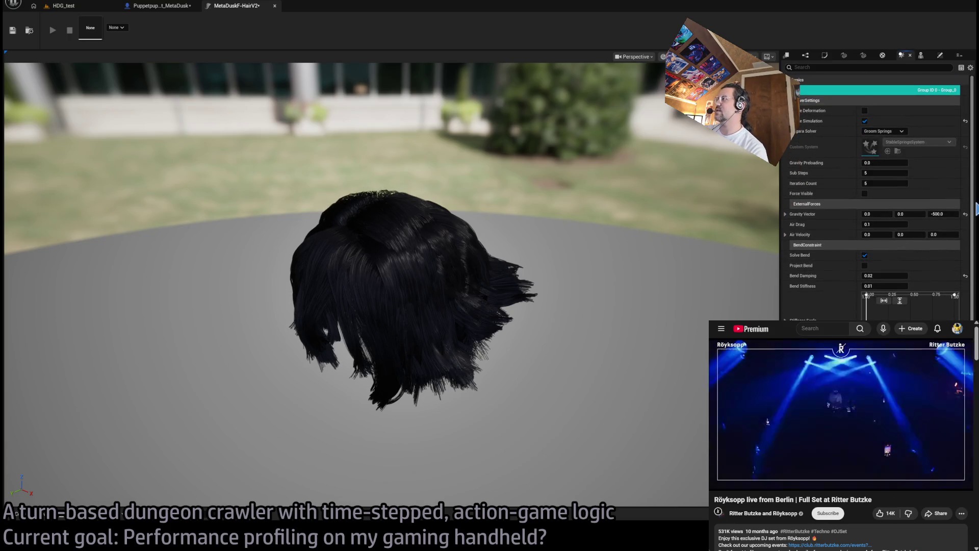
pyautogui.scroll(15, 975, 288)
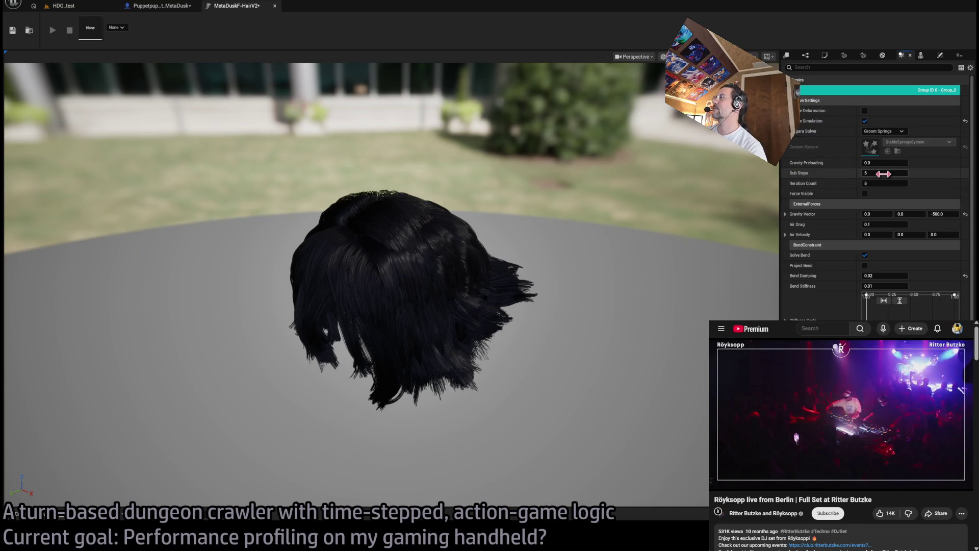
pyautogui.write('3')
pyautogui.press('Tab')
pyautogui.write('3')
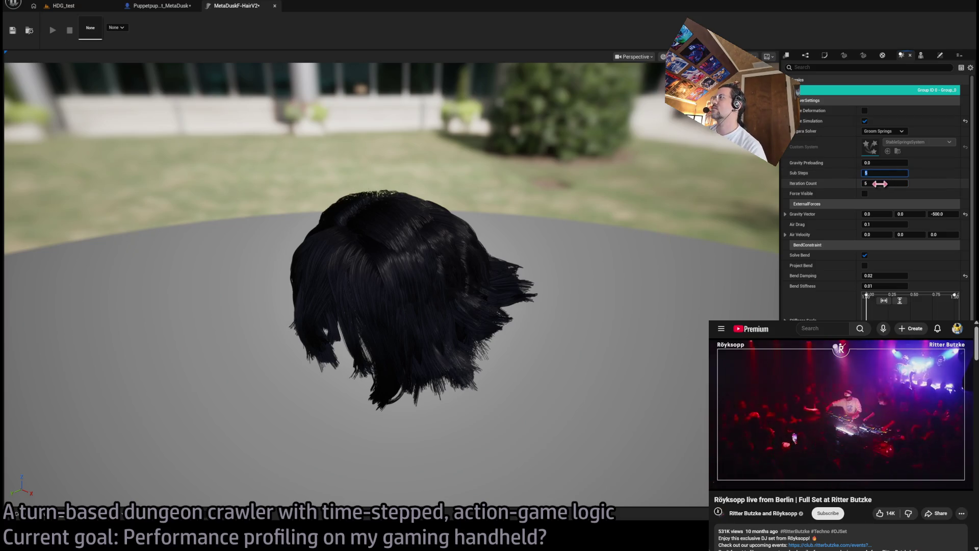
pyautogui.press('Return')
pyautogui.click(875, 174)
pyautogui.write('5')
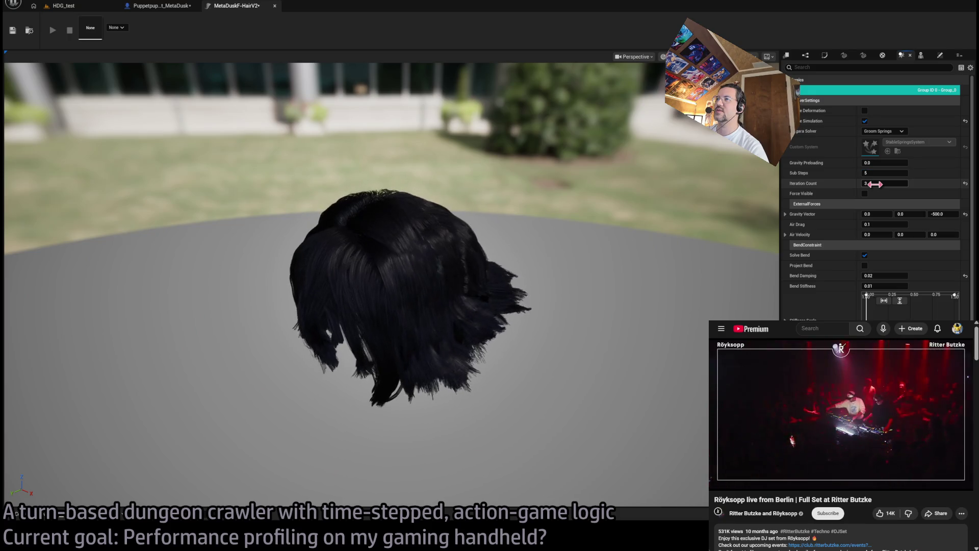
pyautogui.press('Tab')
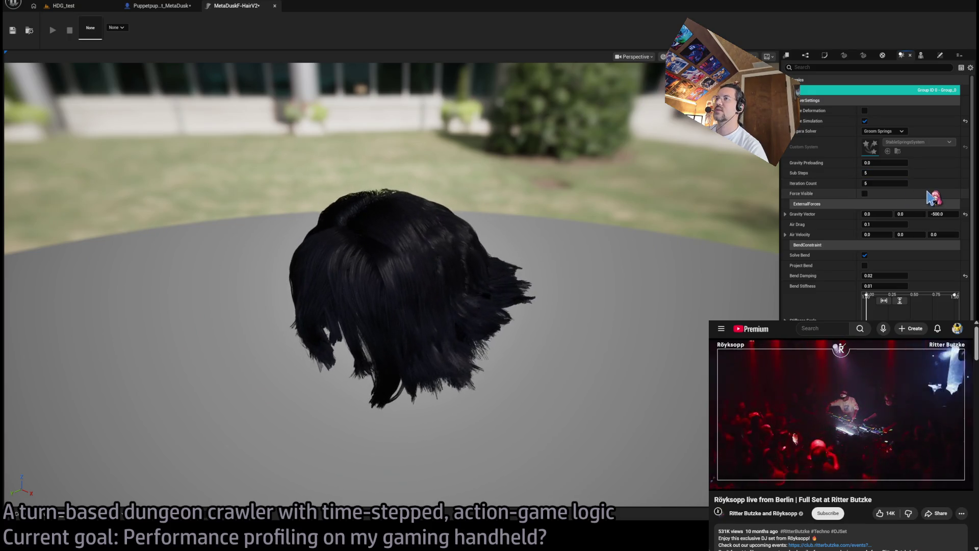
pyautogui.write('5')
pyautogui.press('Return')
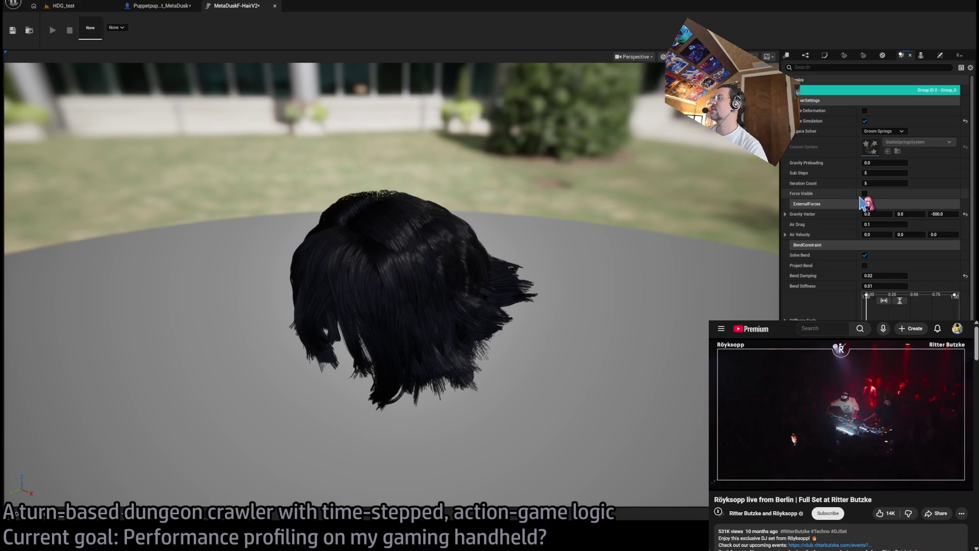
pyautogui.click(866, 195)
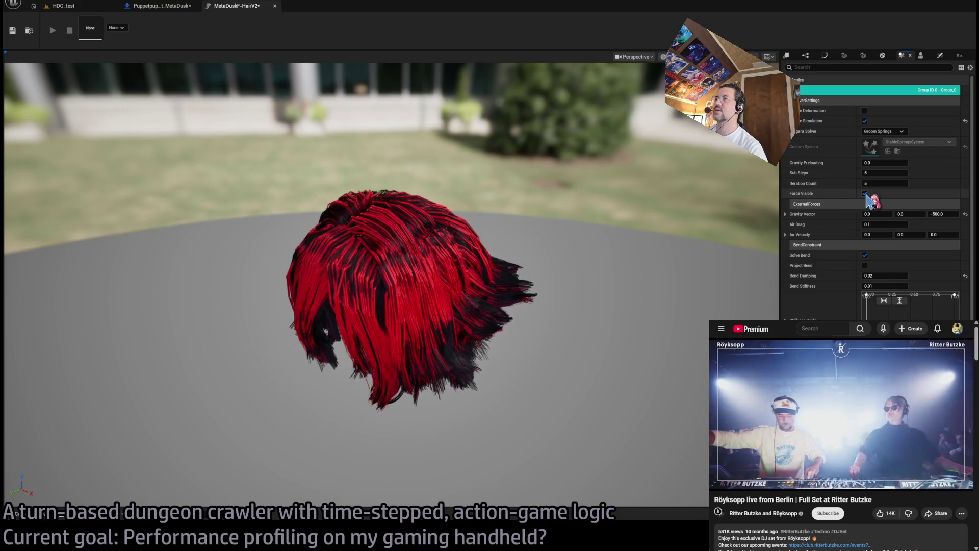
pyautogui.scroll(5, 524, 168)
pyautogui.scroll(-10, 392, 286)
pyautogui.scroll(6, 391, 286)
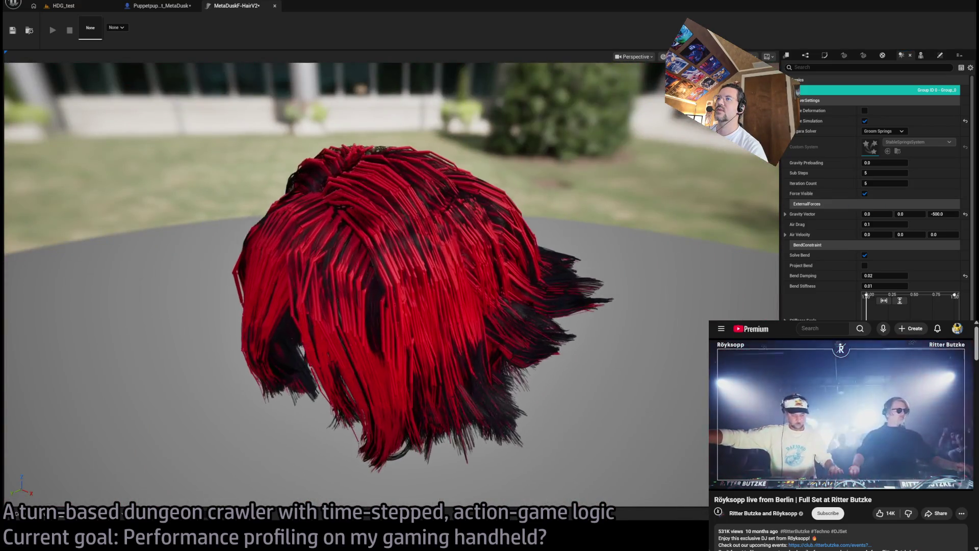
pyautogui.moveTo(392, 285)
pyautogui.mouseDown()
pyautogui.moveTo(391, 235)
pyautogui.moveTo(392, 306)
pyautogui.mouseUp()
pyautogui.scroll(8, 392, 235)
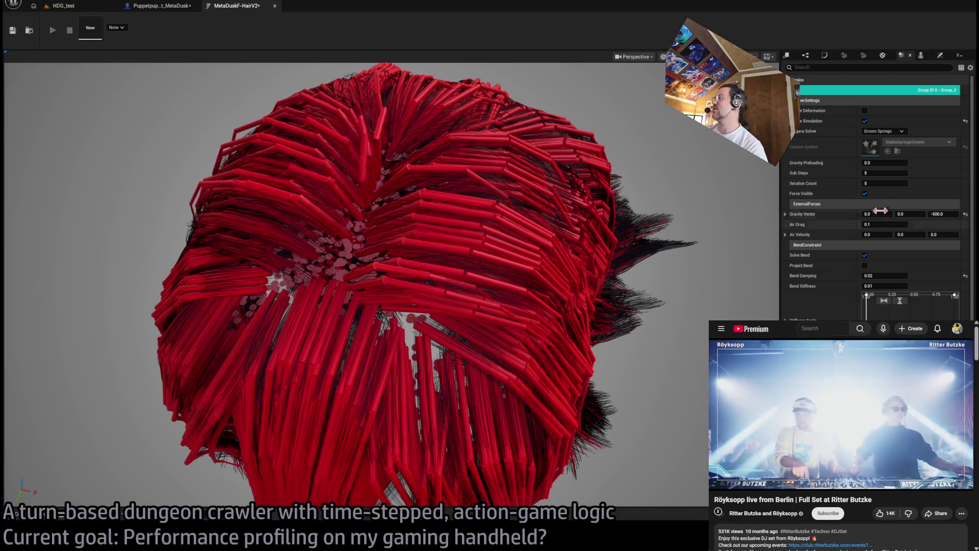
pyautogui.click(865, 194)
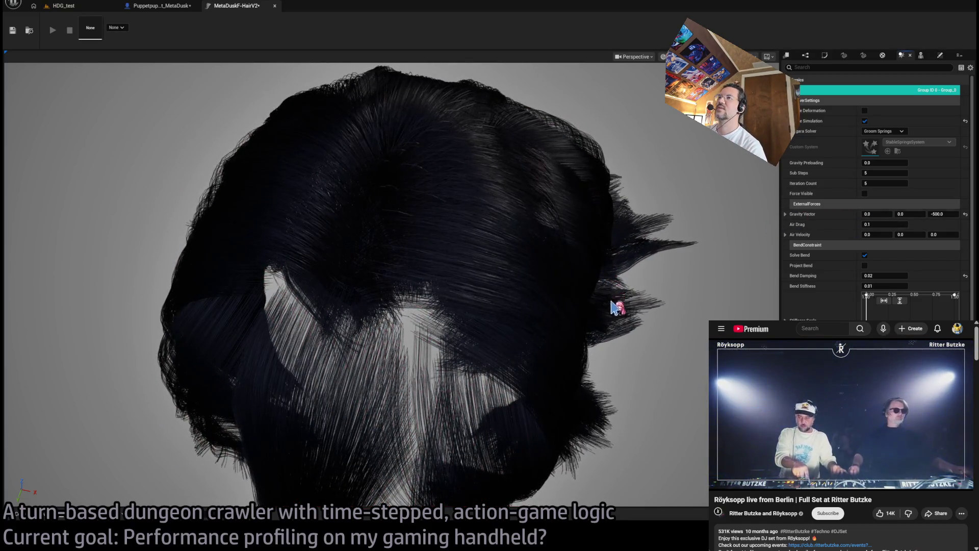
pyautogui.scroll(-6, 606, 322)
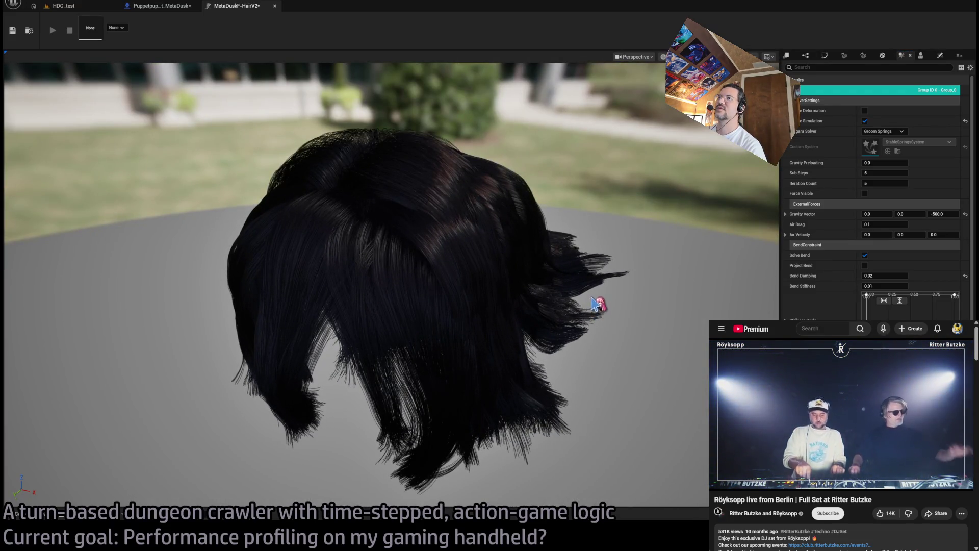
pyautogui.moveTo(601, 310)
pyautogui.mouseDown()
pyautogui.moveTo(612, 326)
pyautogui.moveTo(591, 296)
pyautogui.mouseUp()
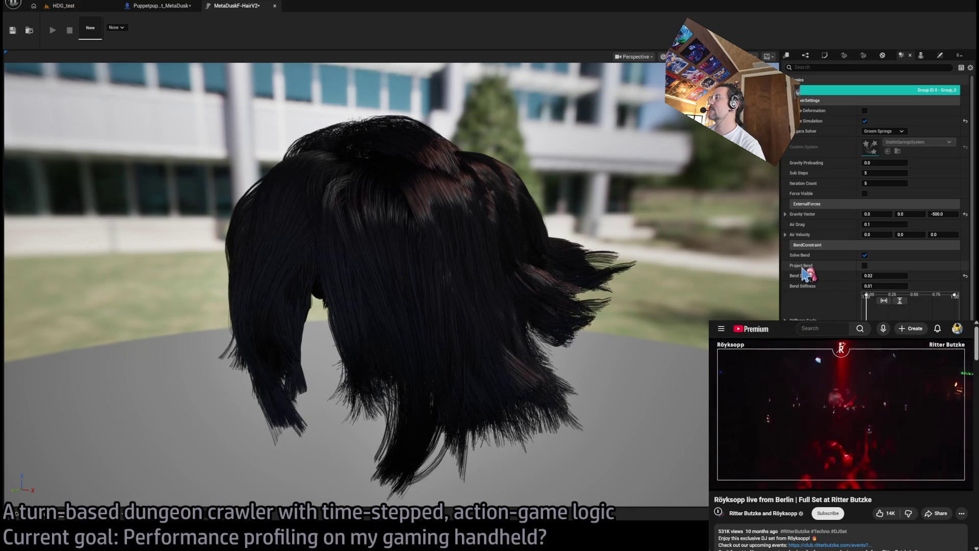
# Enable Project Bend in the groom's hair simulation settings.
pyautogui.click(866, 266)
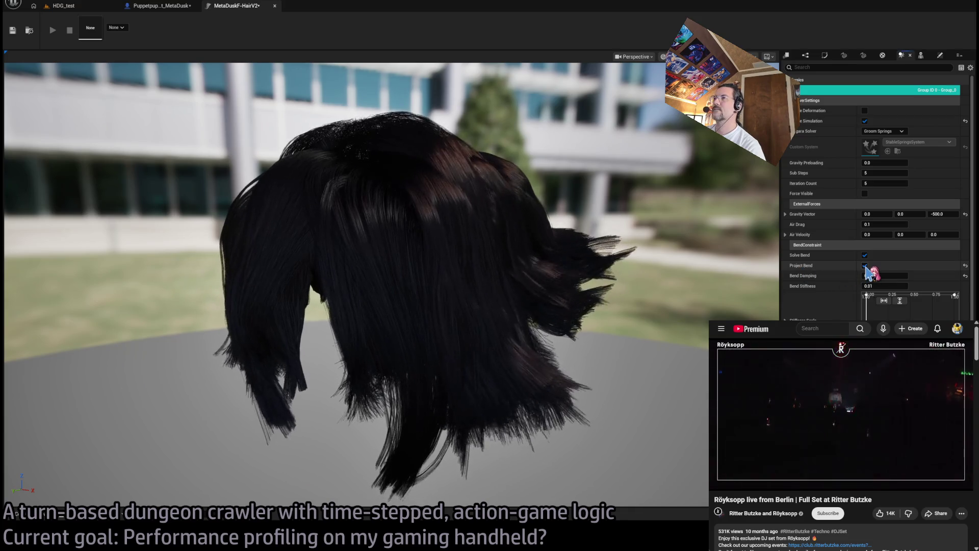
pyautogui.click(865, 266)
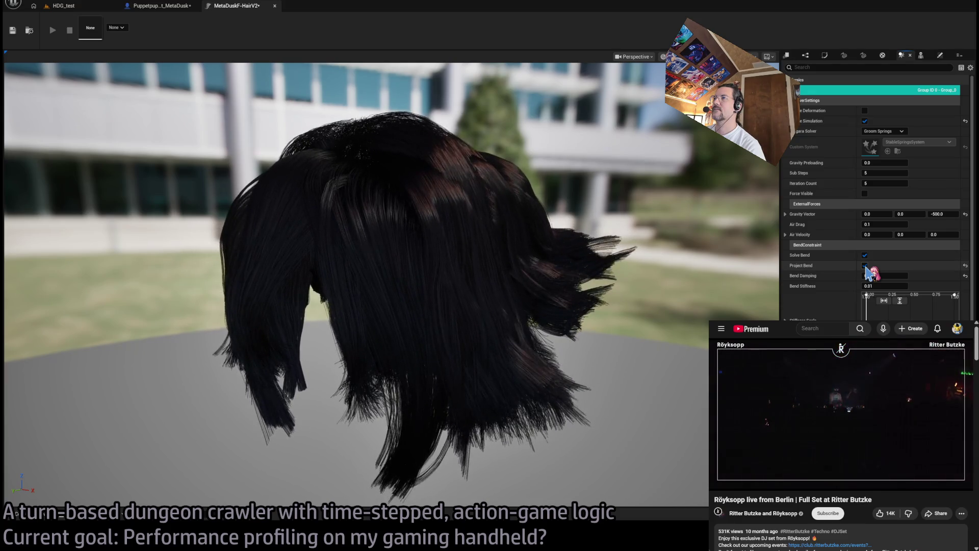
pyautogui.click(865, 266)
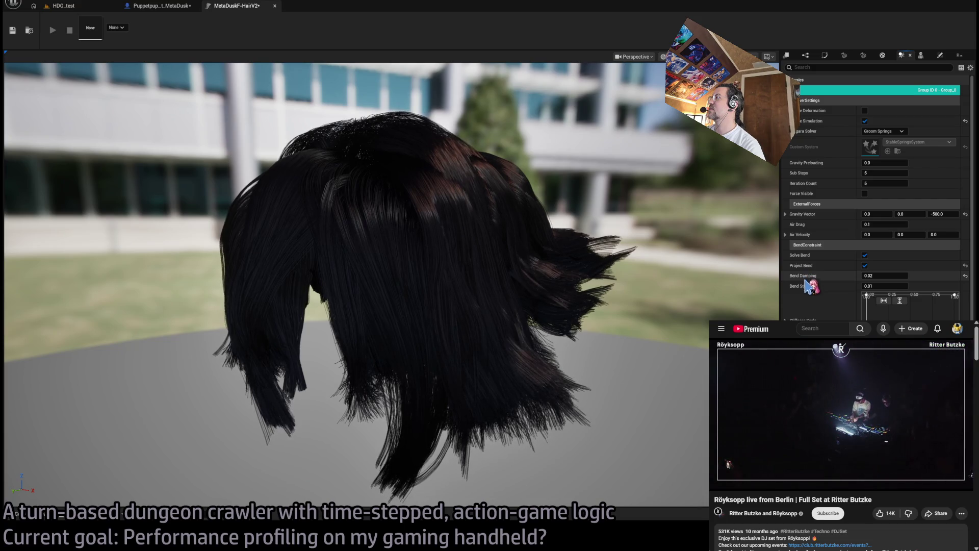
pyautogui.scroll(-2, 811, 293)
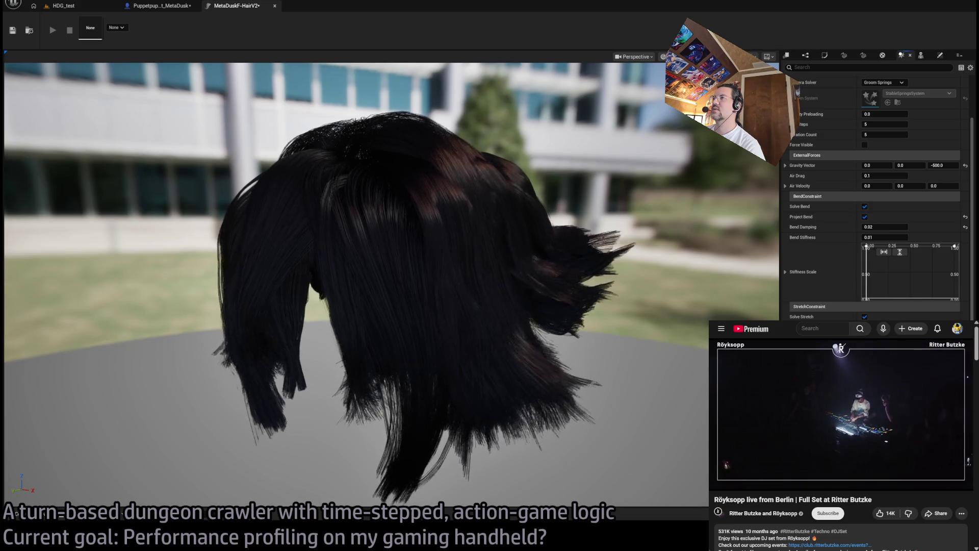
pyautogui.scroll(-4, 798, 91)
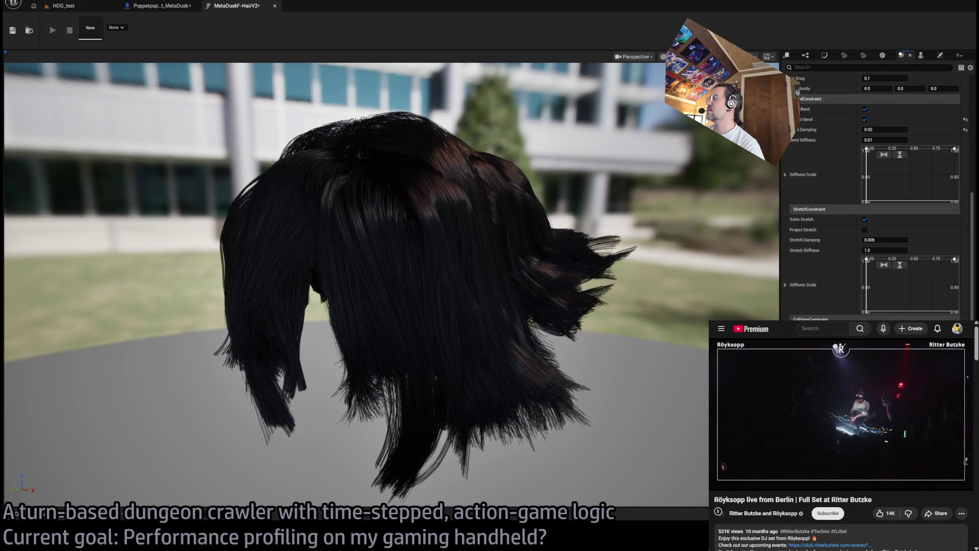
pyautogui.scroll(-3, 797, 90)
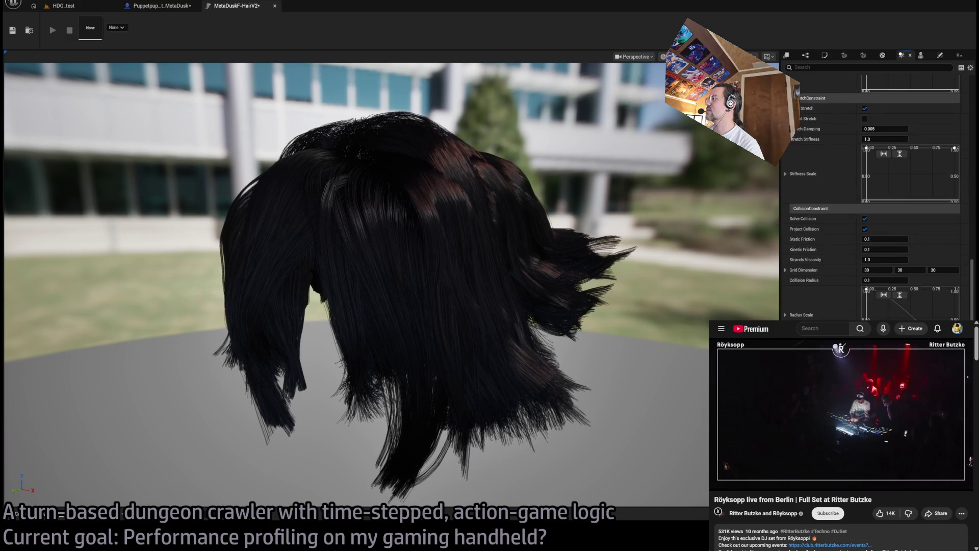
pyautogui.moveTo(972, 286); pyautogui.dragTo(971, 162)
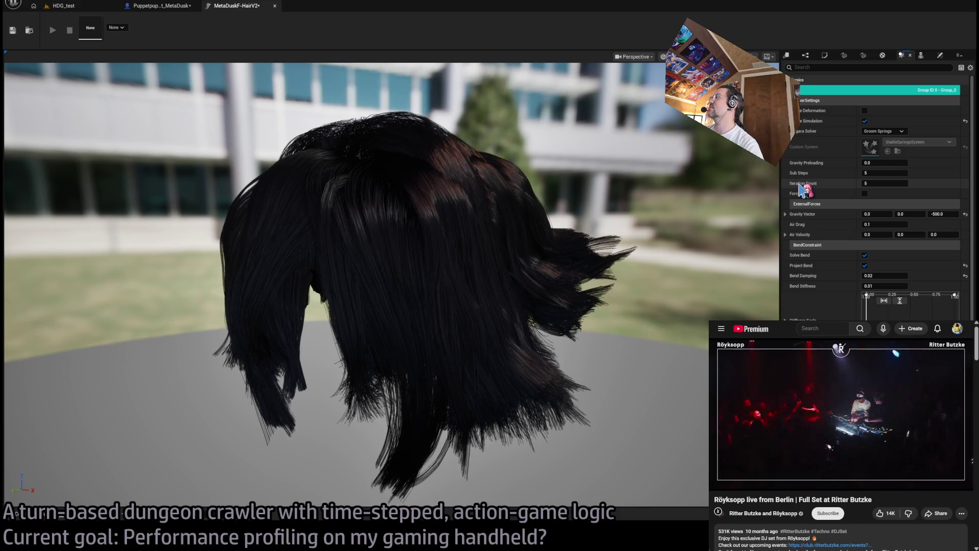
# Lower the simulation Sub Steps from 5 to 3 and bring up the LOD settings.
pyautogui.moveTo(867, 173); pyautogui.dragTo(878, 169)
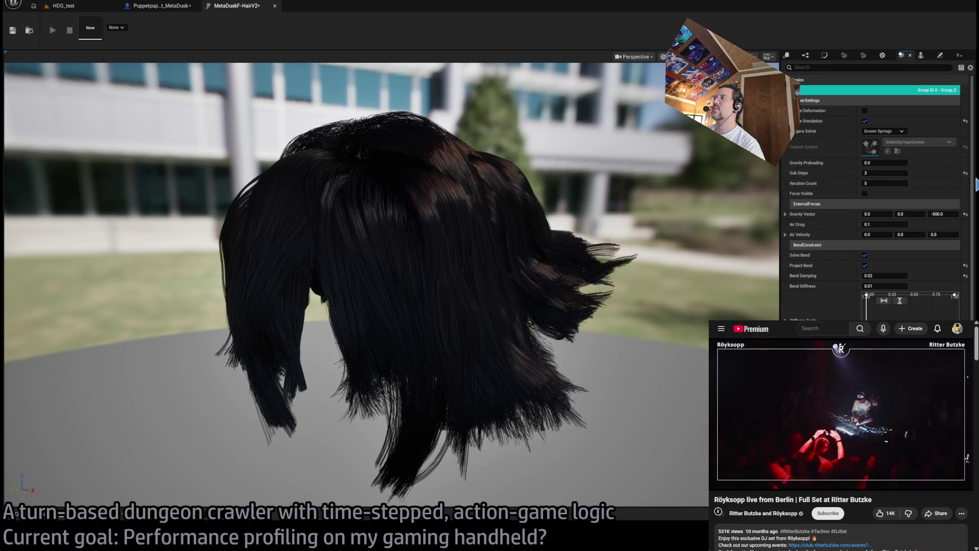
pyautogui.scroll(-3, 976, 251)
pyautogui.scroll(-7, 975, 251)
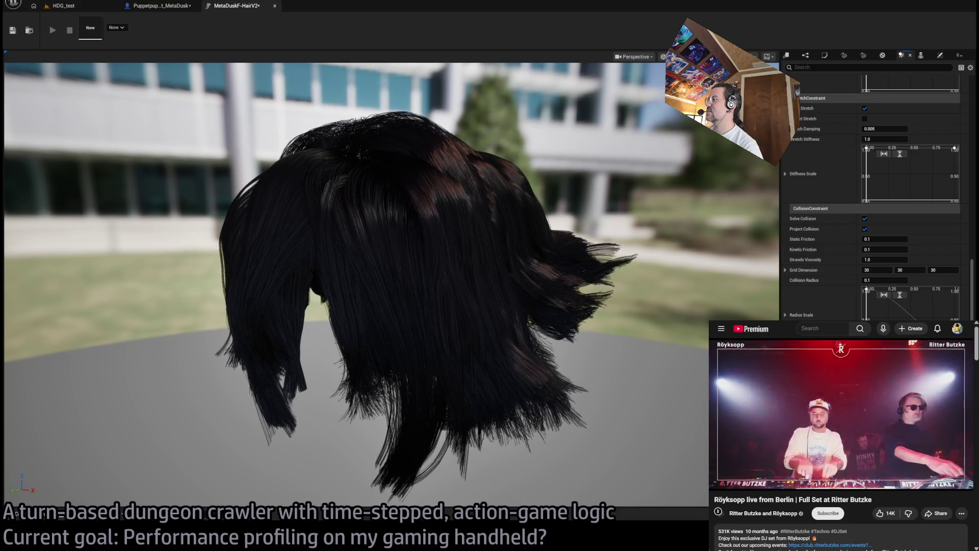
pyautogui.click(882, 55)
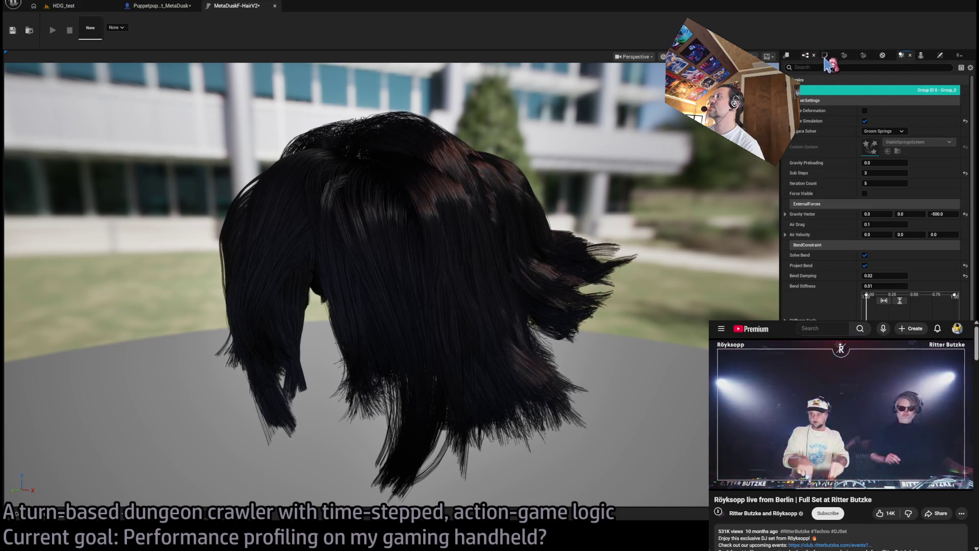
pyautogui.click(843, 56)
pyautogui.click(825, 56)
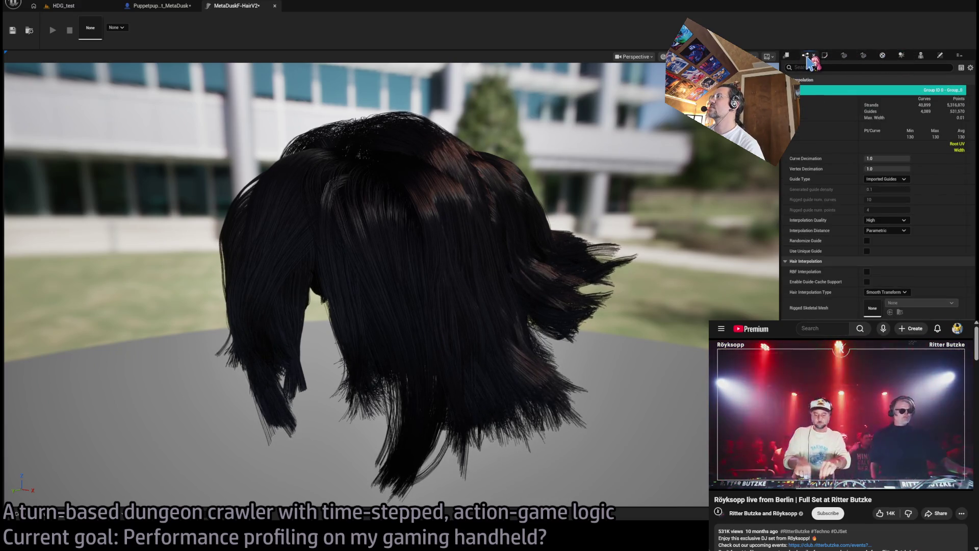
pyautogui.click(786, 55)
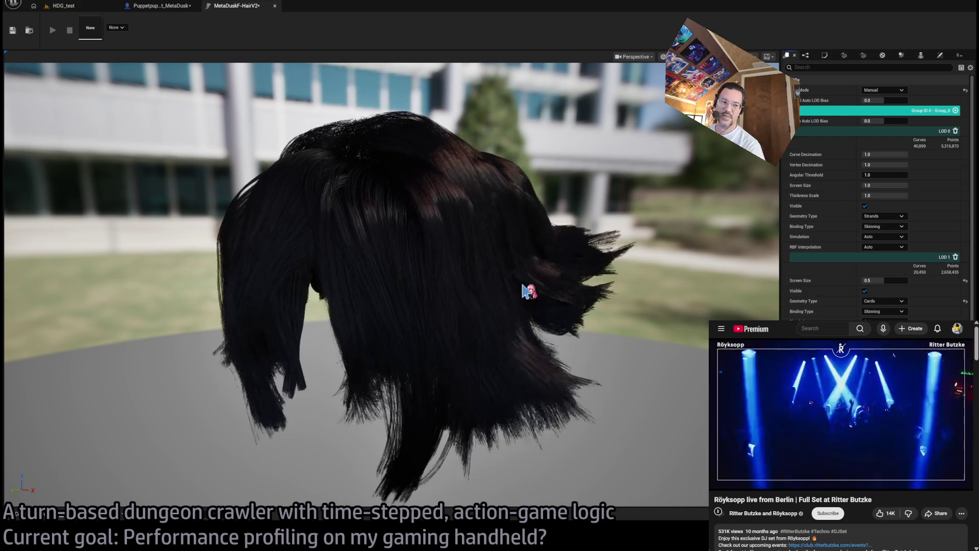
# Orbit, tilt and dolly the preview camera away from the hair, then reframe the groom with F.
pyautogui.moveTo(628, 299); pyautogui.dragTo(592, 298)
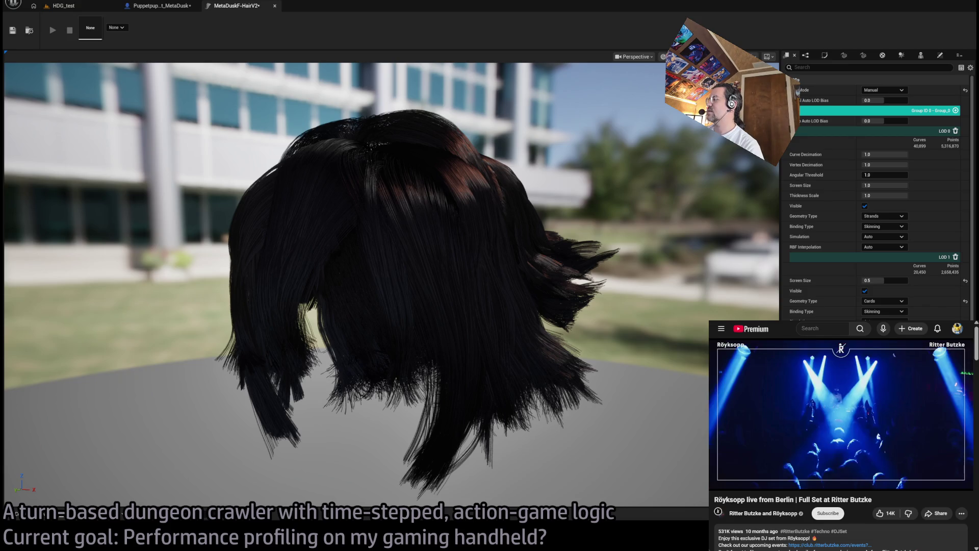
pyautogui.moveTo(592, 298); pyautogui.dragTo(622, 298)
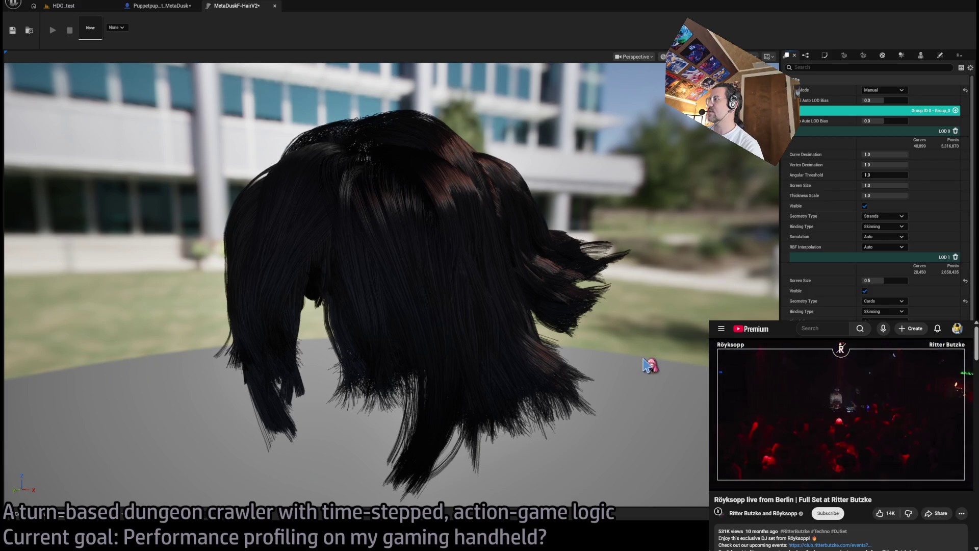
pyautogui.moveTo(612, 350); pyautogui.dragTo(612, 350)
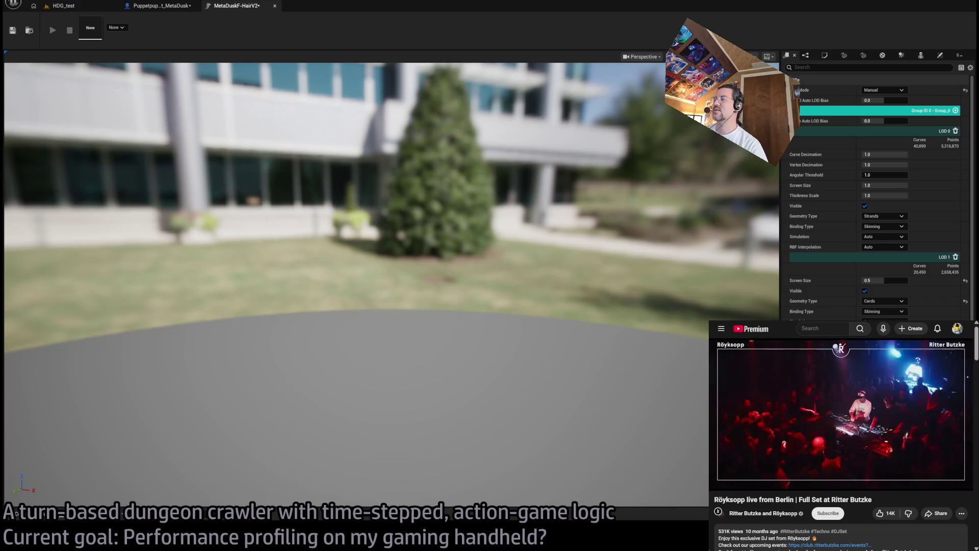
pyautogui.moveTo(585, 204)
pyautogui.mouseDown()
pyautogui.moveTo(584, 220)
pyautogui.moveTo(584, 204)
pyautogui.mouseUp()
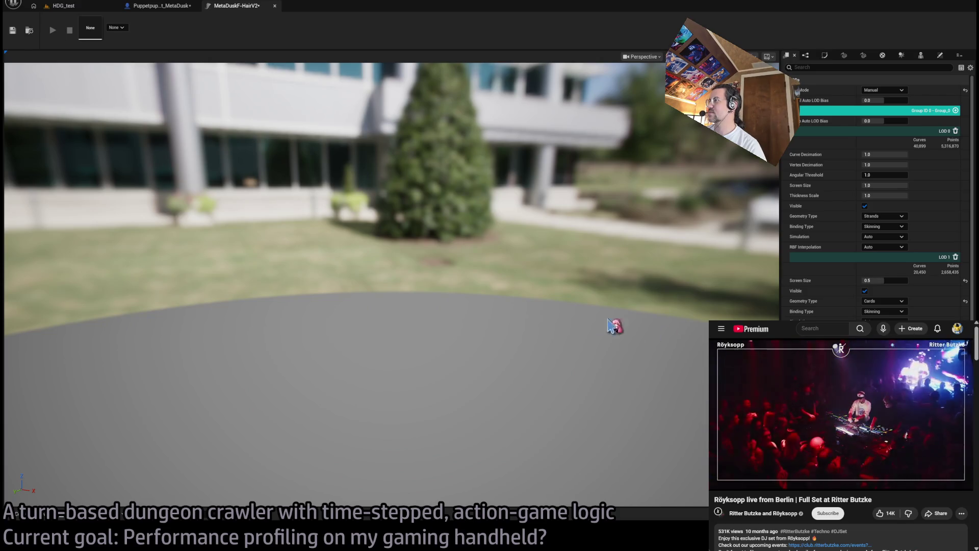
pyautogui.scroll(-3, 548, 316)
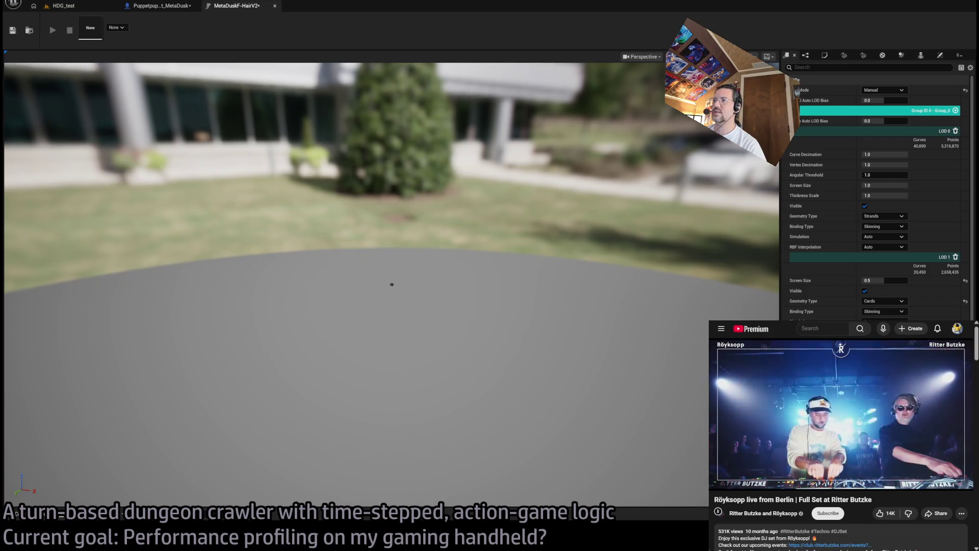
pyautogui.press('f')
pyautogui.scroll(-3, 392, 229)
# View the hair small from afar in front of the building, then show the Cards settings.
pyautogui.moveTo(392, 230); pyautogui.dragTo(489, 227)
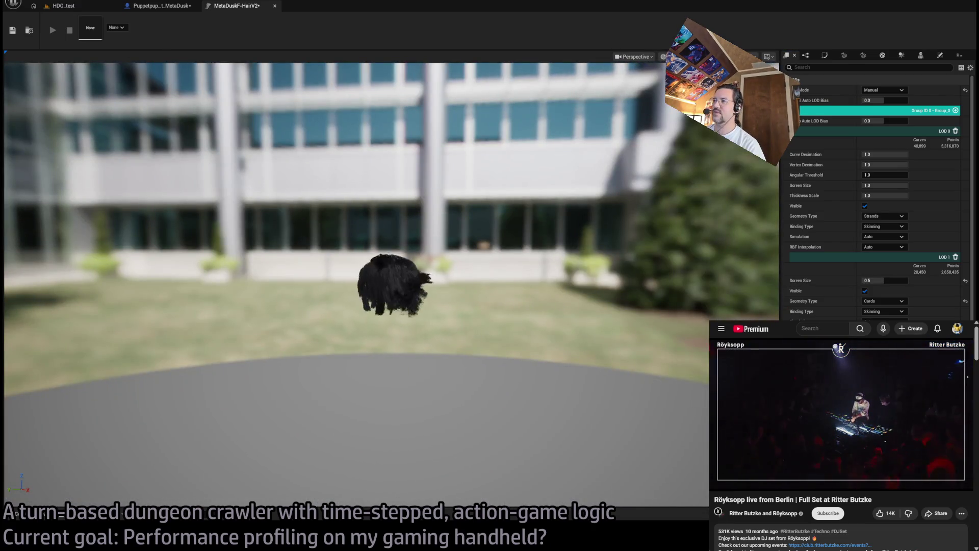
pyautogui.click(844, 56)
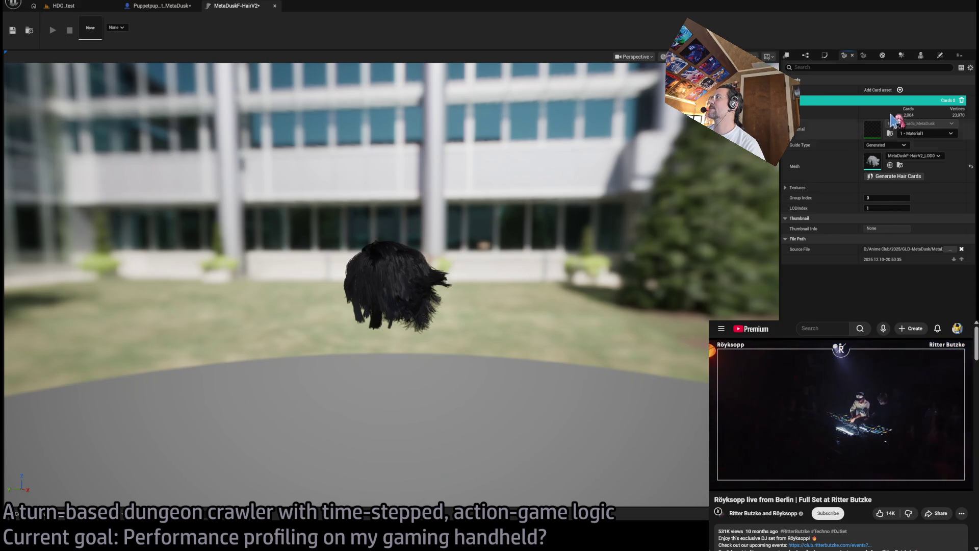
# Add a Cards 1 entry using the MetaDuskF-HairV2_LOD0 mesh.
pyautogui.click(901, 90)
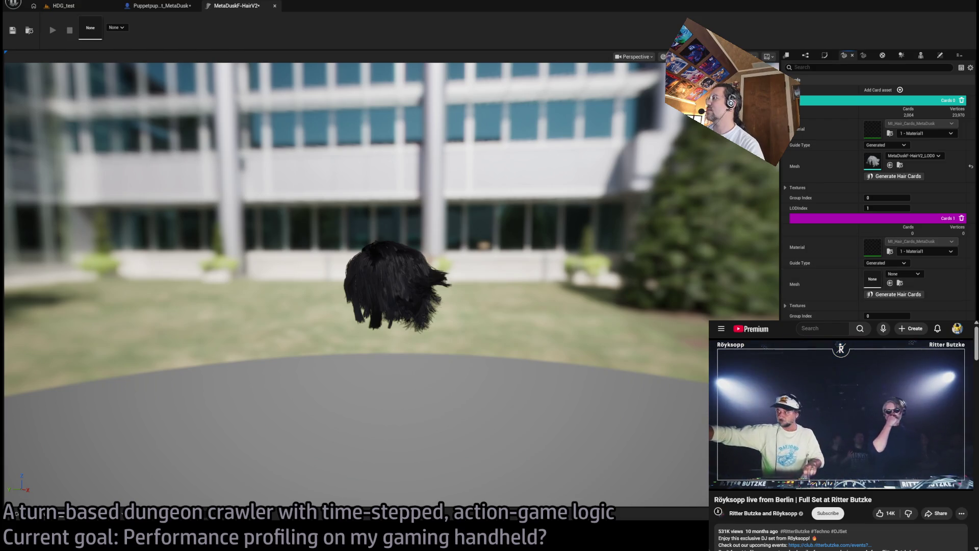
pyautogui.click(904, 295)
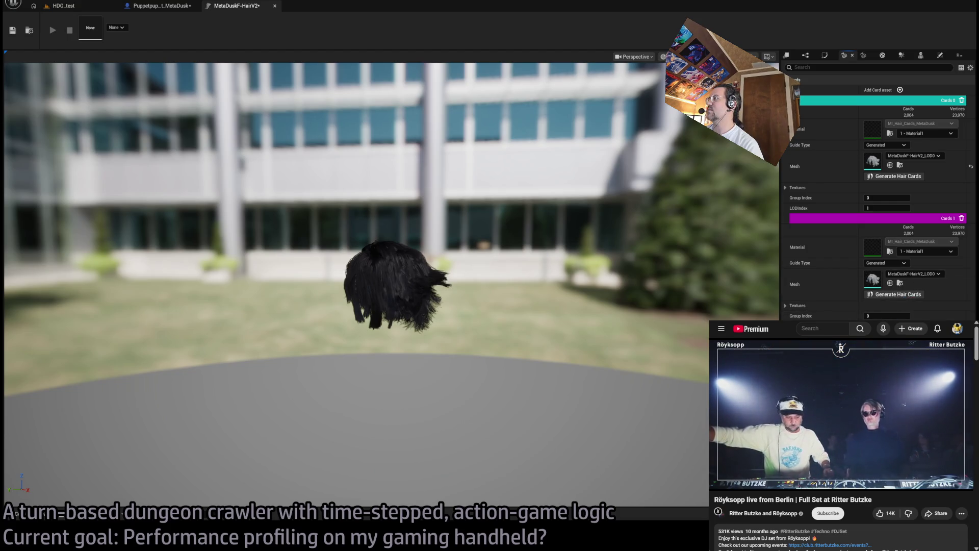
pyautogui.click(863, 55)
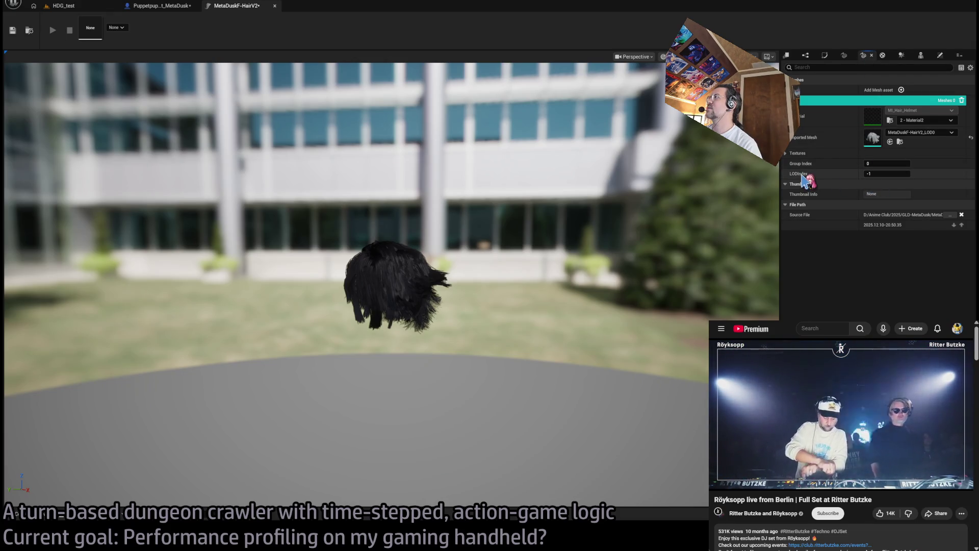
# Set the Meshes 0 LOD index to 2 and review the interpolation and LOD settings.
pyautogui.click(885, 174)
pyautogui.write('2')
pyautogui.press('Return')
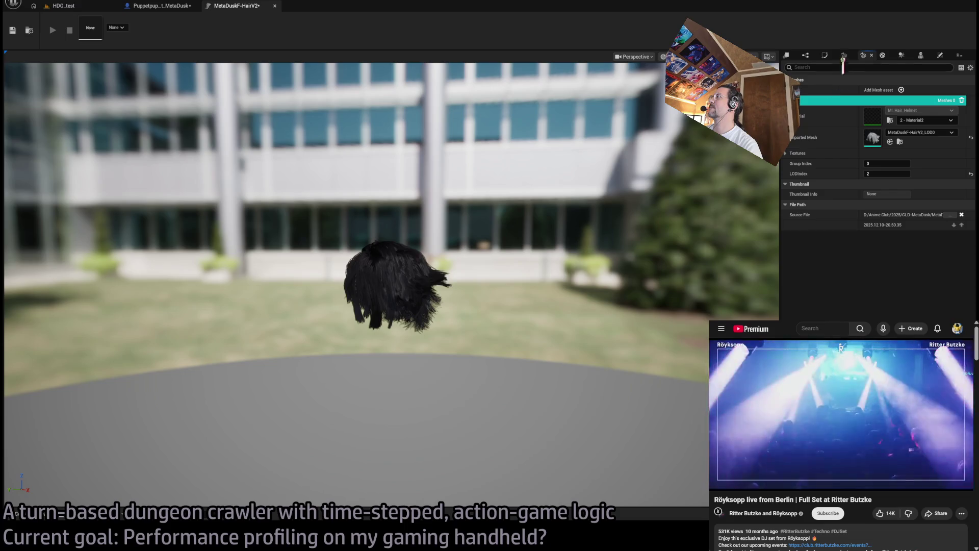
pyautogui.click(846, 56)
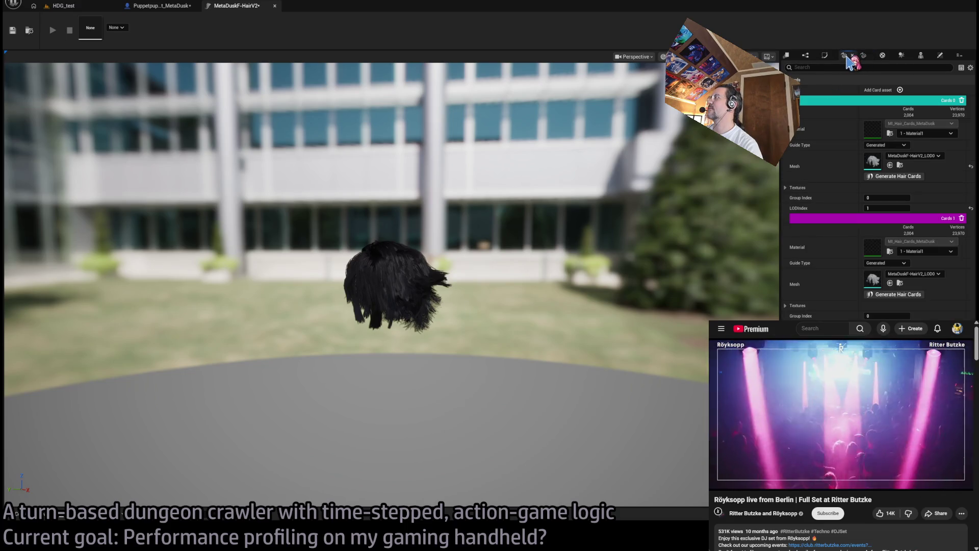
pyautogui.click(863, 56)
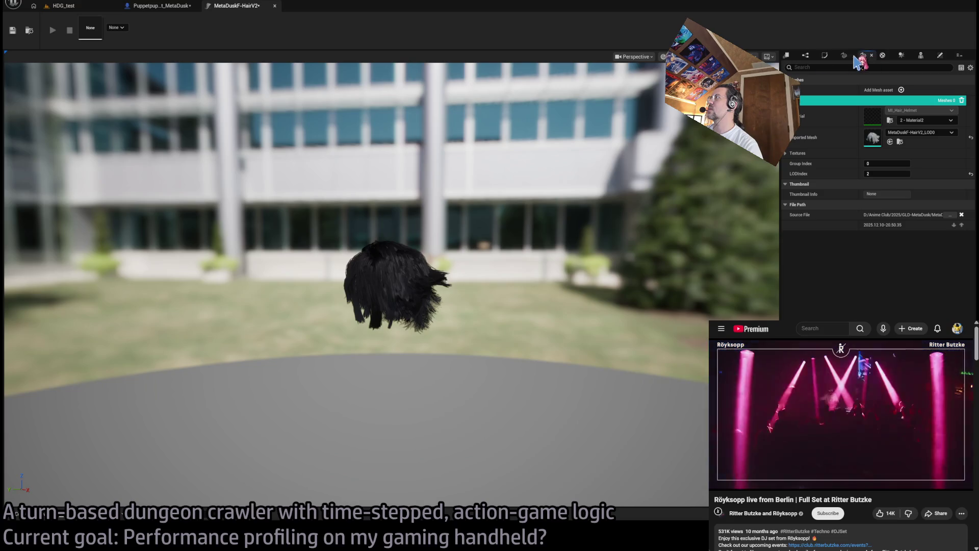
pyautogui.click(806, 56)
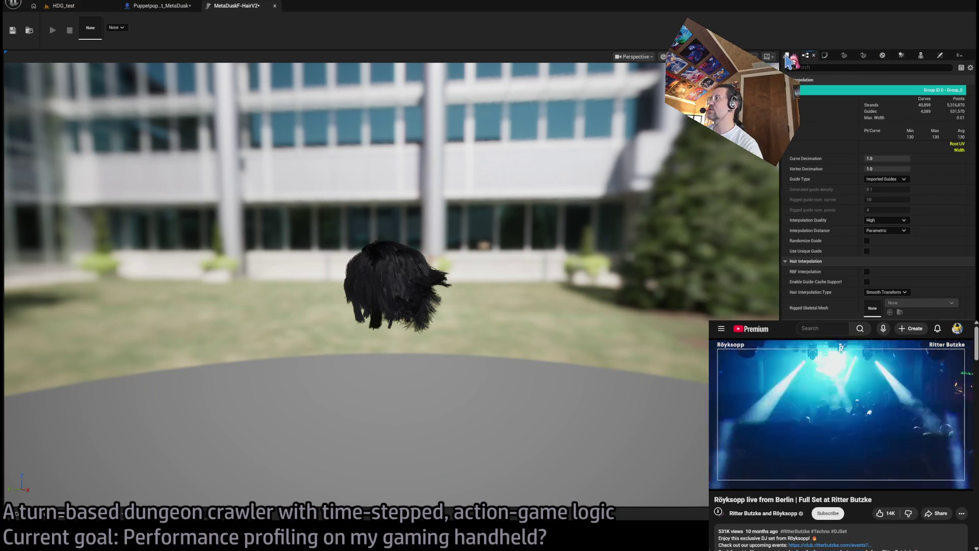
pyautogui.click(787, 56)
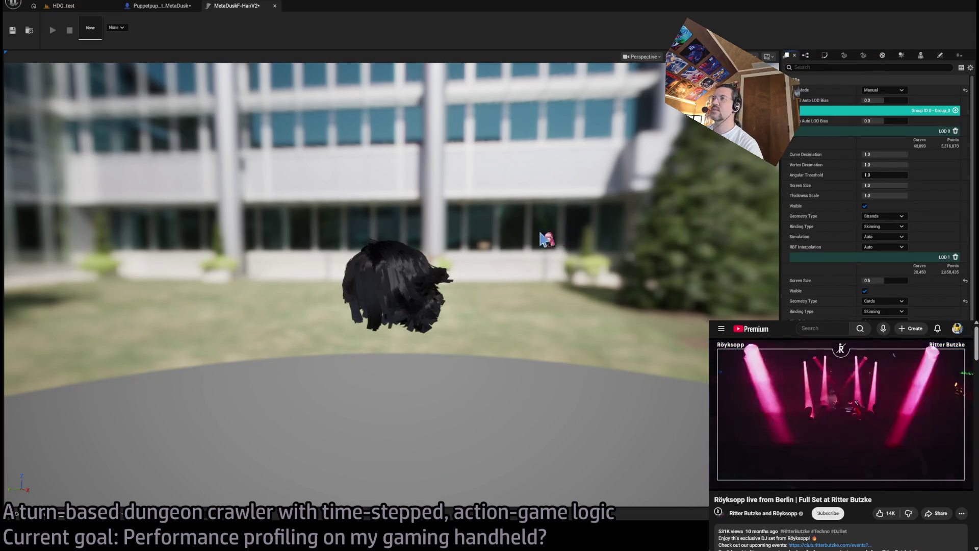
# Zoom and orbit close to the coarse hair cards, then recheck Cards 1's 1,004 cards.
pyautogui.scroll(3, 556, 236)
pyautogui.scroll(2, 556, 236)
pyautogui.moveTo(556, 235)
pyautogui.mouseDown()
pyautogui.moveTo(479, 239)
pyautogui.moveTo(472, 265)
pyautogui.mouseUp()
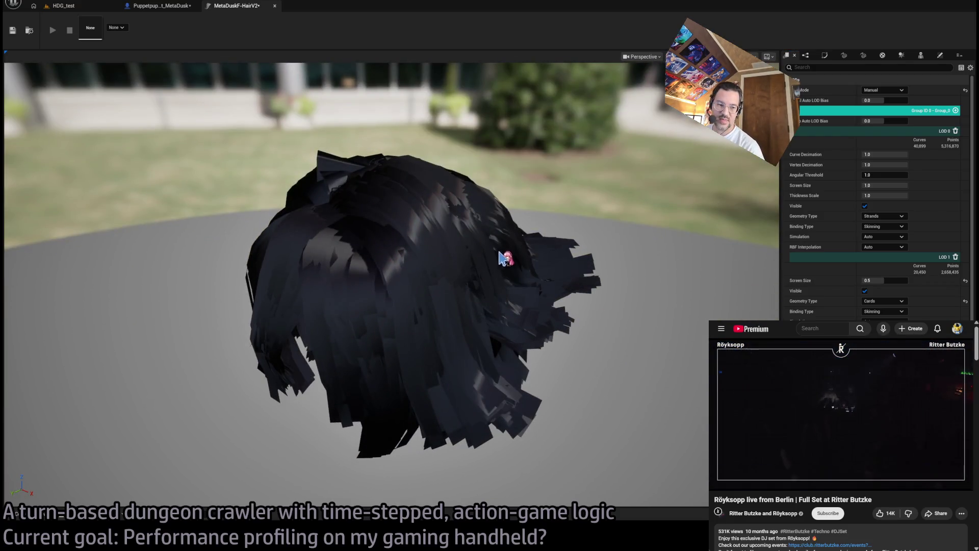
pyautogui.scroll(-1, 962, 312)
pyautogui.scroll(1, 877, 315)
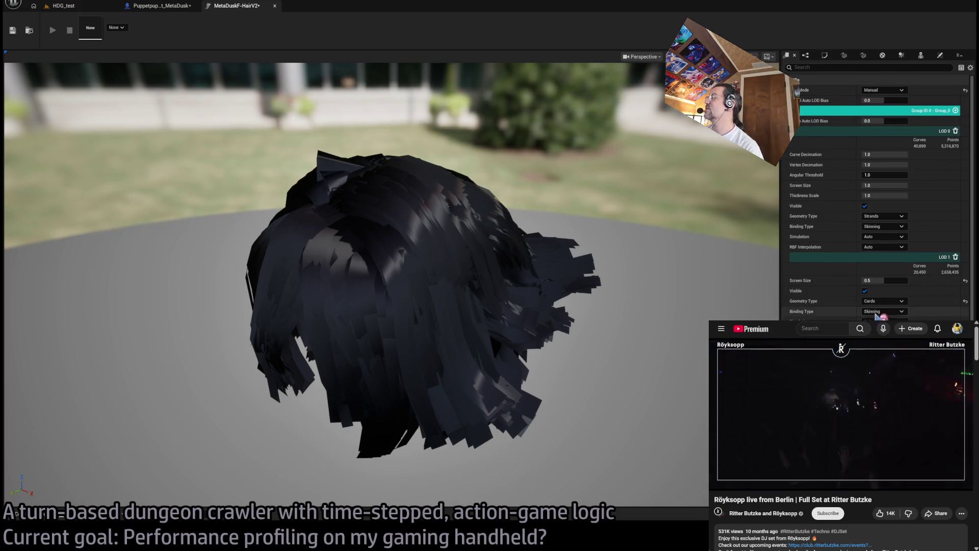
pyautogui.scroll(-1, 876, 316)
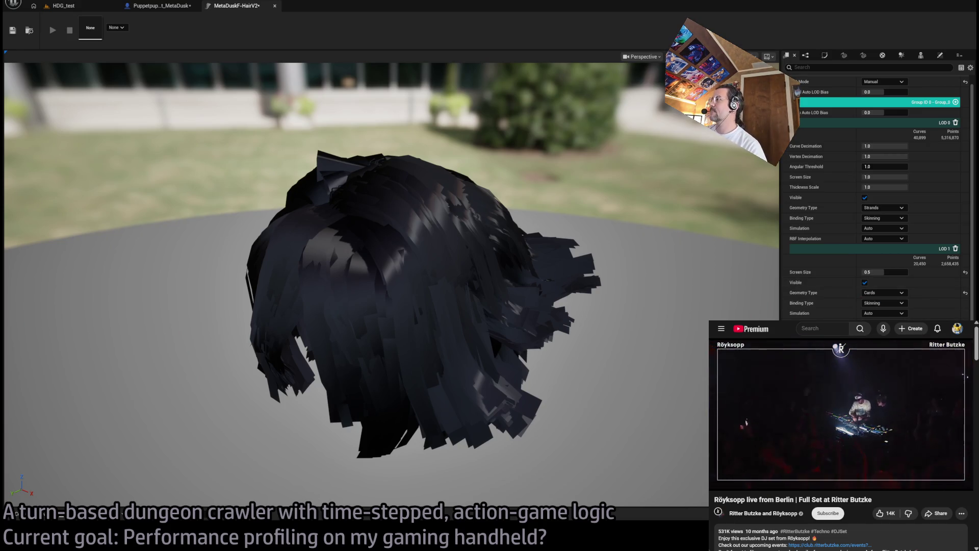
pyautogui.click(844, 56)
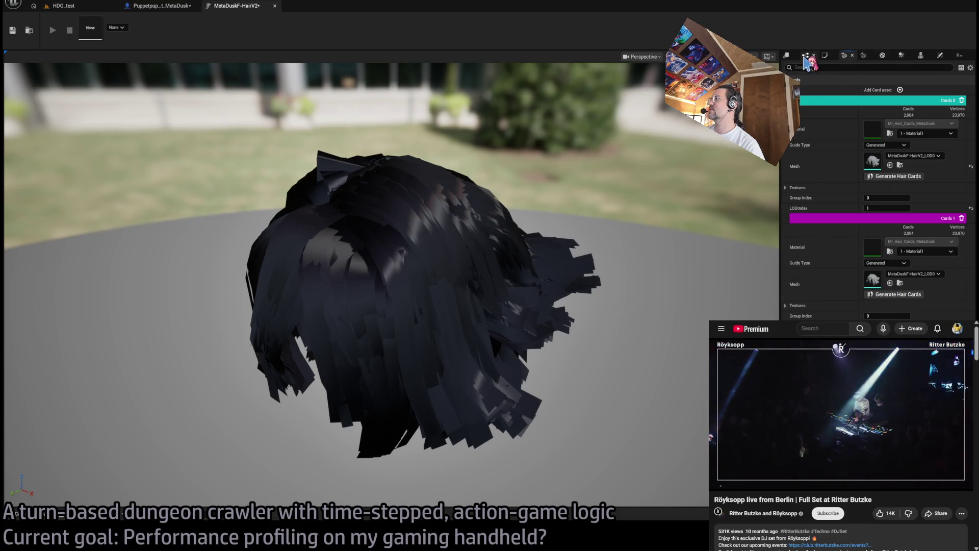
# Compare the groom's Strands and Interpolation settings, ending on LOD settings (LOD 1 cards, screen size 0.9).
pyautogui.click(825, 55)
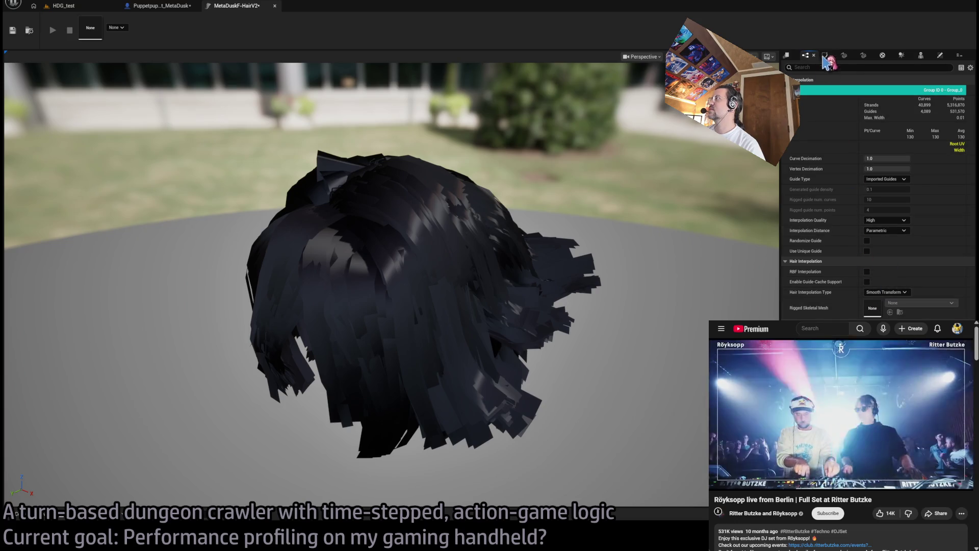
pyautogui.click(806, 55)
pyautogui.click(825, 55)
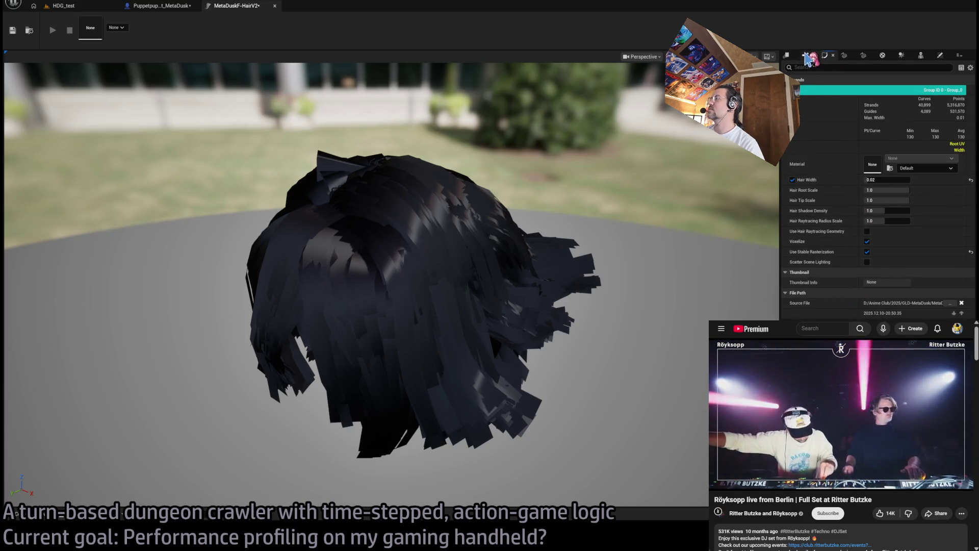
pyautogui.click(806, 55)
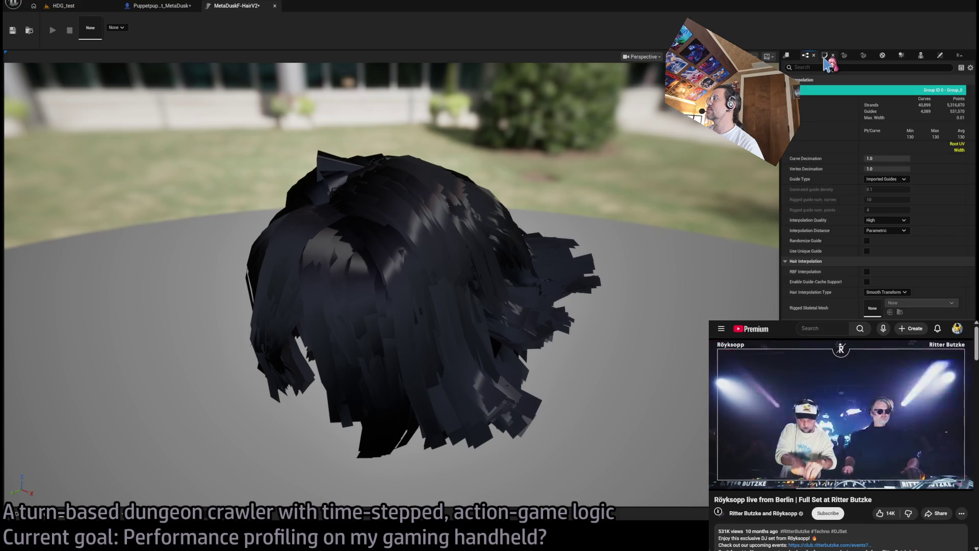
pyautogui.click(787, 55)
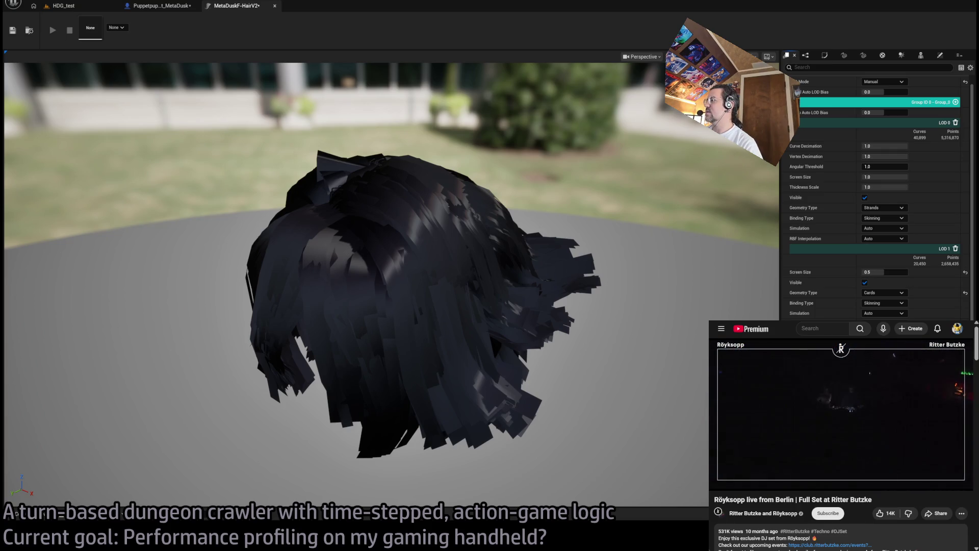
# Orbit the viewport to see the hair from the side and bring up the hair Cards settings.
pyautogui.scroll(-5, 392, 286)
pyautogui.scroll(10, 392, 286)
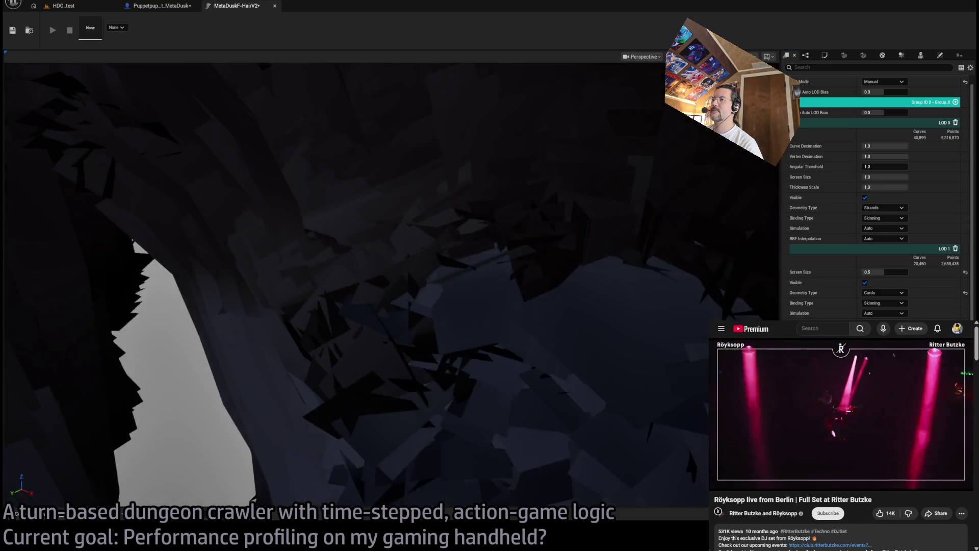
pyautogui.scroll(-5, 392, 286)
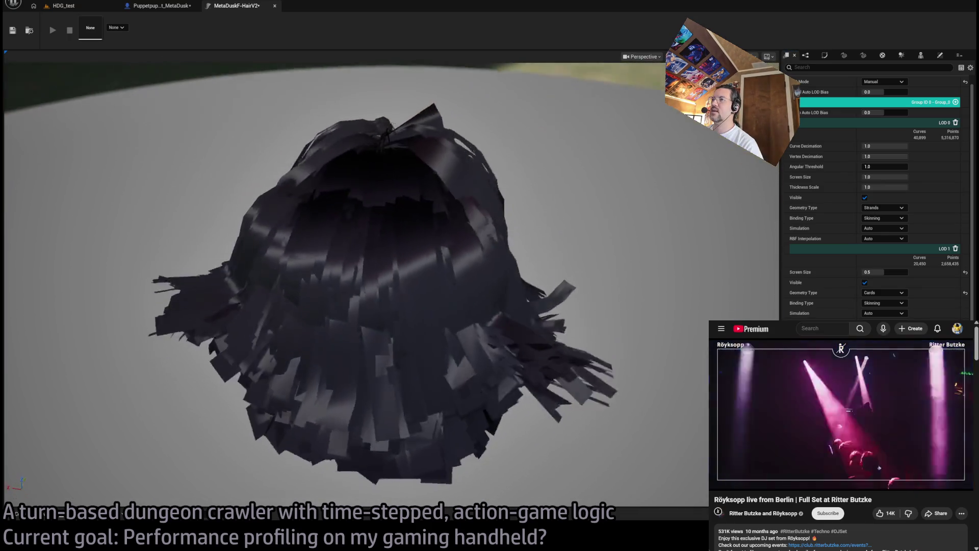
pyautogui.moveTo(392, 285); pyautogui.dragTo(306, 255)
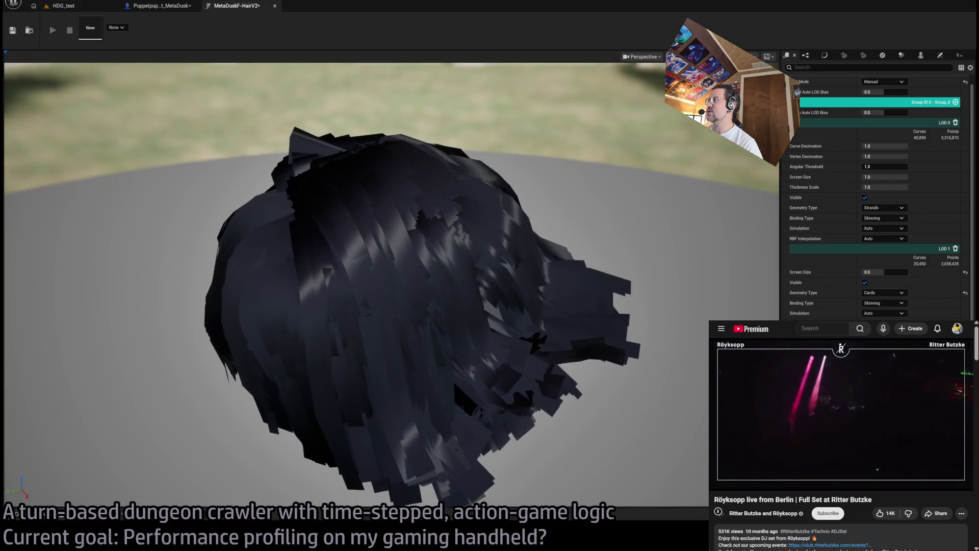
pyautogui.click(845, 56)
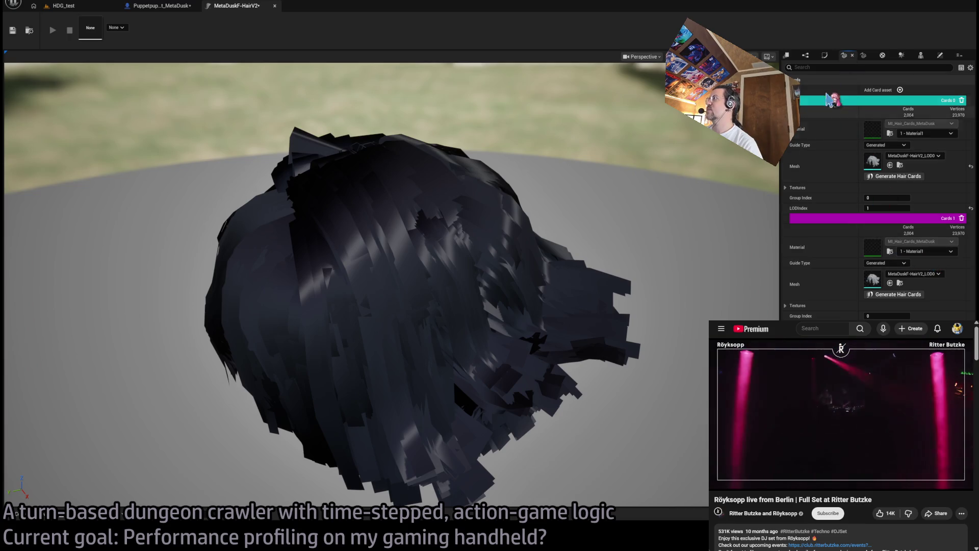
# Zoom the viewport in and out repeatedly to test the groom's LOD switching.
pyautogui.scroll(5, 612, 228)
pyautogui.scroll(-10, 612, 227)
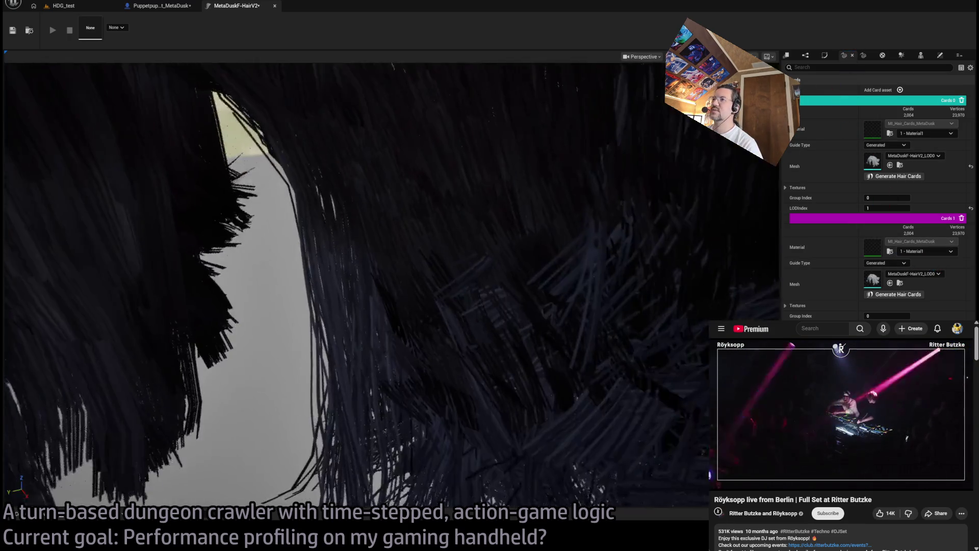
pyautogui.scroll(-4, 575, 203)
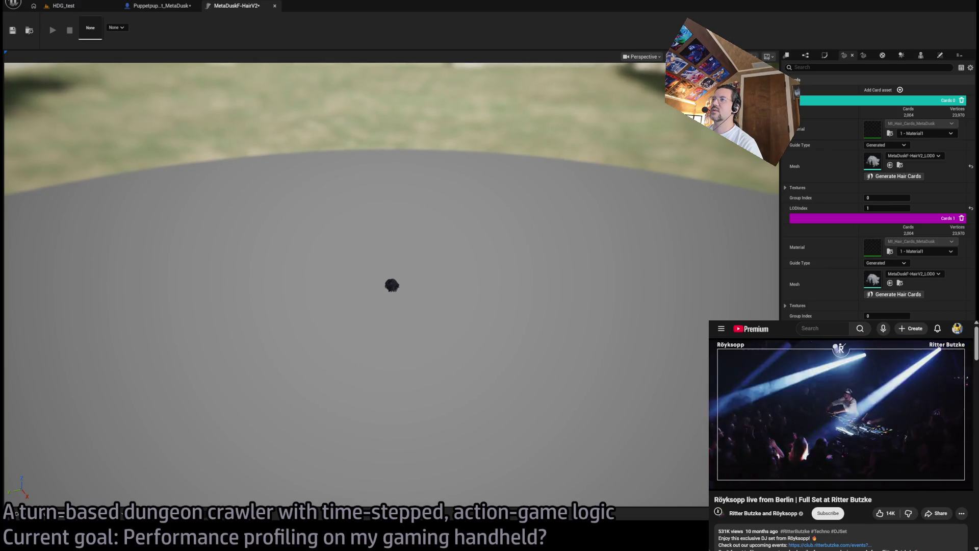
pyautogui.scroll(6, 575, 203)
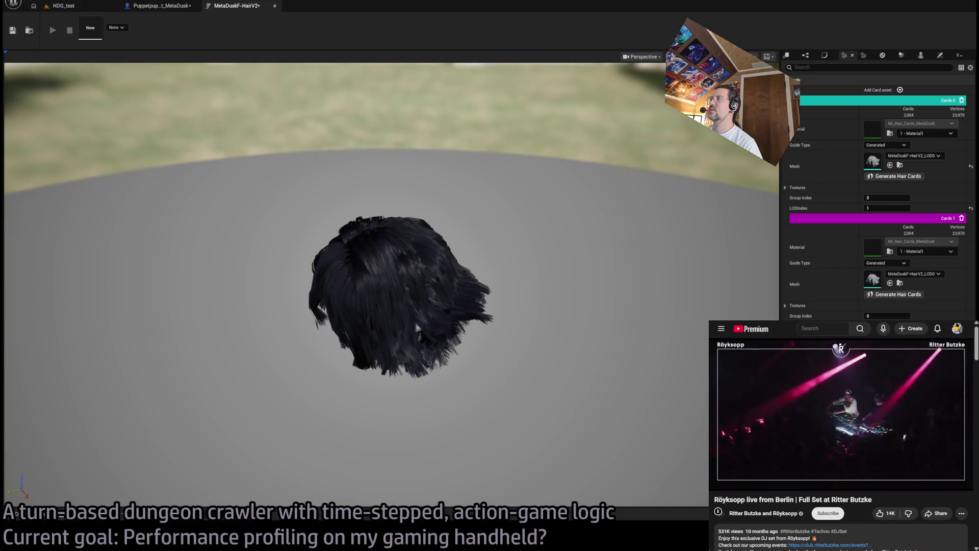
pyautogui.scroll(-5, 398, 294)
pyautogui.scroll(5, 398, 294)
pyautogui.scroll(-5, 398, 295)
pyautogui.scroll(1, 398, 294)
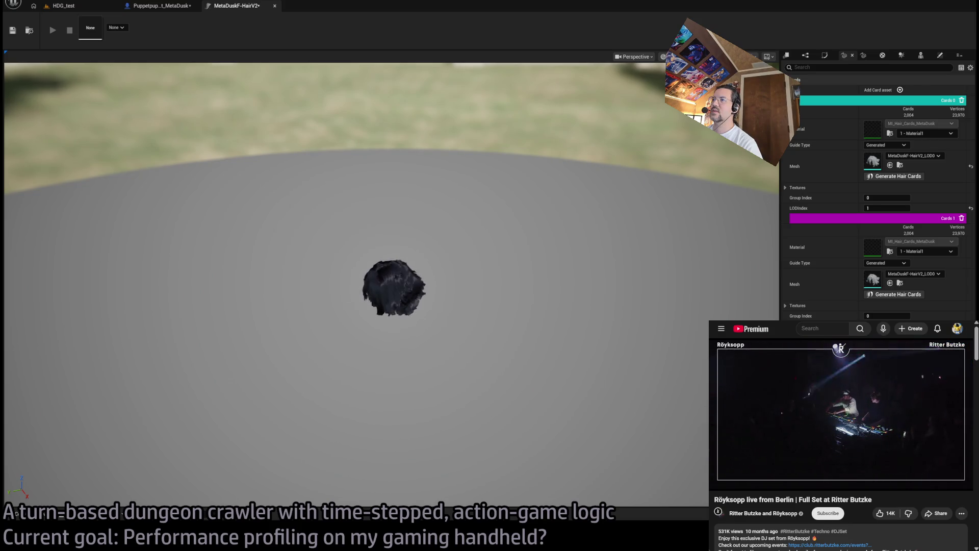
pyautogui.scroll(5, 398, 294)
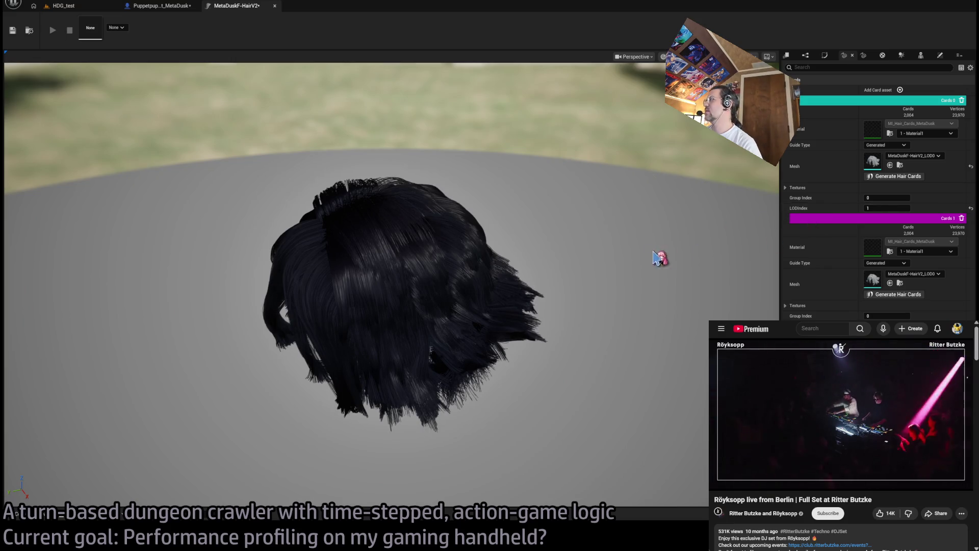
pyautogui.scroll(-5, 664, 258)
pyautogui.scroll(3, 664, 258)
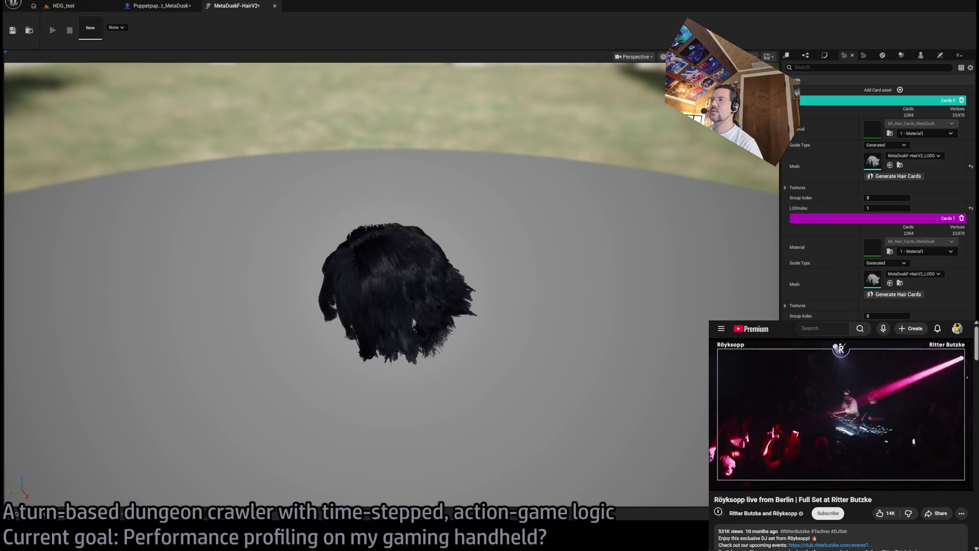
pyautogui.scroll(2, 679, 232)
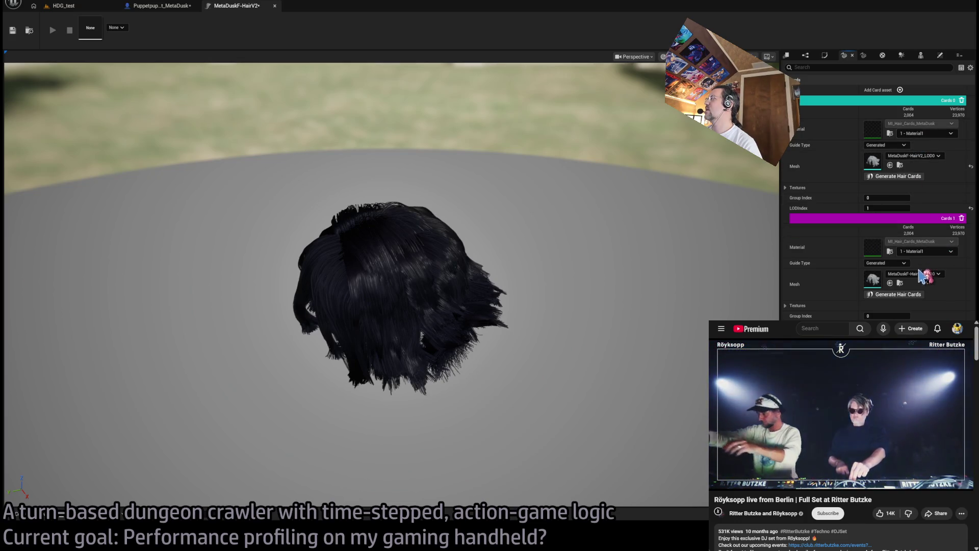
pyautogui.scroll(-5, 393, 286)
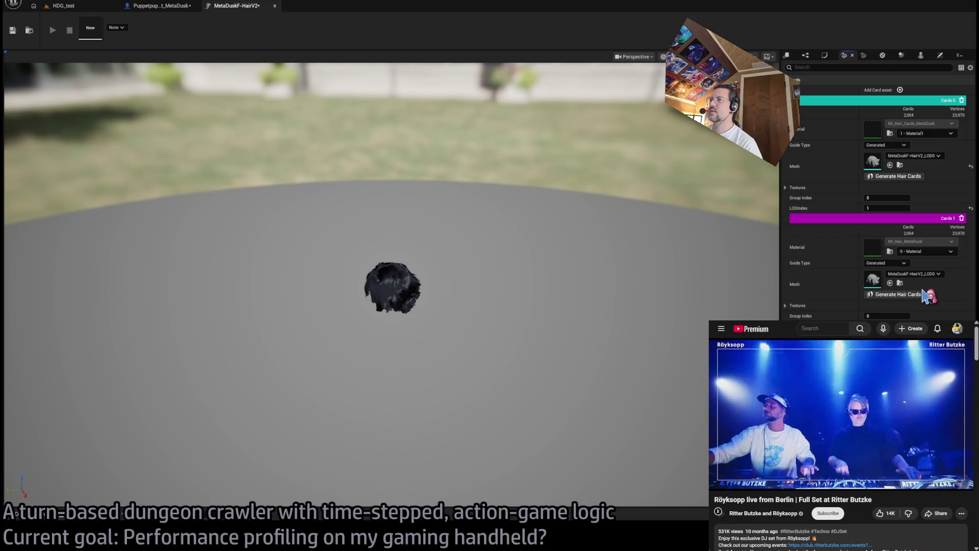
# Return Cards 1 to material slot 1 - Material1, then review the Meshes, Strands and Interpolation settings.
pyautogui.click(899, 295)
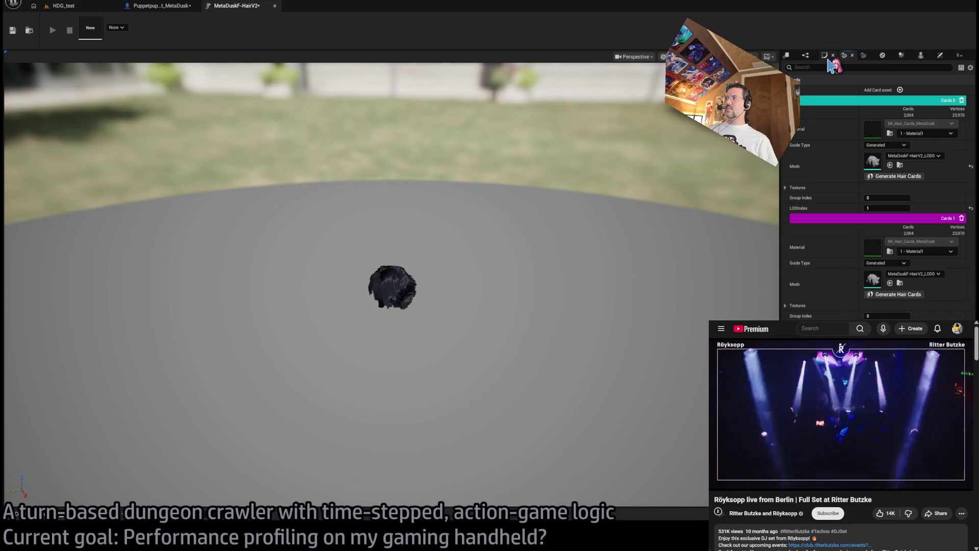
pyautogui.click(863, 57)
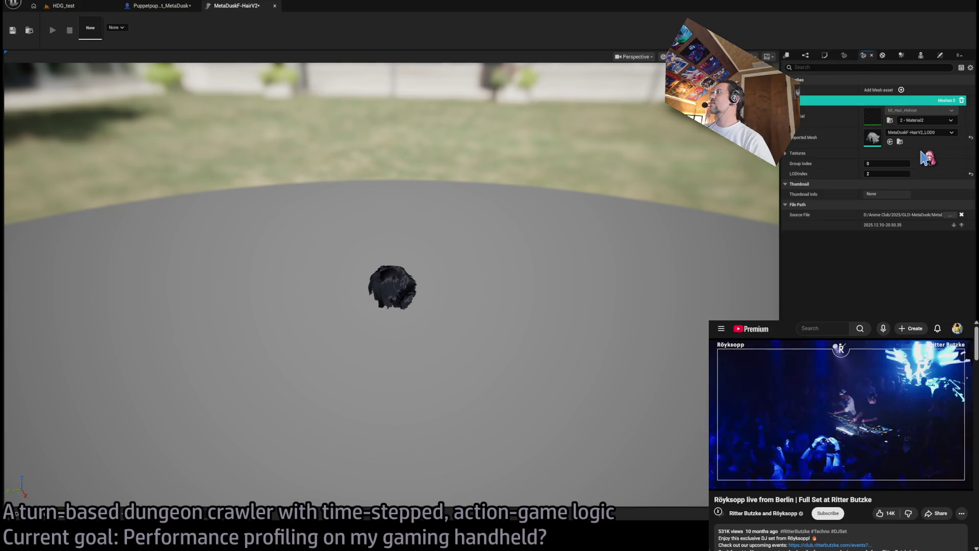
pyautogui.click(845, 57)
pyautogui.click(825, 56)
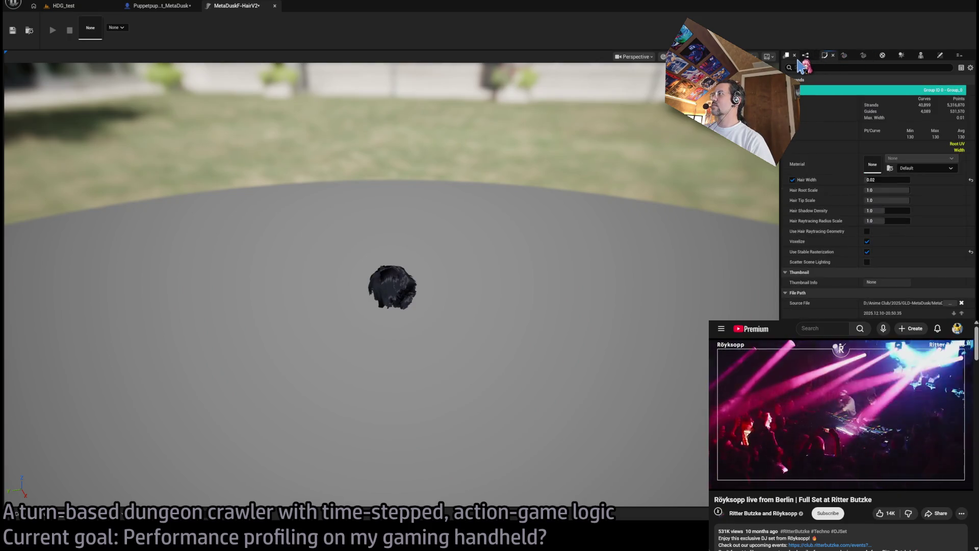
pyautogui.click(806, 56)
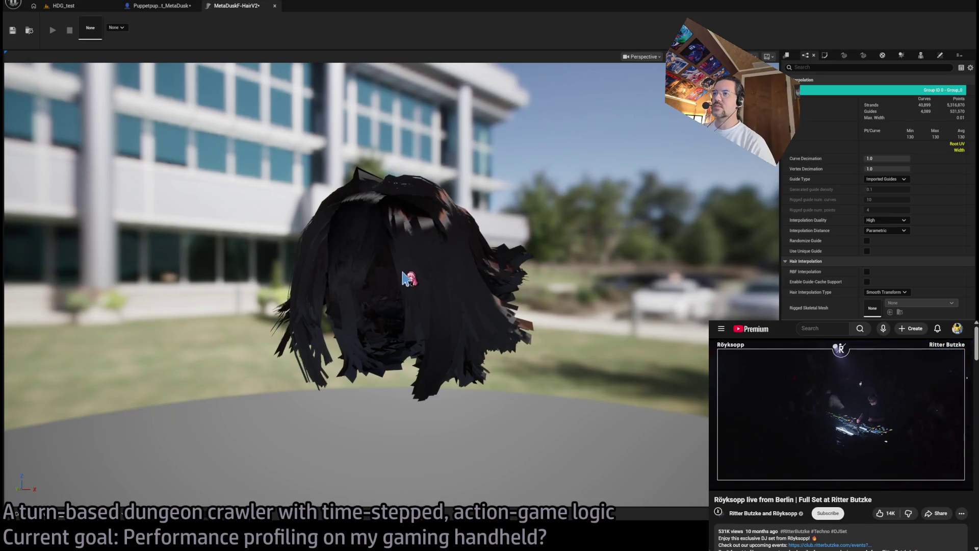
# Inspect the hair close up from new angles, check LOD settings, frame the groom, and return to Cards.
pyautogui.scroll(5, 406, 274)
pyautogui.moveTo(437, 272); pyautogui.dragTo(677, 297)
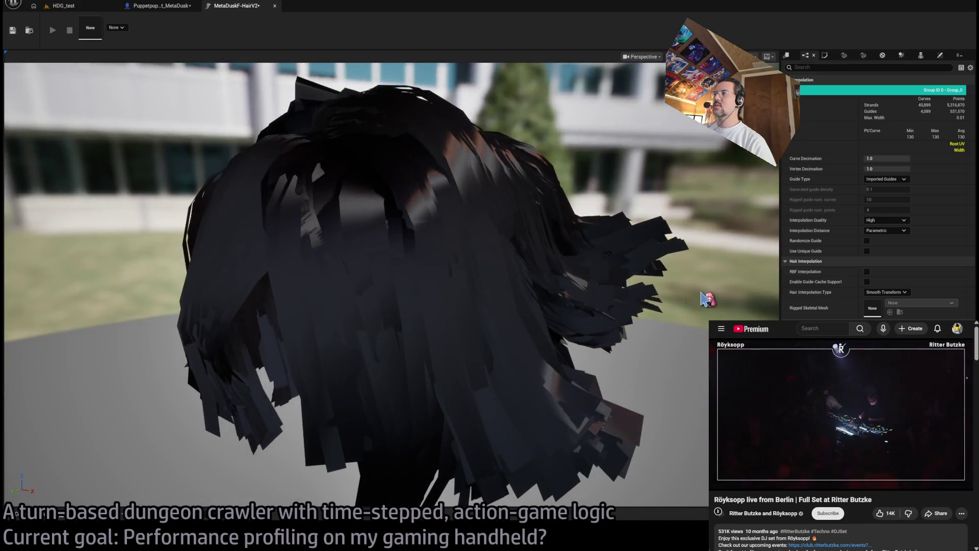
pyautogui.click(787, 56)
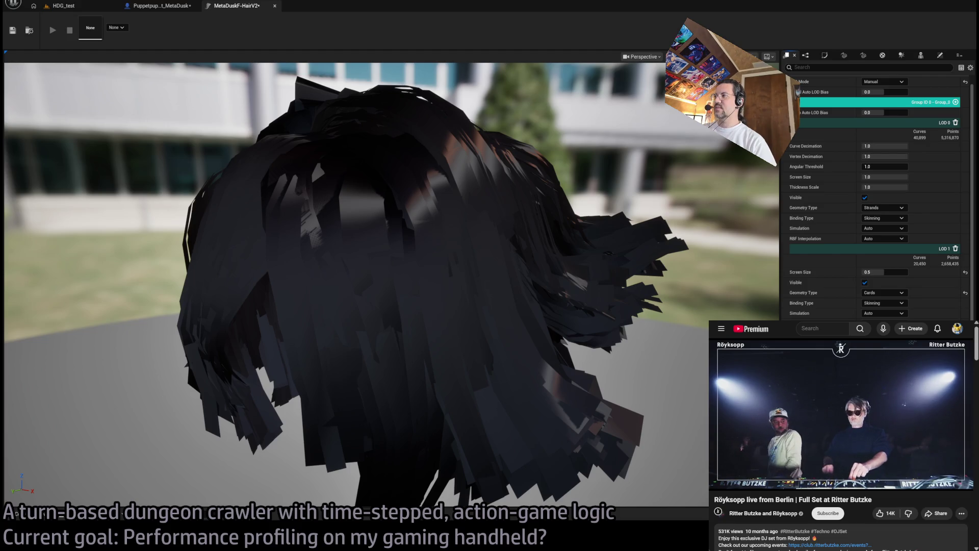
pyautogui.press('f')
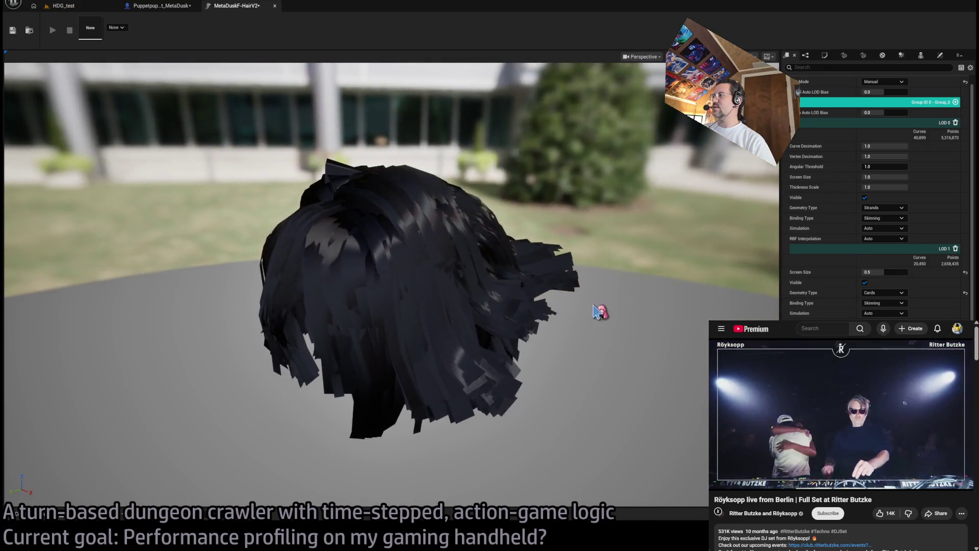
pyautogui.moveTo(614, 298); pyautogui.dragTo(614, 298)
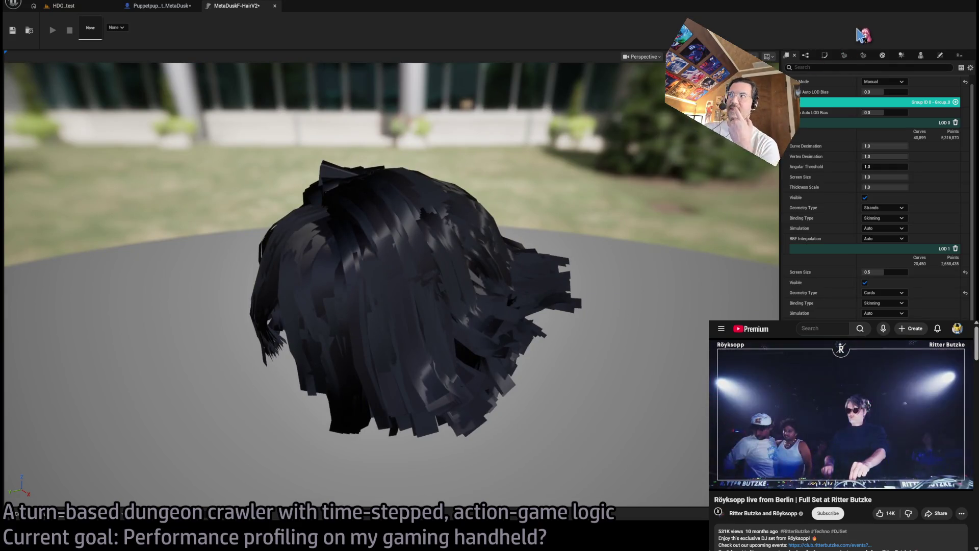
pyautogui.click(844, 55)
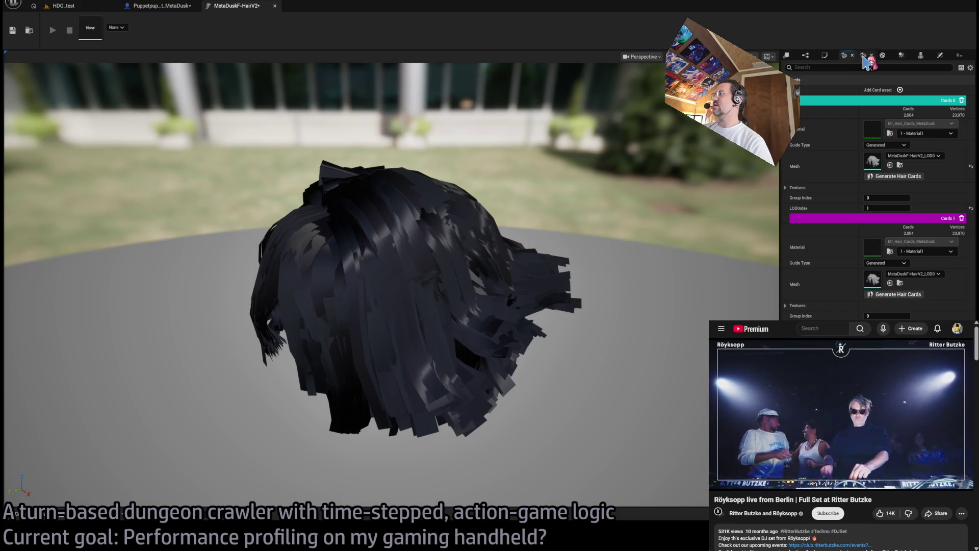
pyautogui.click(863, 56)
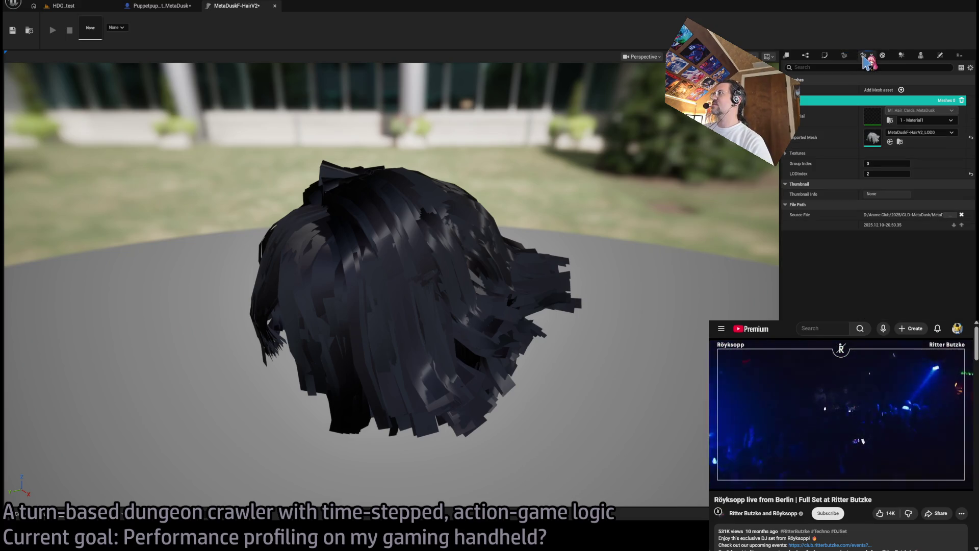
pyautogui.click(787, 56)
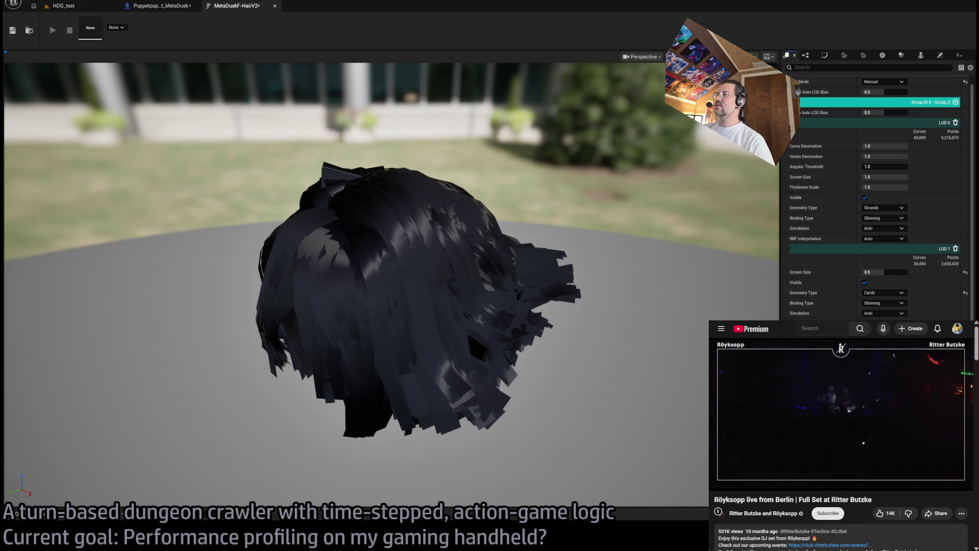
pyautogui.moveTo(536, 347); pyautogui.dragTo(612, 343)
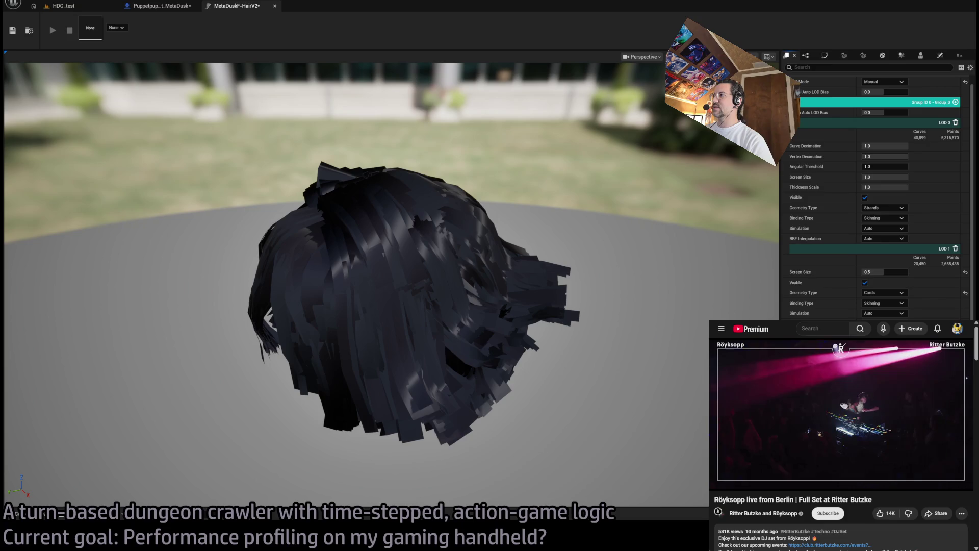
pyautogui.moveTo(388, 255); pyautogui.dragTo(296, 255)
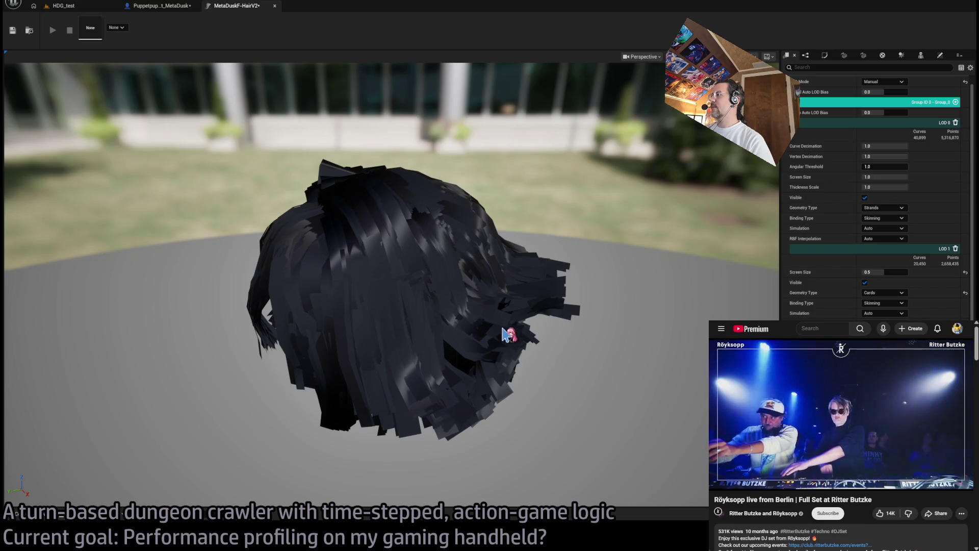
pyautogui.moveTo(476, 309); pyautogui.dragTo(478, 286)
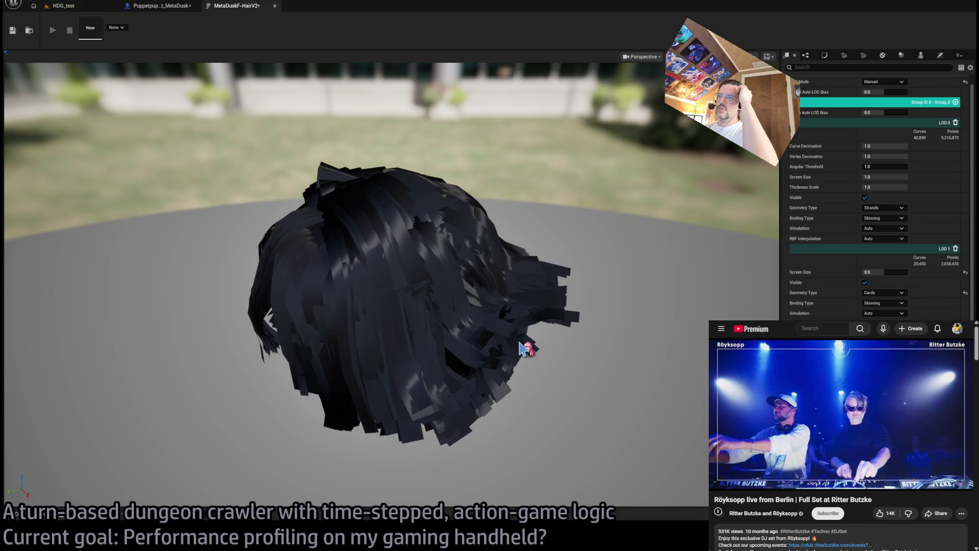
pyautogui.moveTo(506, 332)
pyautogui.mouseDown()
pyautogui.moveTo(484, 333)
pyautogui.moveTo(506, 333)
pyautogui.mouseUp()
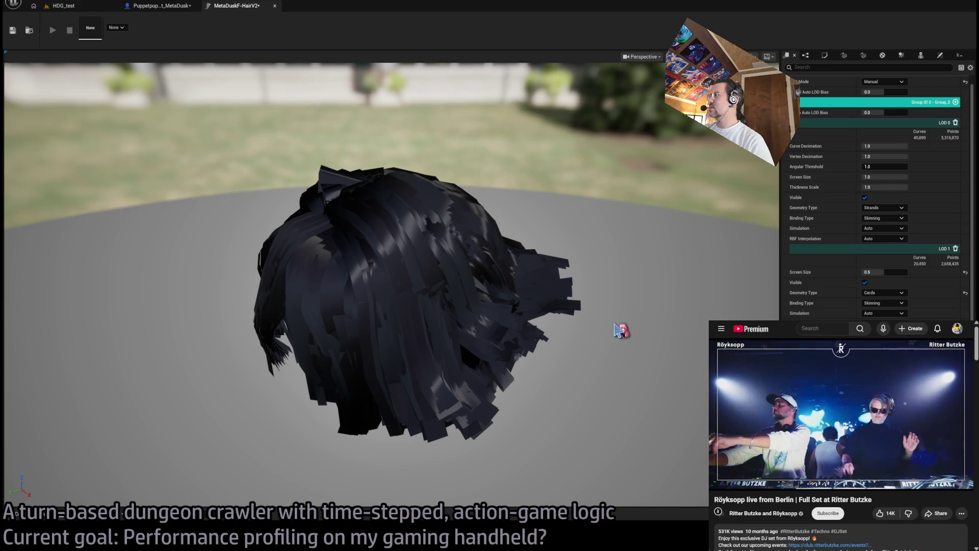
pyautogui.click(81, 11)
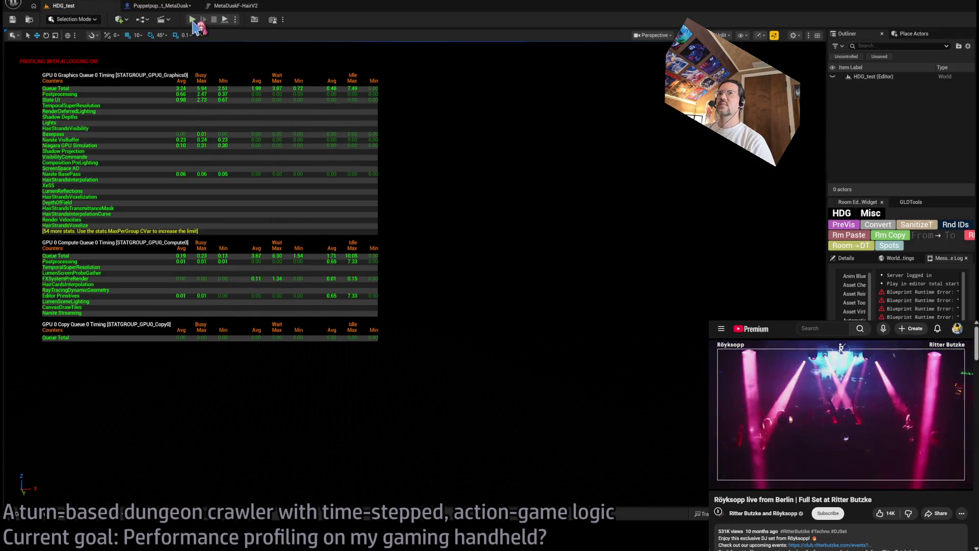
# Dismiss the GPU stats overlay and play the level, toggling wireframe and back to lit view.
pyautogui.click(170, 8)
pyautogui.click(104, 7)
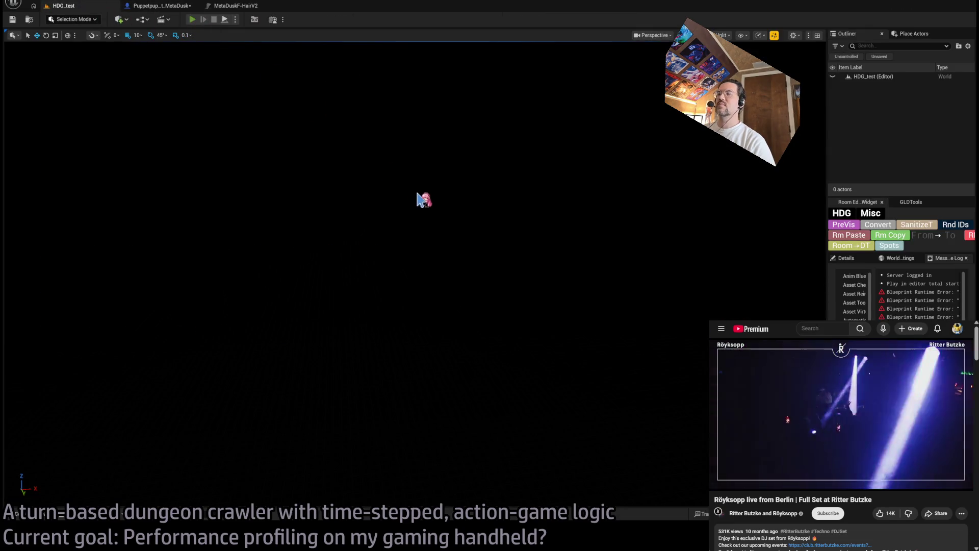
pyautogui.hotkey('alt', 'p')
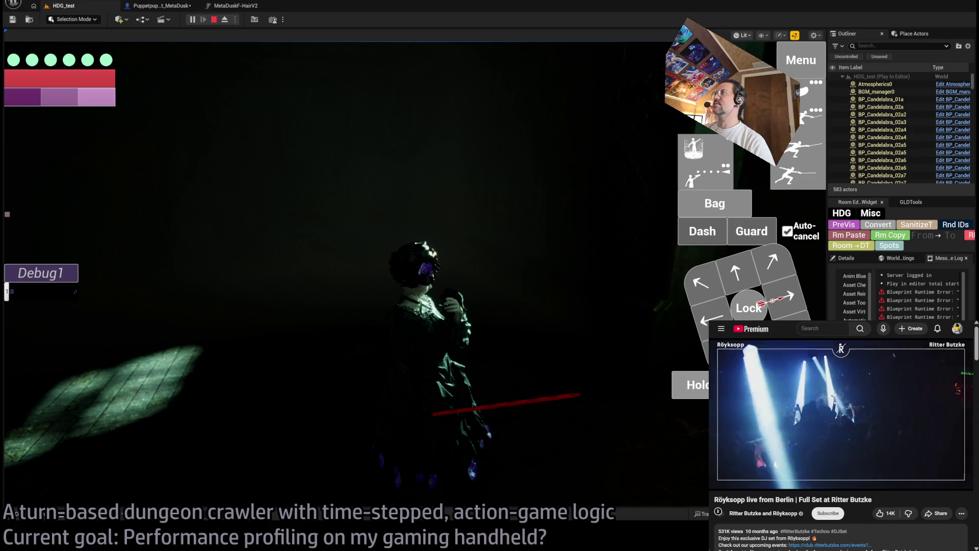
pyautogui.press('F1')
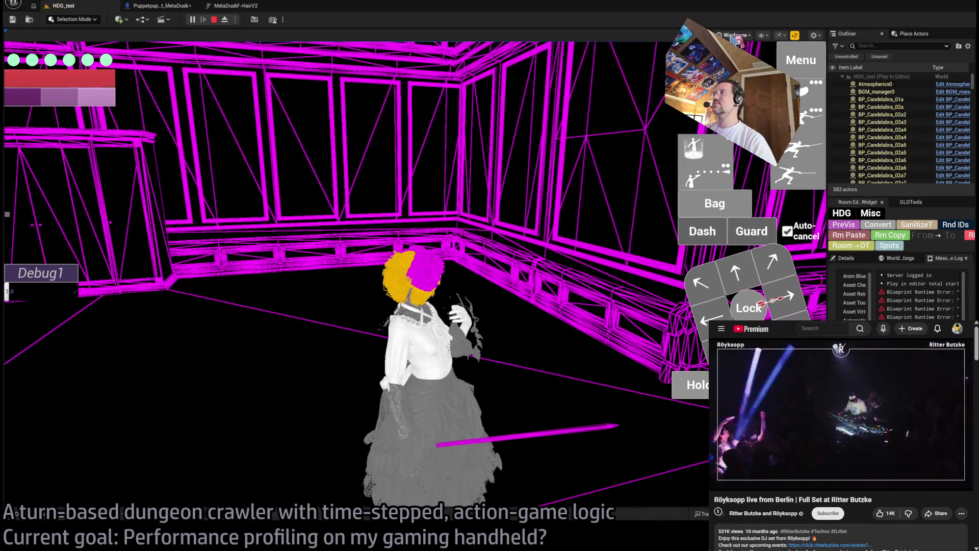
pyautogui.press('F3')
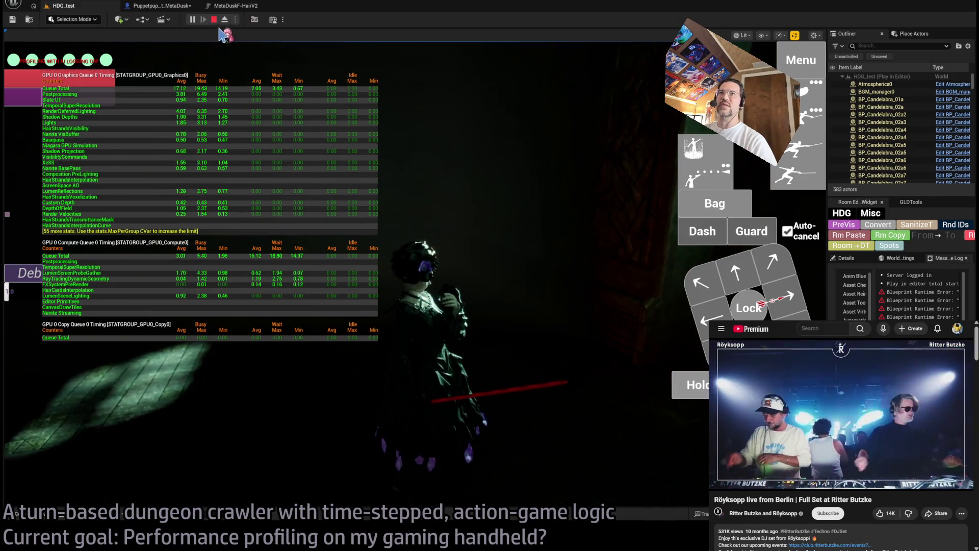
# Stop the play session and switch to the MetaDuskF-HairV2 groom editor.
pyautogui.click(214, 19)
pyautogui.click(176, 8)
pyautogui.click(249, 7)
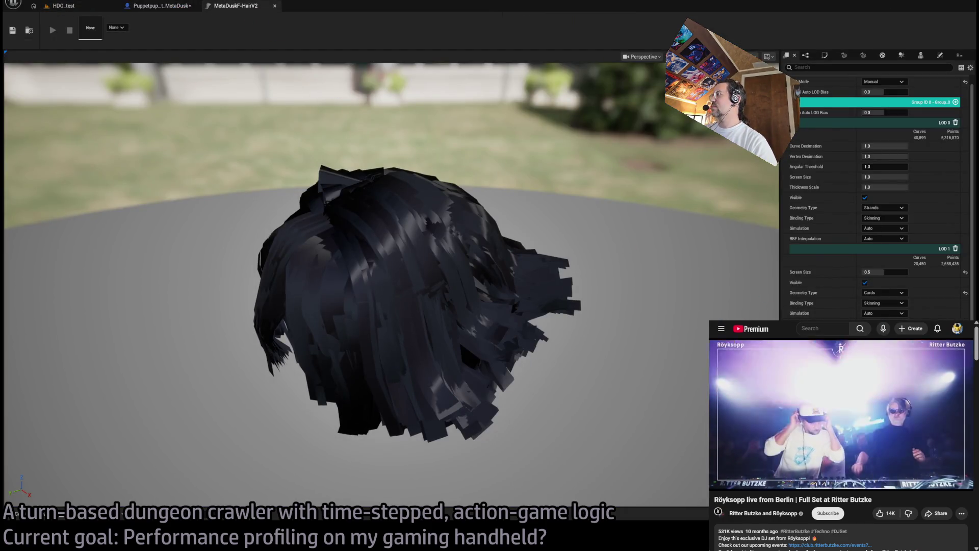
# Stop the game still running in HDG_test and go back to the MetaDuskF-HairV2 groom.
pyautogui.click(49, 9)
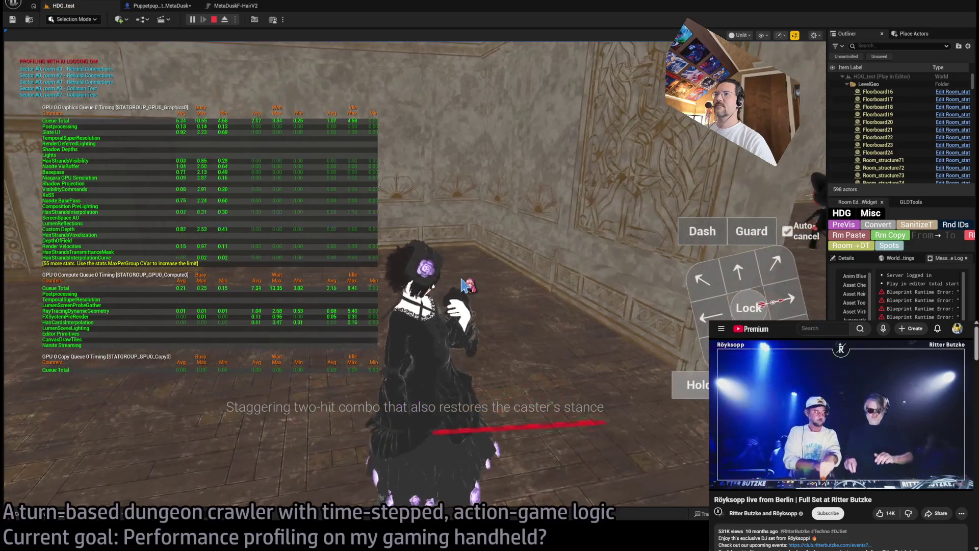
pyautogui.click(214, 20)
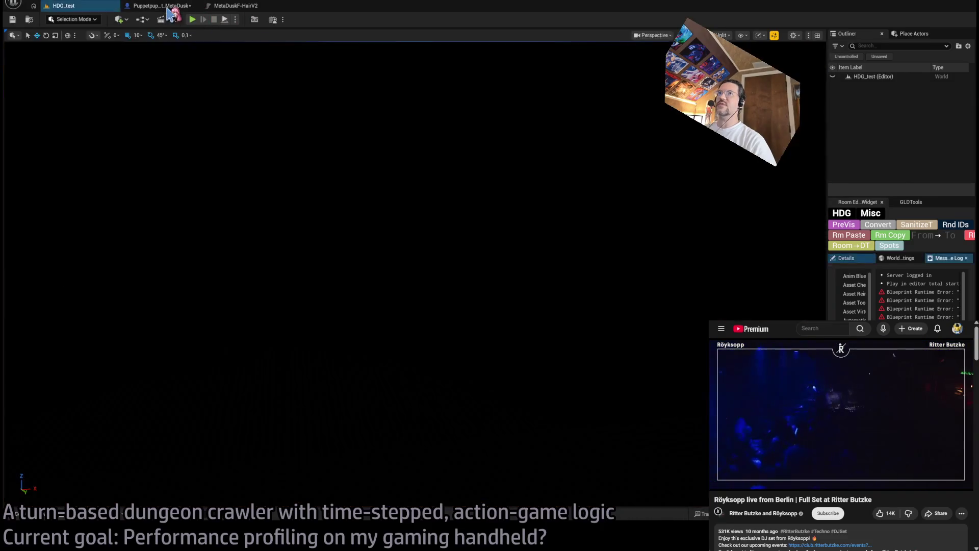
pyautogui.click(169, 7)
pyautogui.click(236, 5)
# Zoom and orbit the groom viewport to a level view of the hair.
pyautogui.scroll(3, 454, 247)
pyautogui.scroll(-10, 454, 255)
pyautogui.scroll(5, 453, 264)
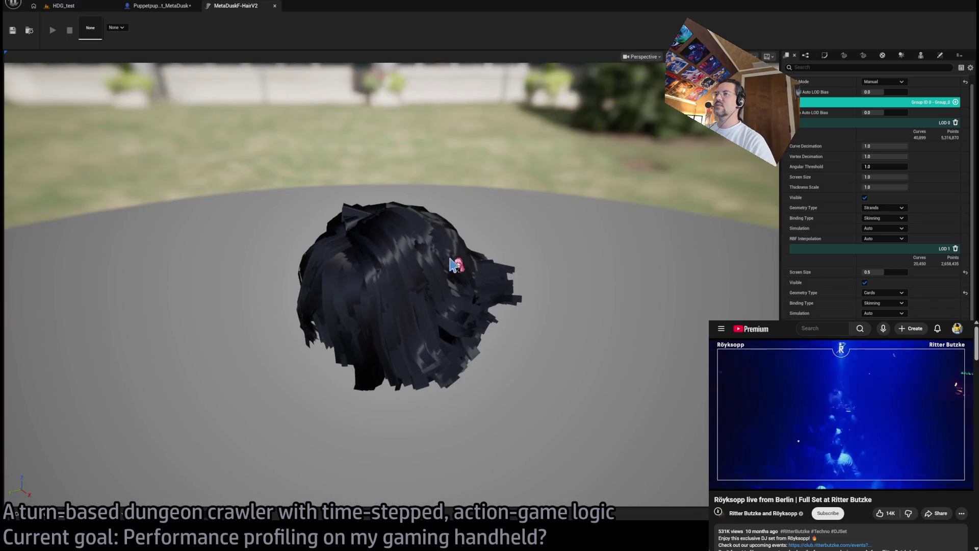
pyautogui.moveTo(454, 264); pyautogui.dragTo(459, 235)
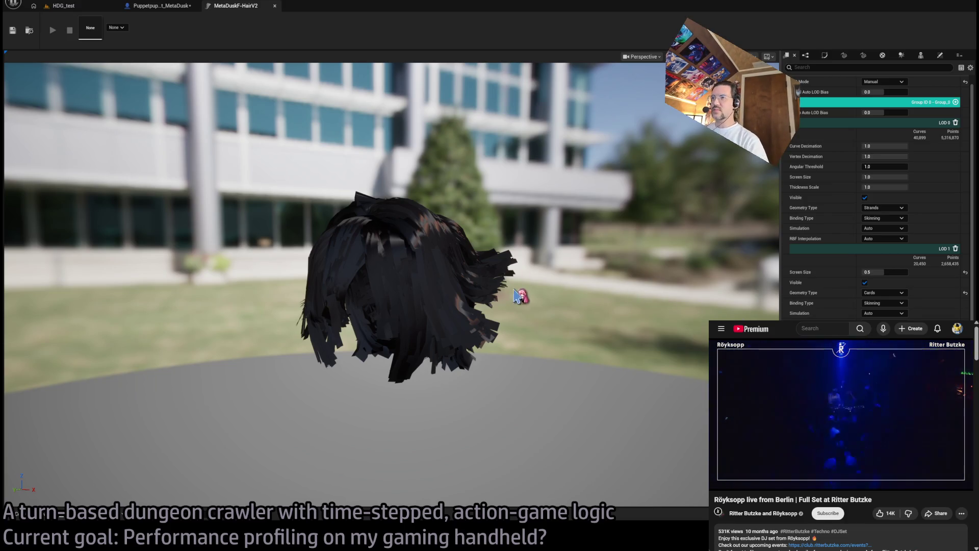
# Review the groom's material slots, strands and LOD settings, then play HDG_test again.
pyautogui.click(883, 56)
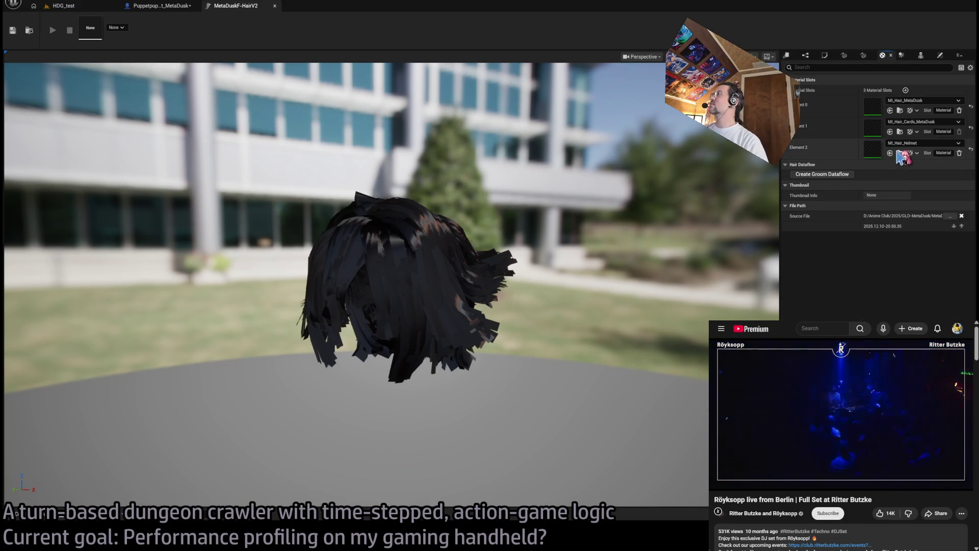
pyautogui.click(806, 55)
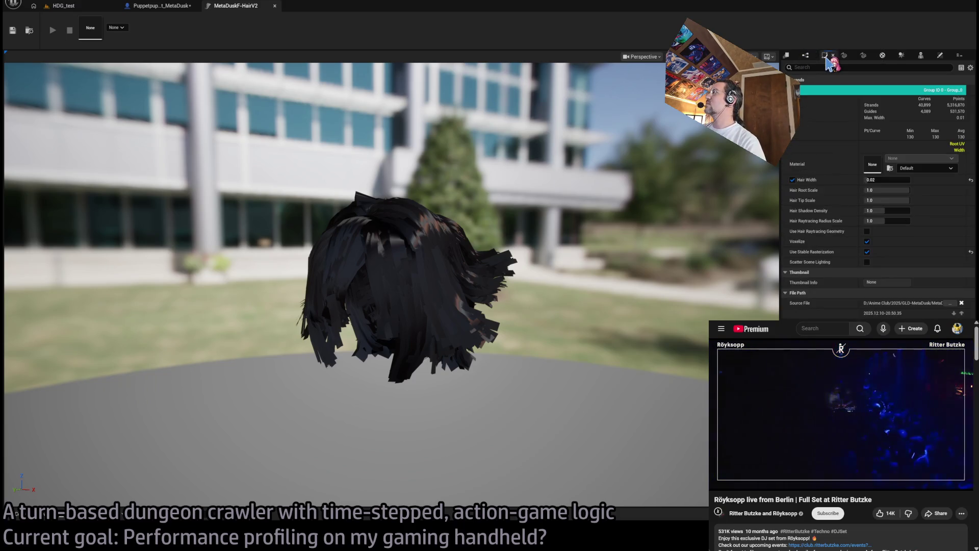
pyautogui.click(787, 56)
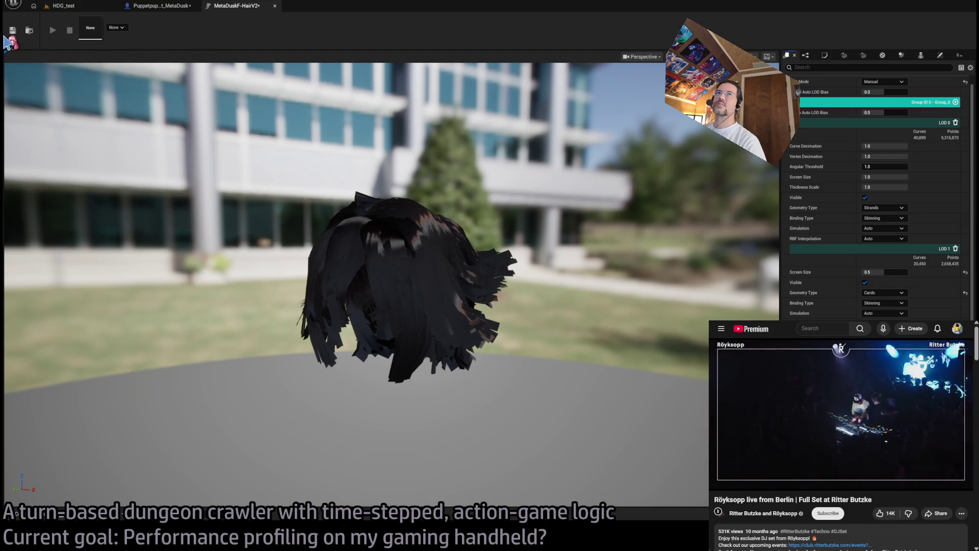
pyautogui.click(64, 6)
pyautogui.click(192, 19)
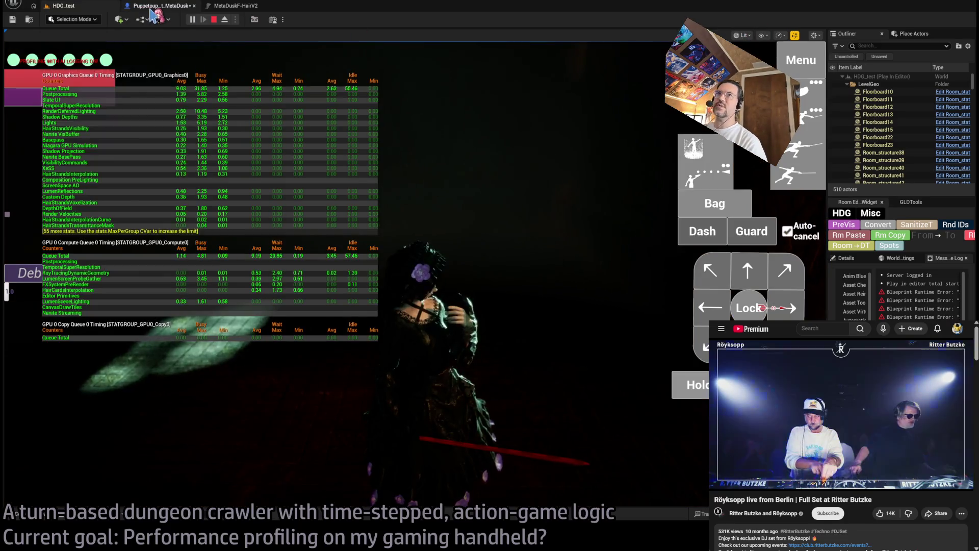
# Return to the MetaDuskF-HairV2 groom and bring up its interpolation, then hair cards settings.
pyautogui.click(152, 9)
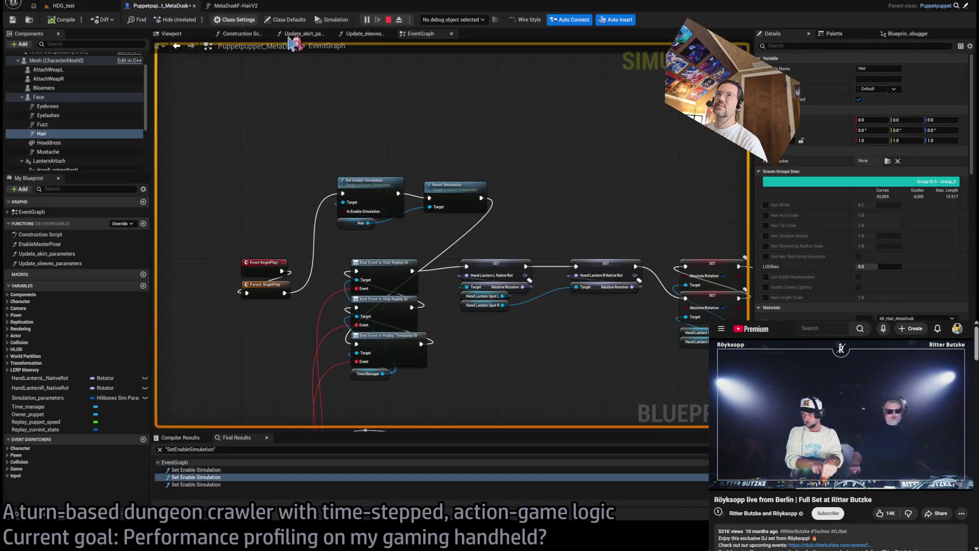
pyautogui.click(235, 5)
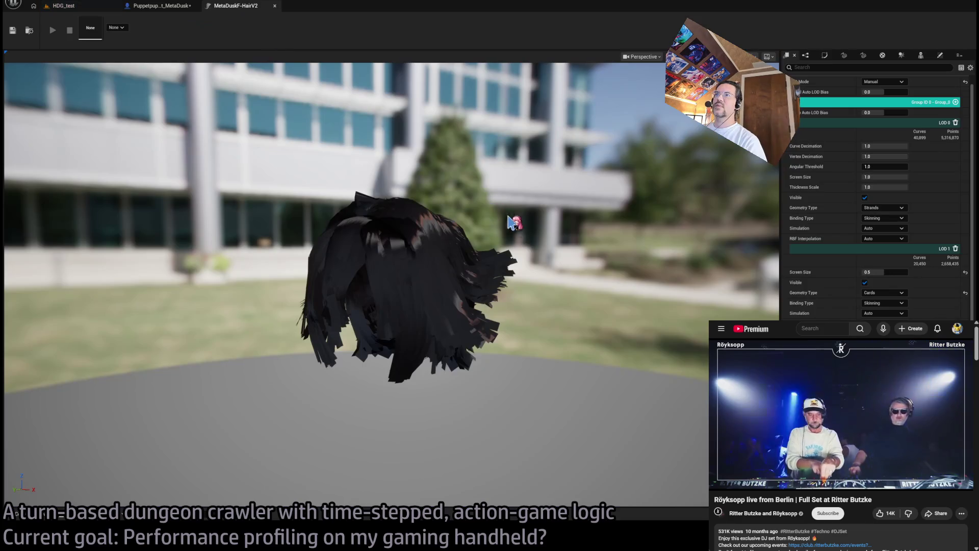
pyautogui.click(806, 55)
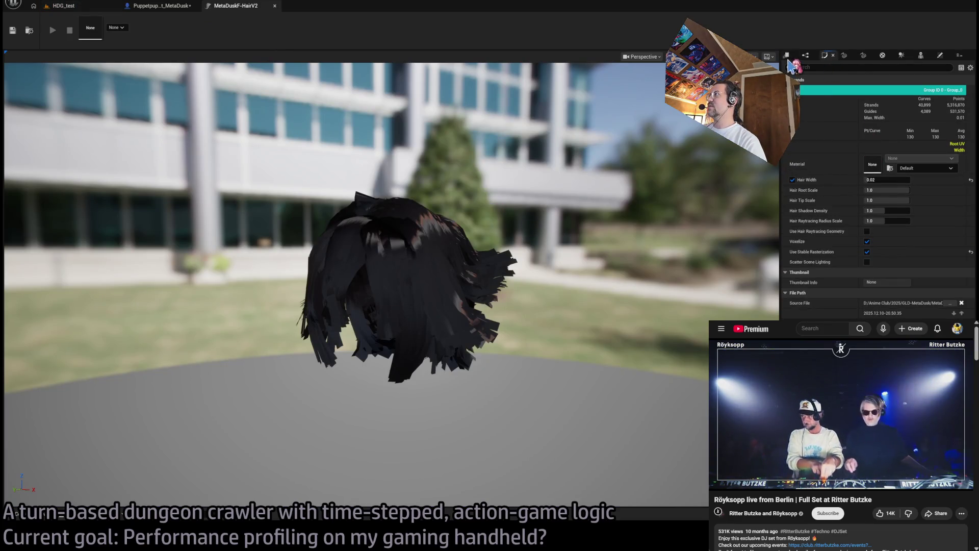
pyautogui.click(844, 57)
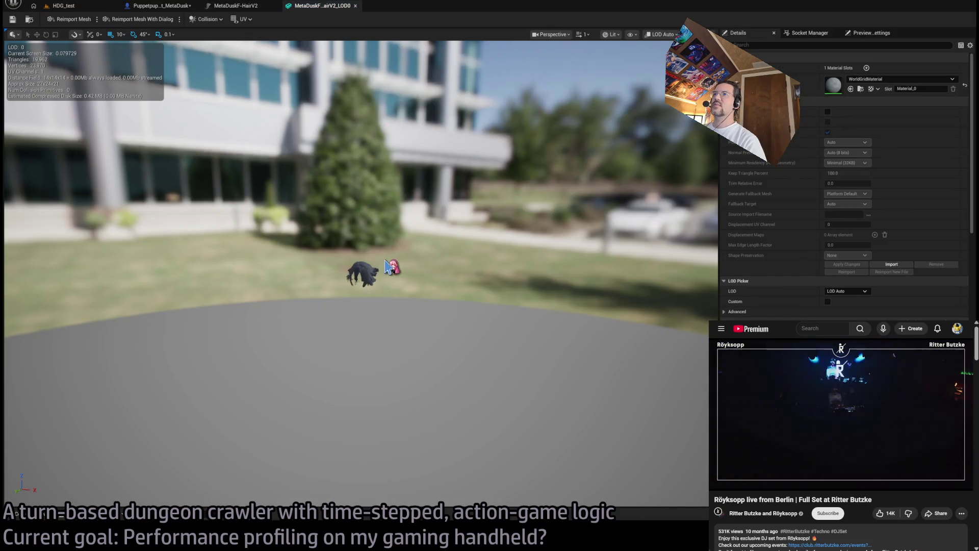
# Examine the LOD0 cards mesh up close and compare it with the groom's material slots.
pyautogui.scroll(5, 388, 267)
pyautogui.moveTo(389, 266)
pyautogui.mouseDown()
pyautogui.moveTo(358, 256)
pyautogui.moveTo(347, 306)
pyautogui.moveTo(377, 276)
pyautogui.moveTo(412, 179)
pyautogui.mouseUp()
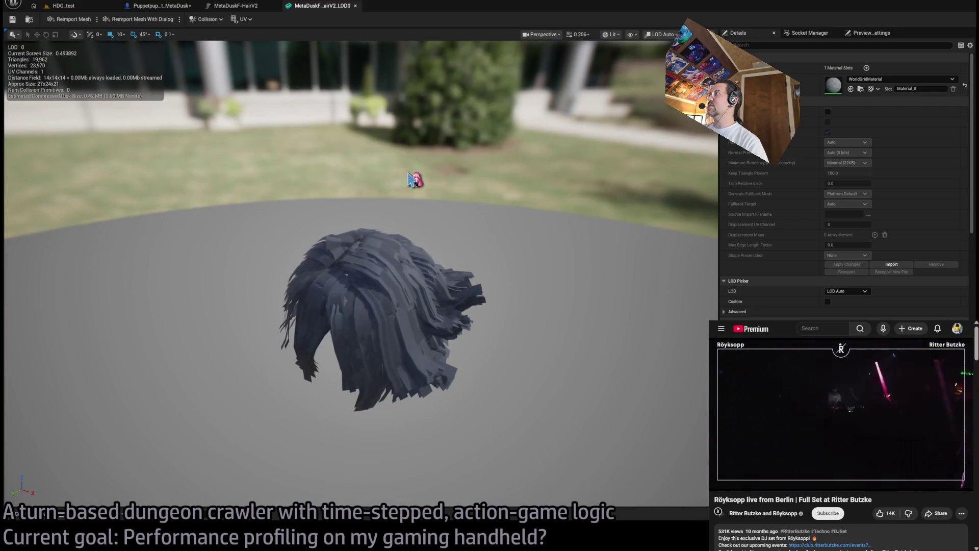
pyautogui.click(237, 7)
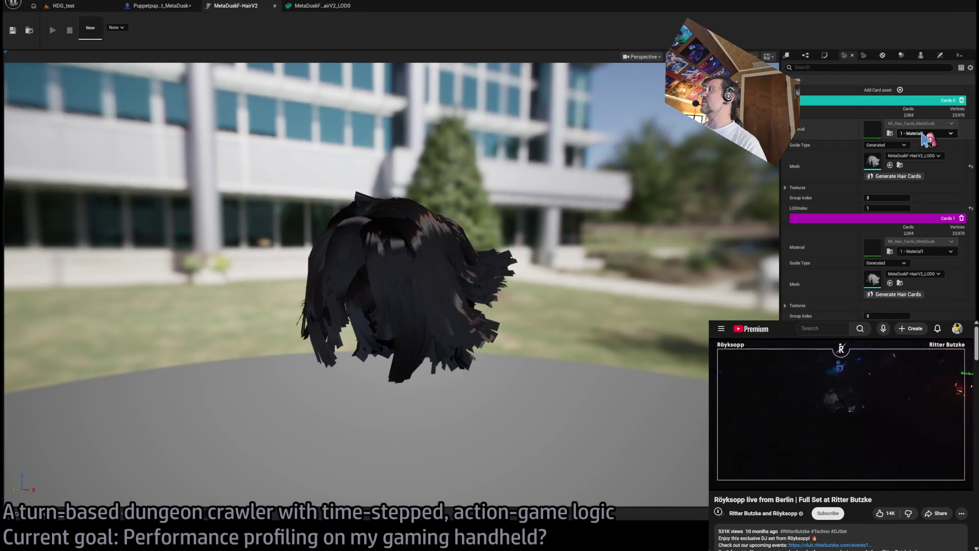
pyautogui.click(882, 56)
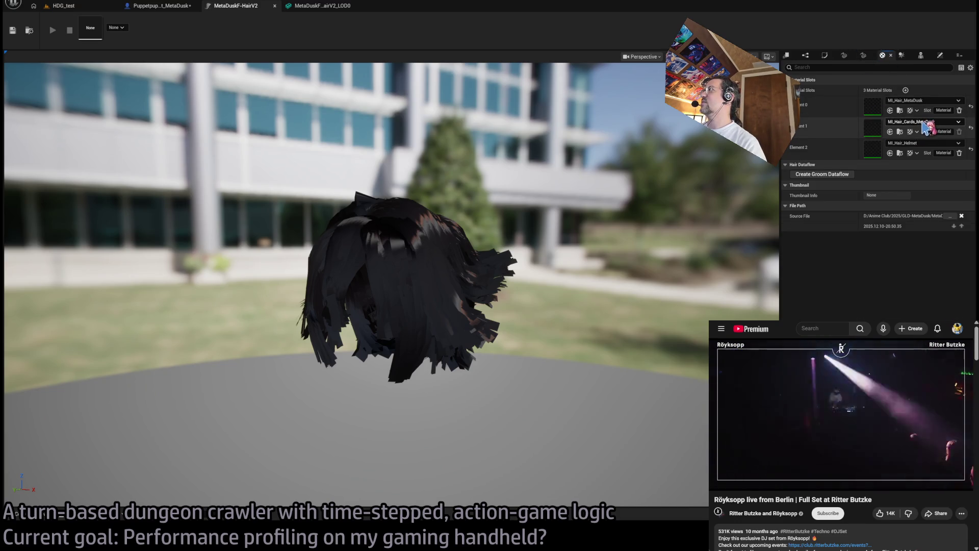
pyautogui.click(327, 6)
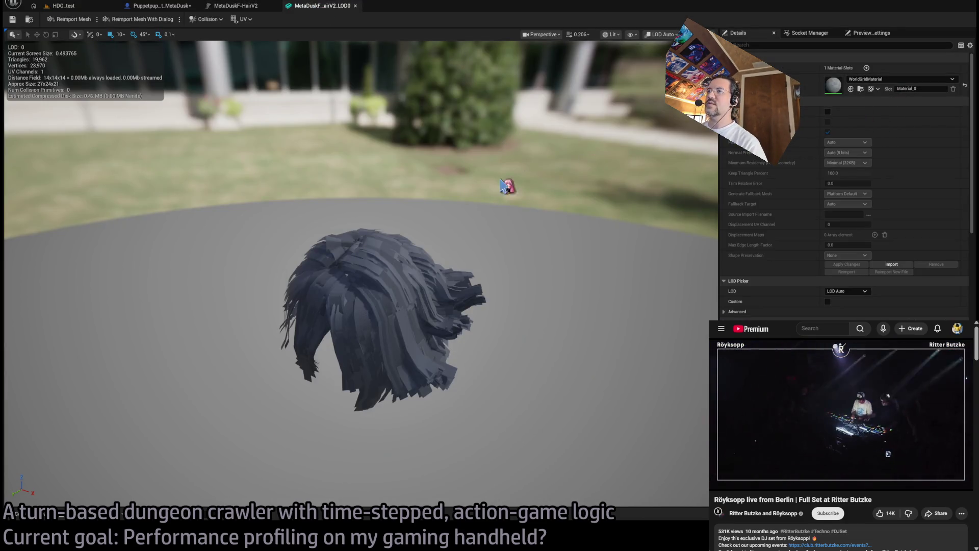
pyautogui.moveTo(457, 288); pyautogui.dragTo(470, 269)
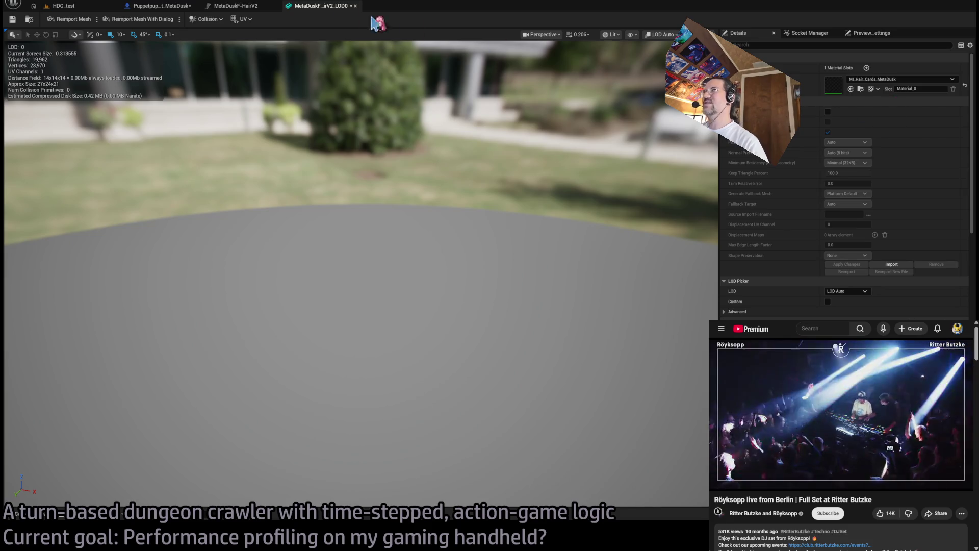
pyautogui.click(235, 8)
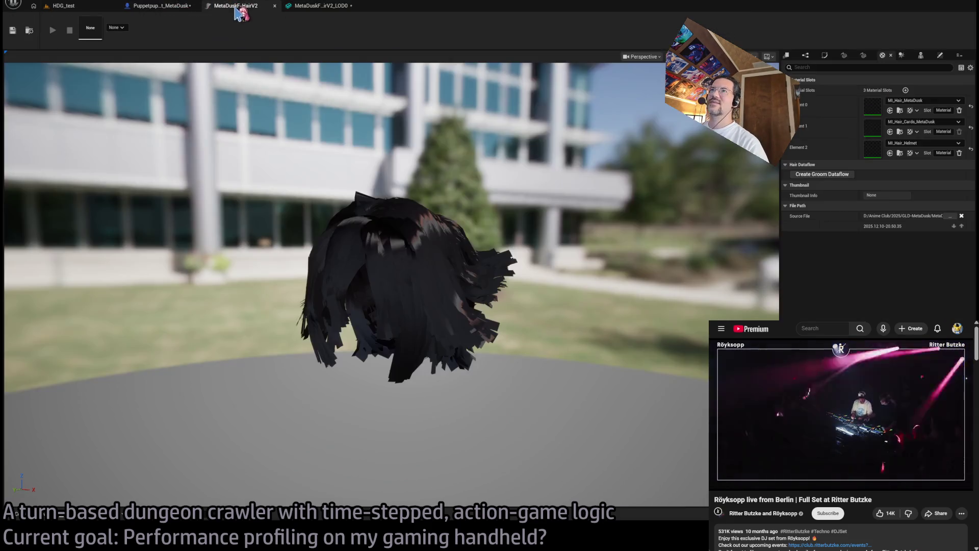
# Put WorldGridMaterial on the LOD0 cards mesh slot, undoing a trial MI_Hair_Cards_MetaDusk assignment.
pyautogui.click(328, 11)
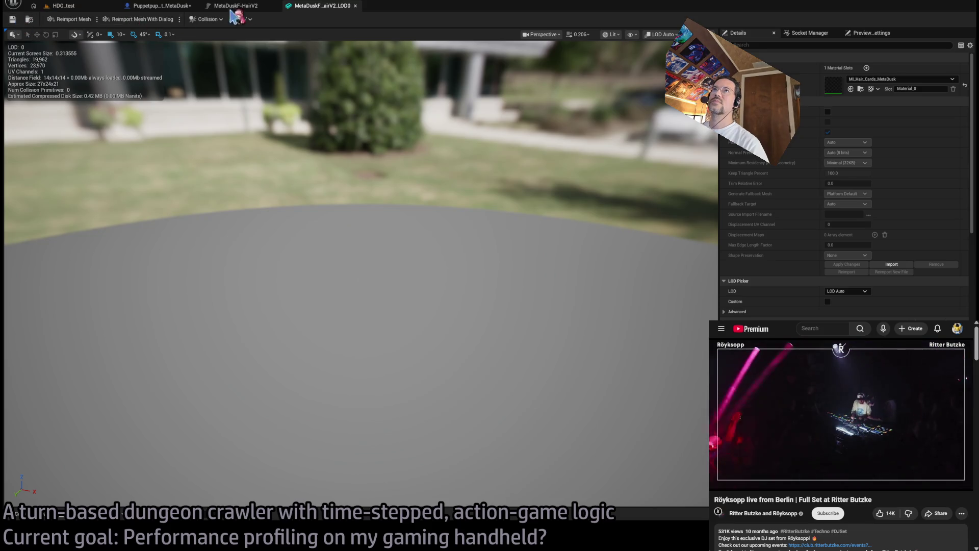
pyautogui.click(271, 7)
pyautogui.click(324, 11)
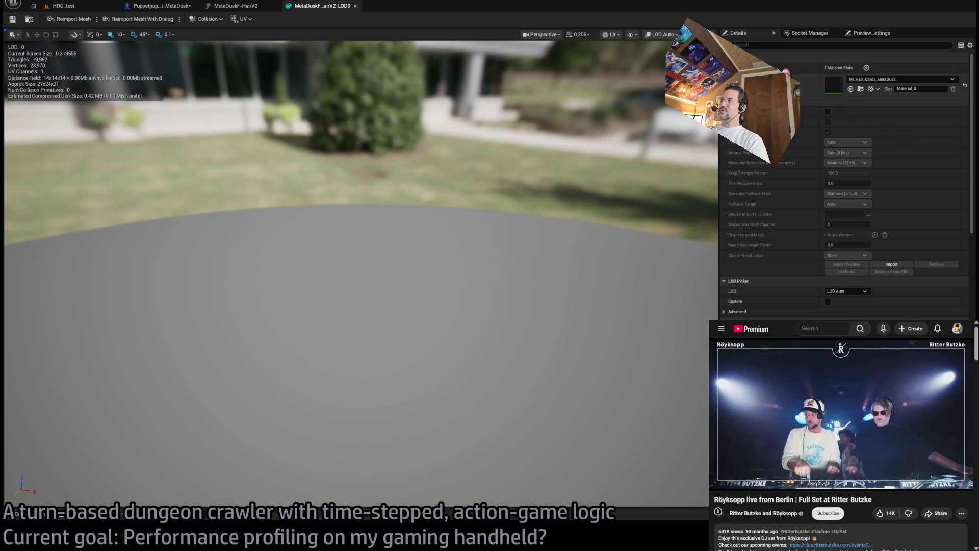
pyautogui.moveTo(806, 87); pyautogui.dragTo(831, 85)
pyautogui.moveTo(572, 150)
pyautogui.mouseDown()
pyautogui.moveTo(531, 180)
pyautogui.moveTo(505, 179)
pyautogui.moveTo(505, 147)
pyautogui.moveTo(505, 169)
pyautogui.moveTo(485, 178)
pyautogui.mouseUp()
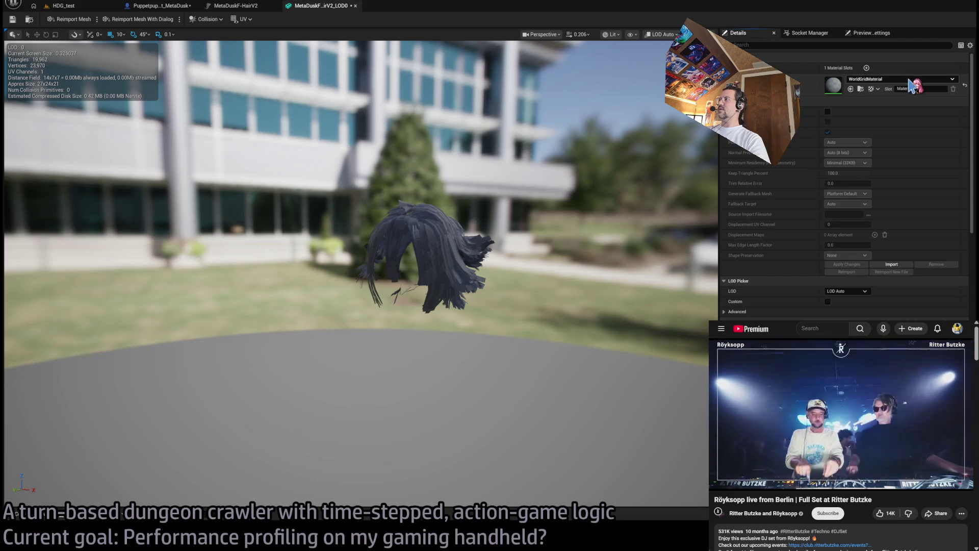
pyautogui.moveTo(900, 167); pyautogui.dragTo(872, 86)
pyautogui.hotkey('ctrl', 'z')
pyautogui.moveTo(564, 218)
pyautogui.mouseDown()
pyautogui.moveTo(541, 220)
pyautogui.moveTo(541, 245)
pyautogui.mouseUp()
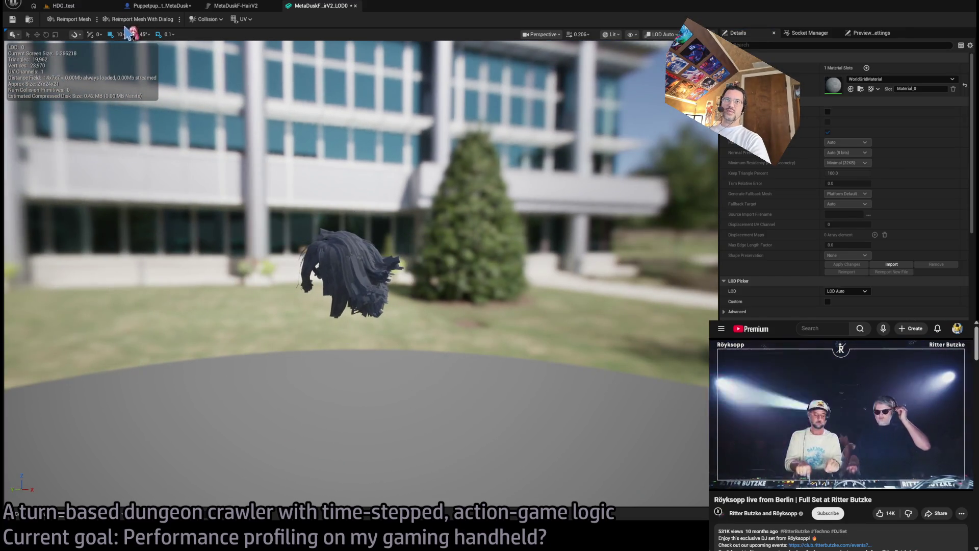
# Save the LOD0 cards mesh and return to the MetaDuskF-HairV2 groom editor.
pyautogui.click(11, 20)
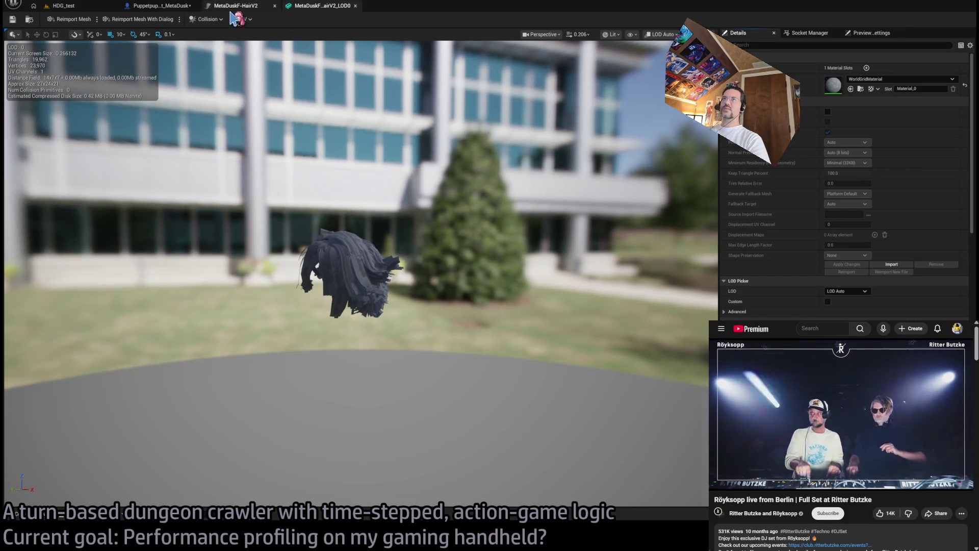
pyautogui.click(244, 9)
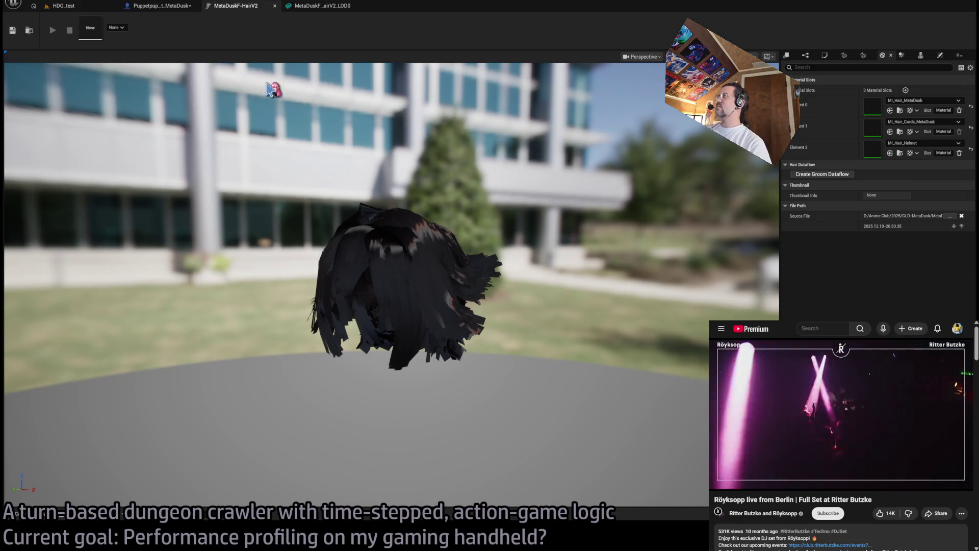
pyautogui.click(171, 11)
pyautogui.click(250, 13)
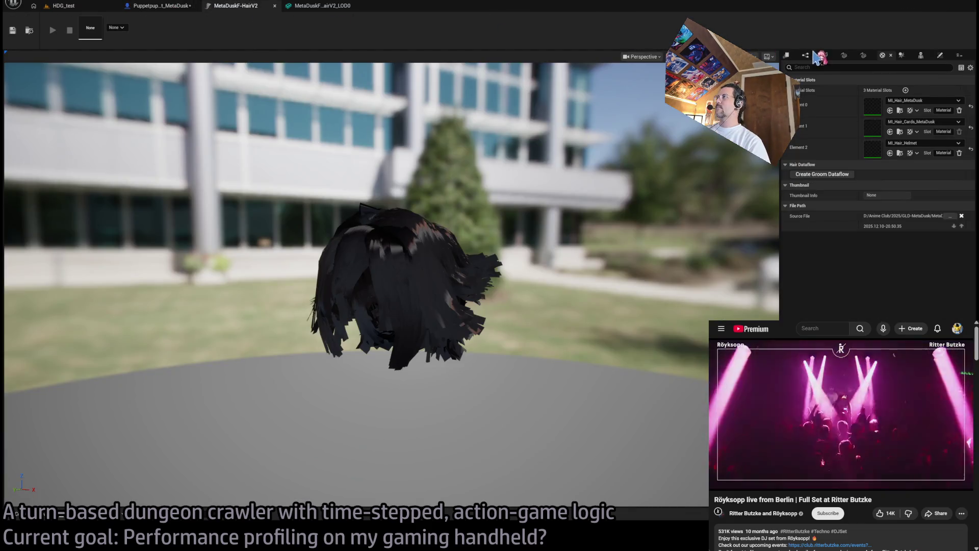
# Review the groom's interpolation and hair cards textures (Cards 0 and 1), then save MetaDuskF-HairV2.
pyautogui.click(806, 55)
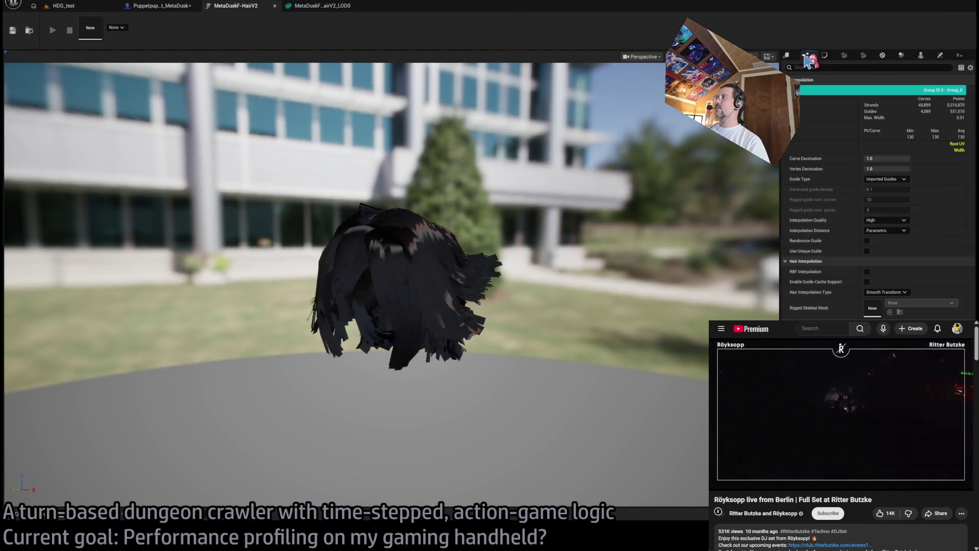
pyautogui.click(844, 56)
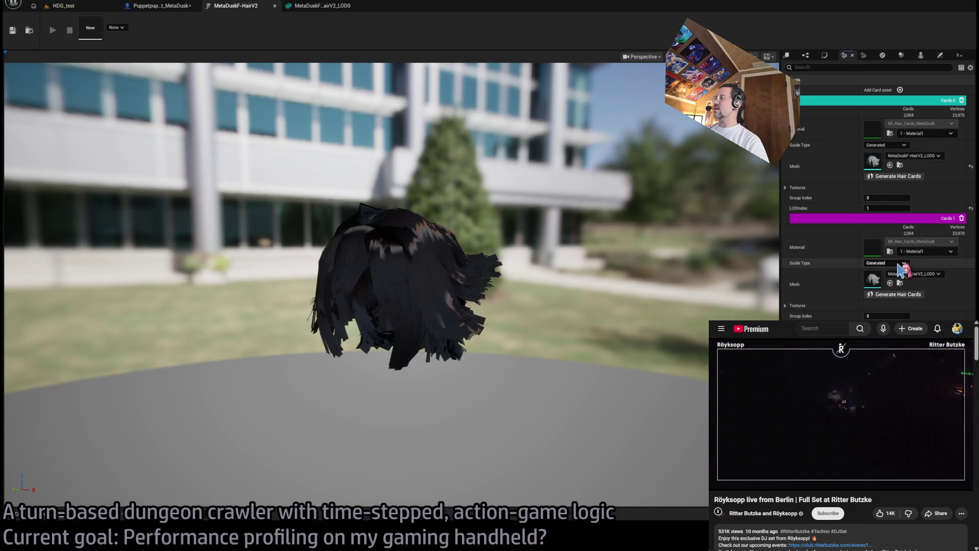
pyautogui.click(873, 305)
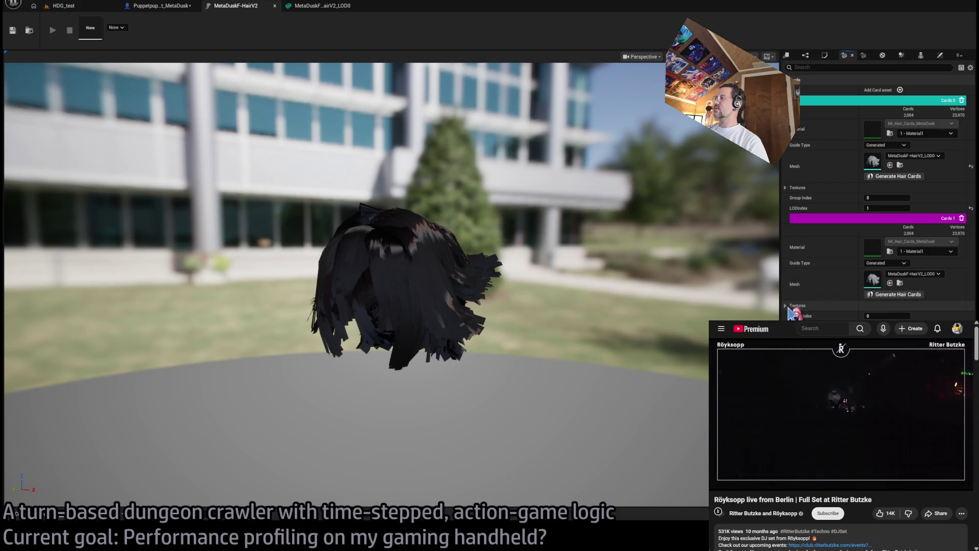
pyautogui.click(798, 187)
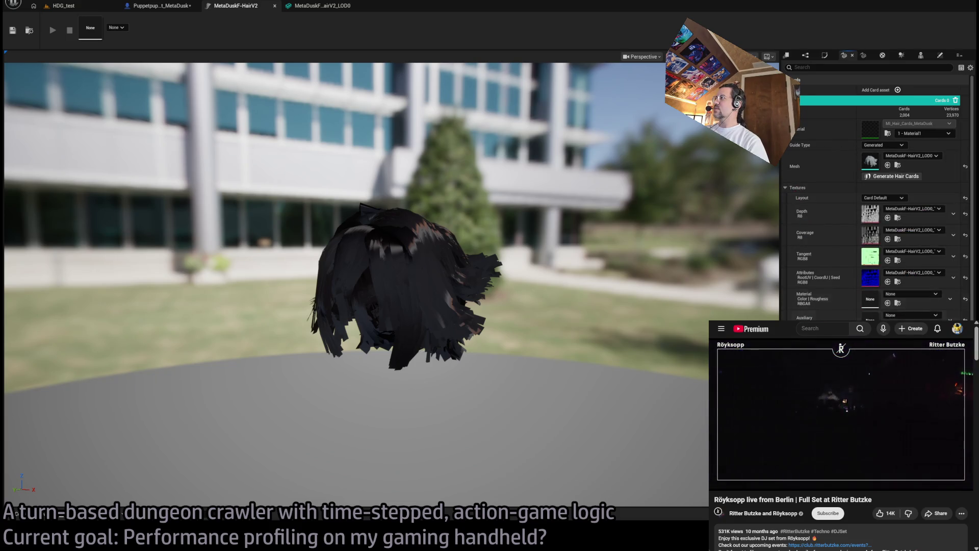
pyautogui.scroll(-1, 797, 175)
pyautogui.scroll(-3, 867, 214)
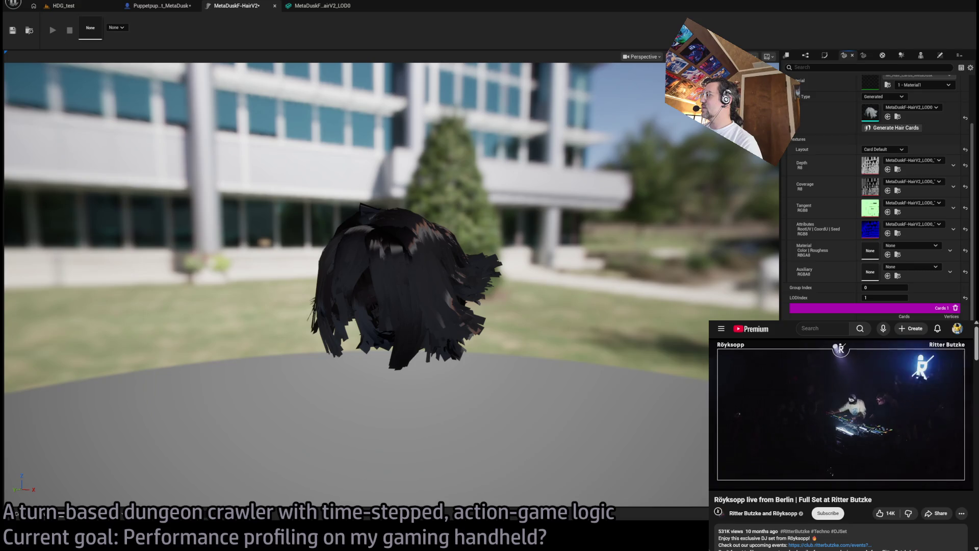
pyautogui.scroll(-3, 918, 127)
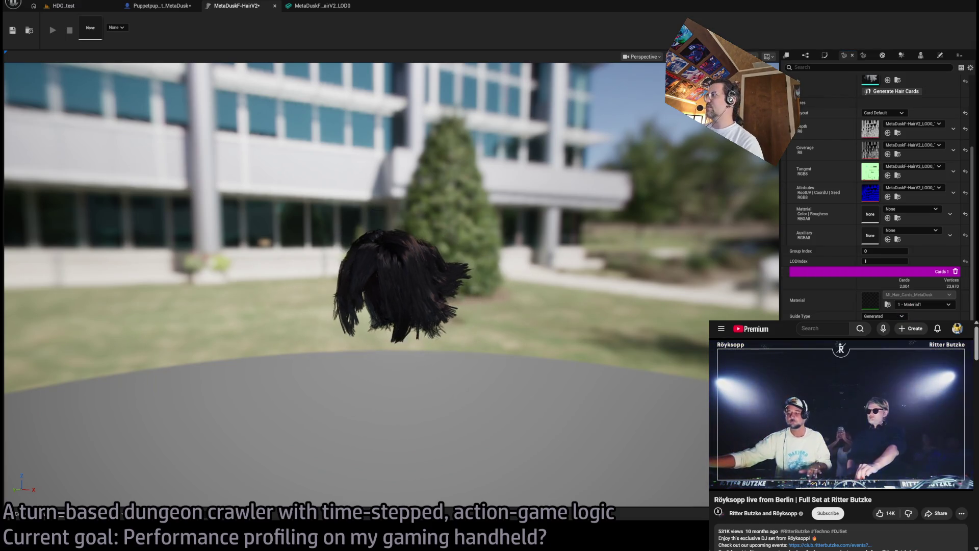
pyautogui.click(14, 31)
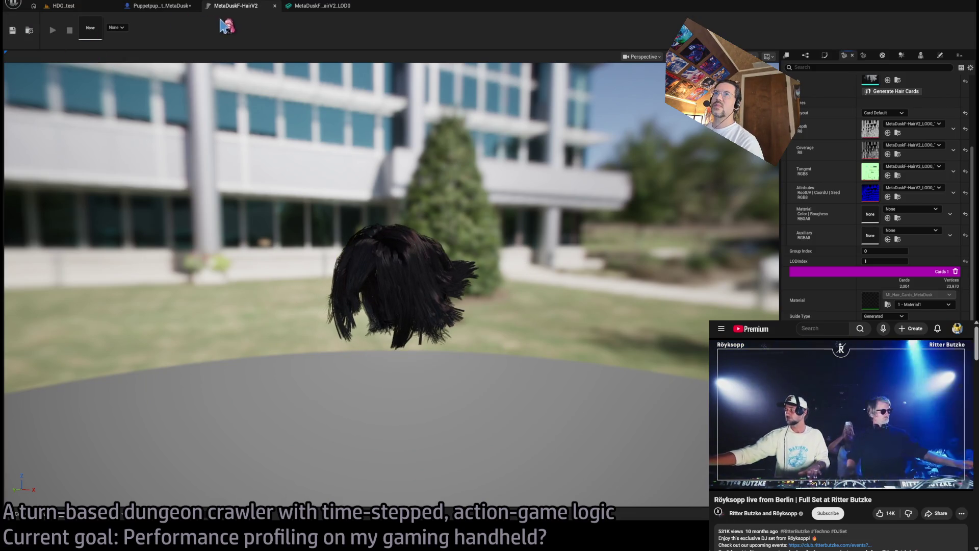
pyautogui.click(63, 6)
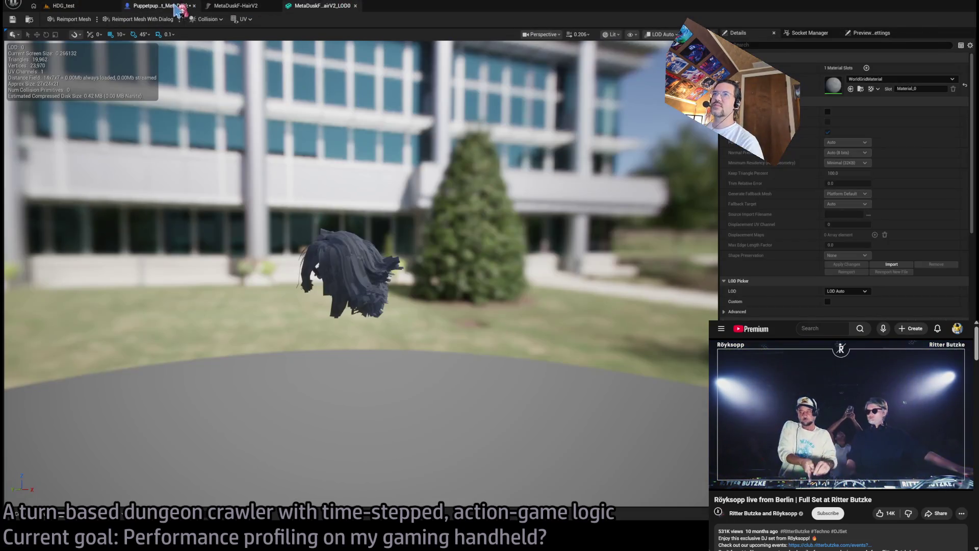
# Wire Parent BeginPlay to the Bind Event node and delete the Set Enable Simulation and Reset Simulation nodes.
pyautogui.click(169, 6)
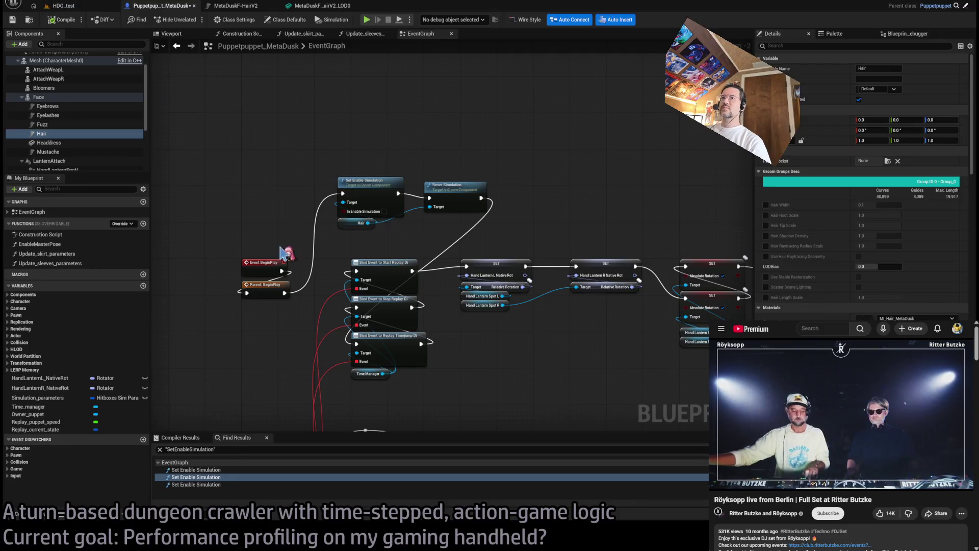
pyautogui.moveTo(285, 294); pyautogui.dragTo(356, 344)
pyautogui.moveTo(294, 140); pyautogui.dragTo(516, 236)
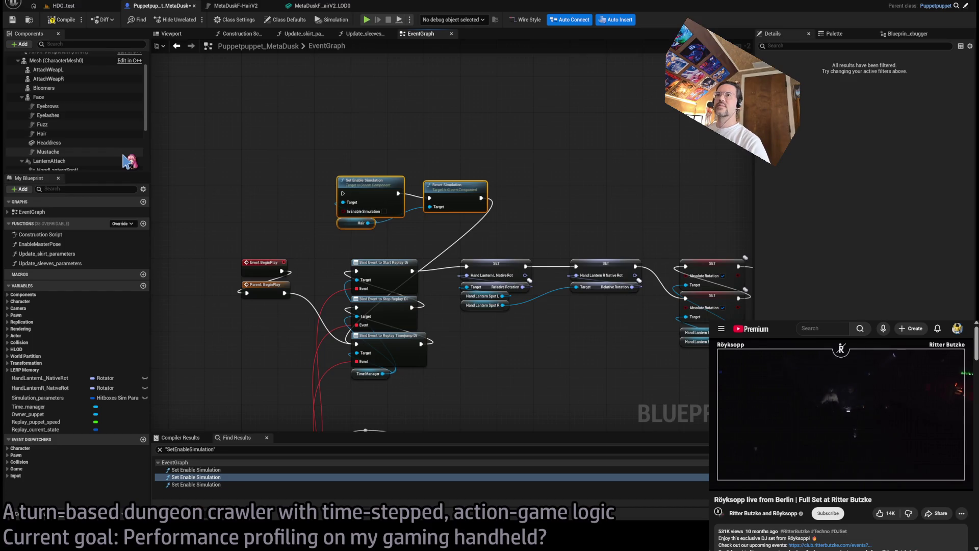
pyautogui.press('Delete')
# Review the Hair, Capsule Component and LODGeneratorAndSync component properties in Details.
pyautogui.scroll(2, 79, 139)
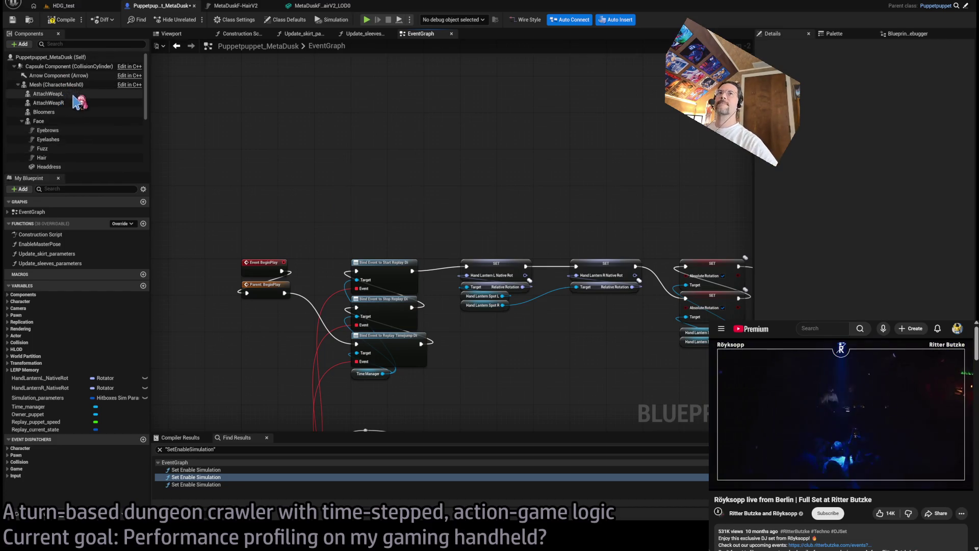
pyautogui.click(66, 157)
pyautogui.scroll(-15, 862, 184)
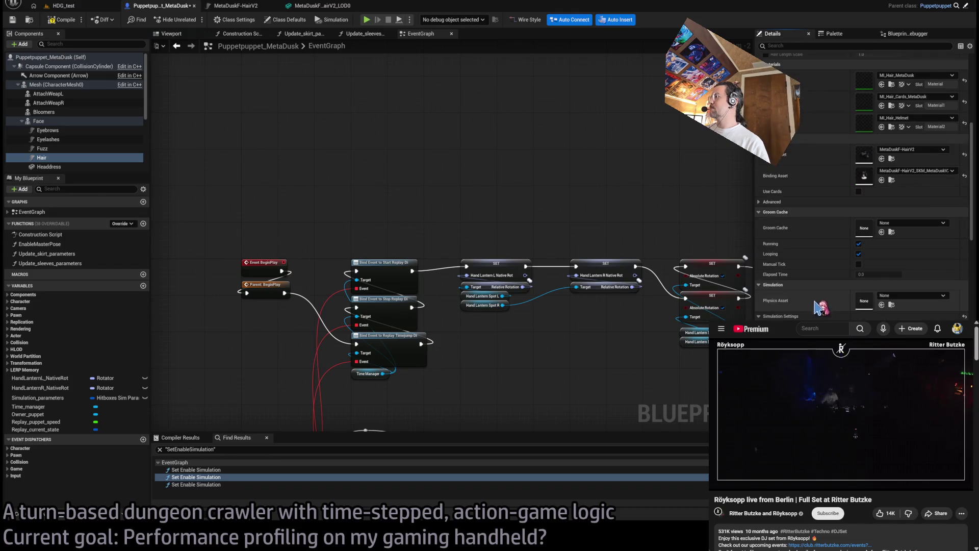
pyautogui.scroll(-10, 862, 184)
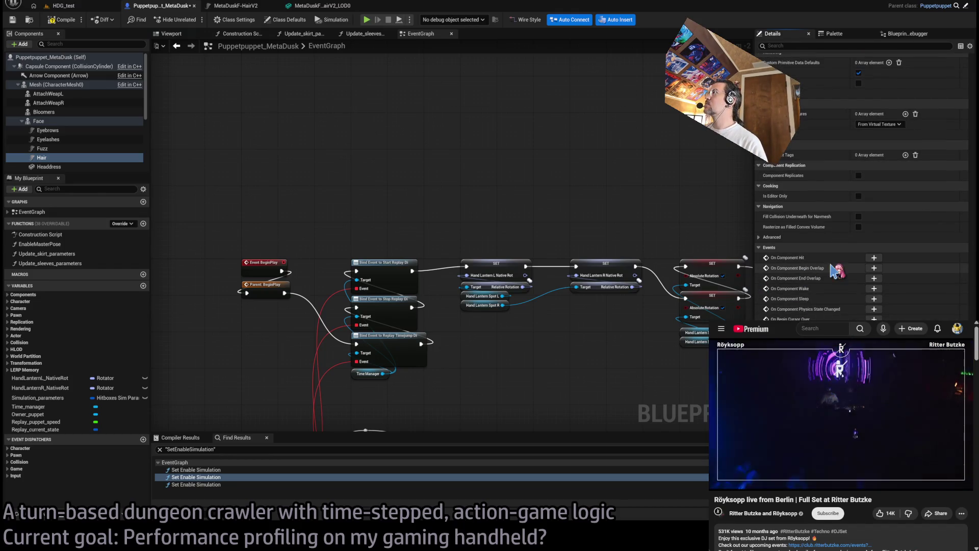
pyautogui.scroll(3, 814, 225)
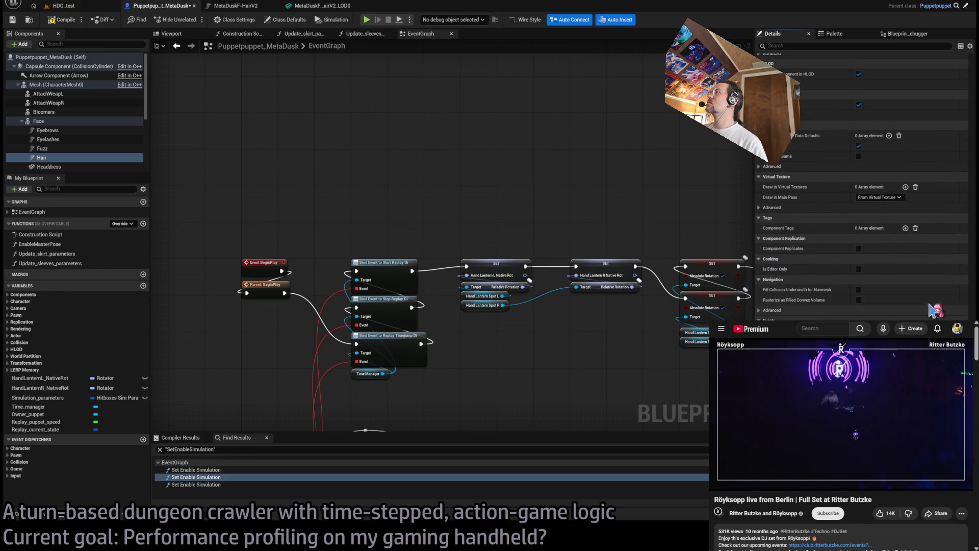
pyautogui.scroll(6, 811, 153)
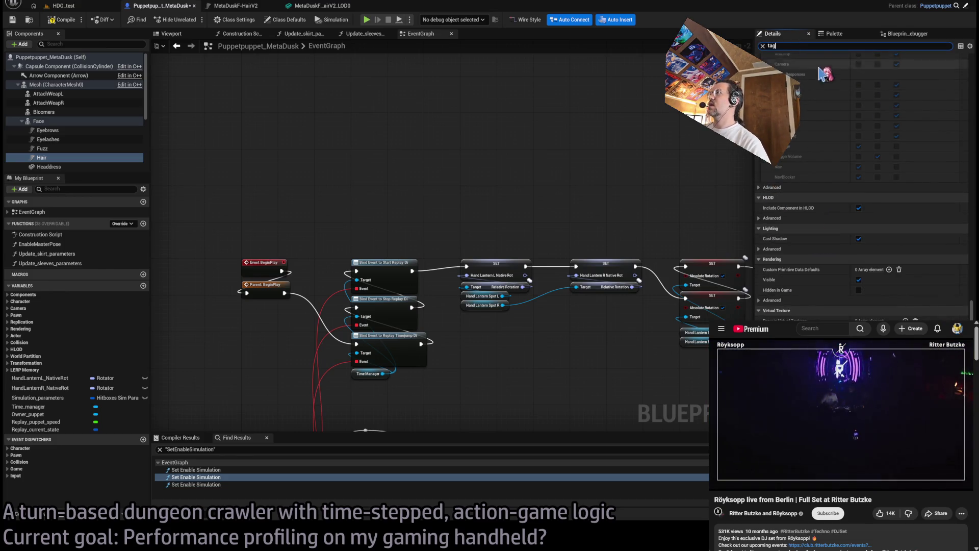
pyautogui.click(763, 45)
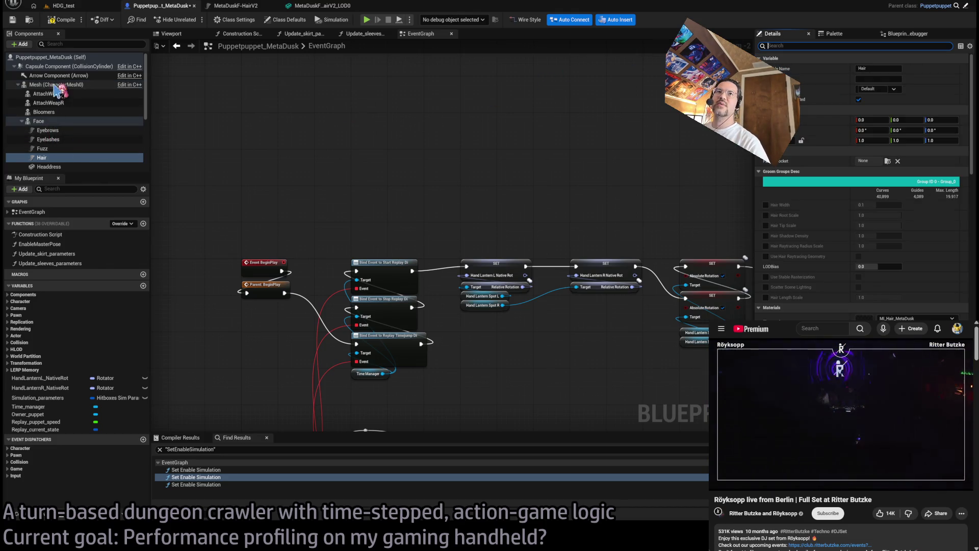
pyautogui.click(58, 67)
pyautogui.scroll(-5, 61, 102)
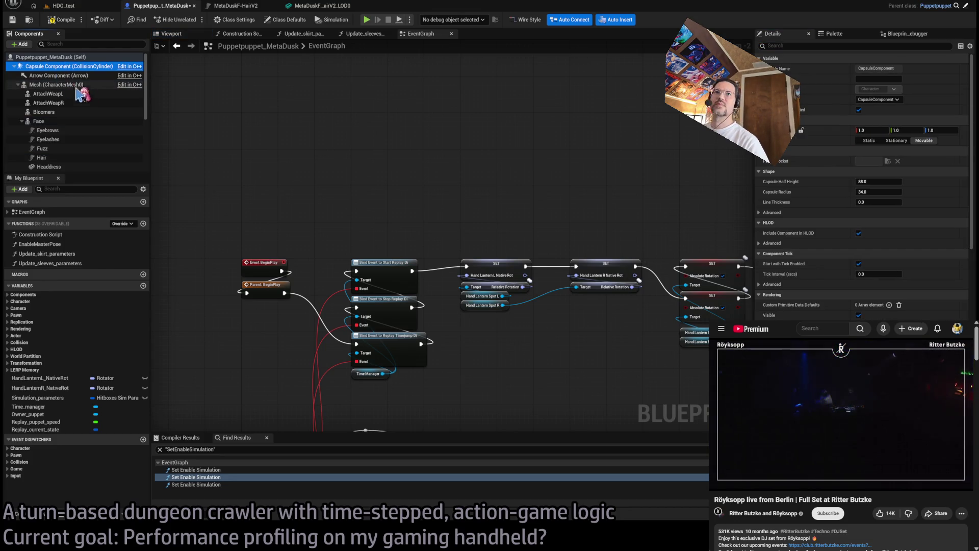
pyautogui.click(65, 166)
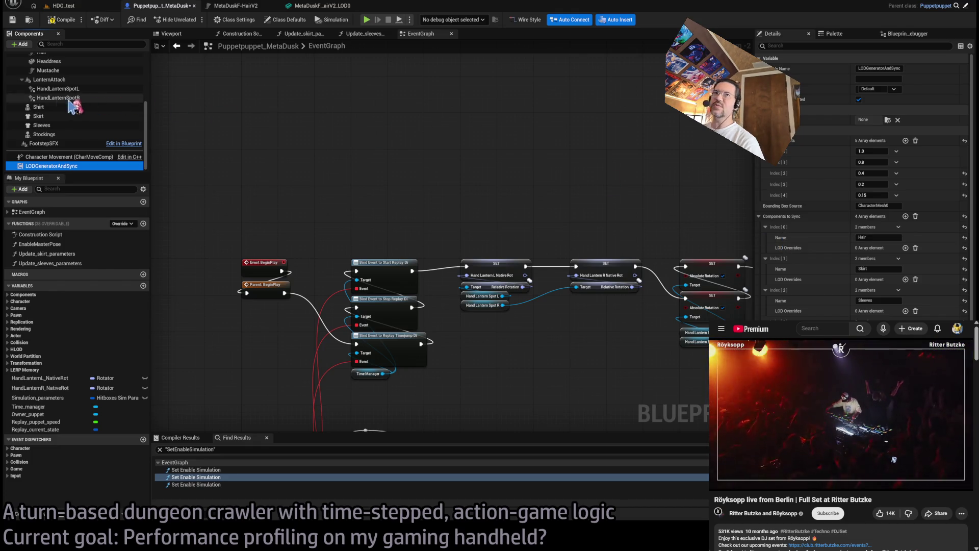
# Browse the Skirt, FootstepSFX and Capsule components' properties before returning to LODGeneratorAndSync.
pyautogui.click(81, 116)
pyautogui.scroll(-10, 971, 182)
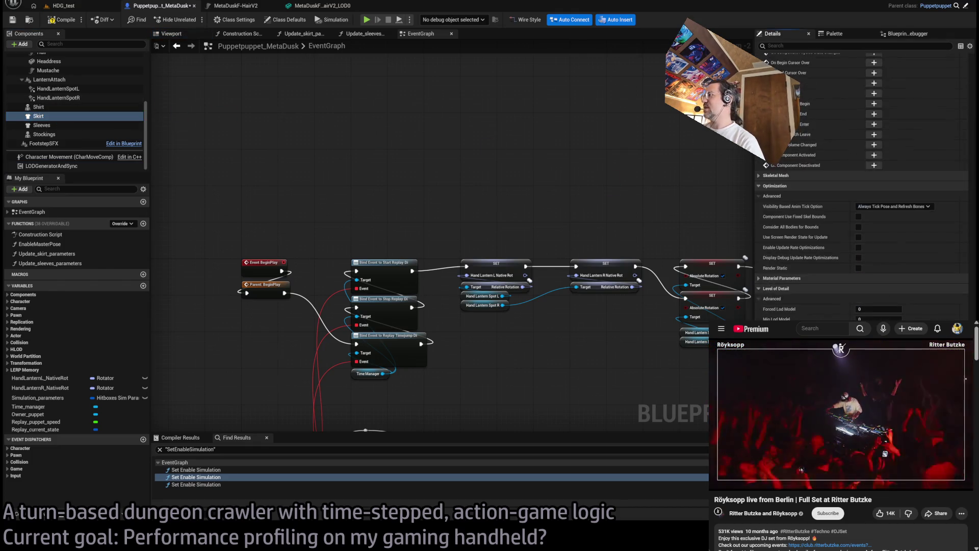
pyautogui.scroll(10, 867, 153)
pyautogui.click(827, 45)
pyautogui.write('tag')
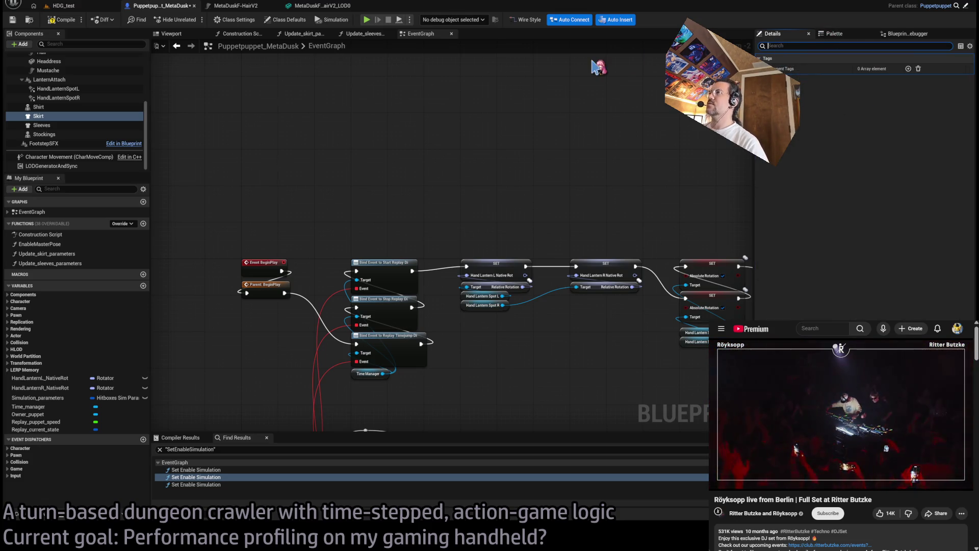
pyautogui.click(58, 144)
pyautogui.scroll(3, 90, 121)
pyautogui.scroll(3, 91, 120)
pyautogui.click(62, 72)
pyautogui.scroll(-5, 72, 153)
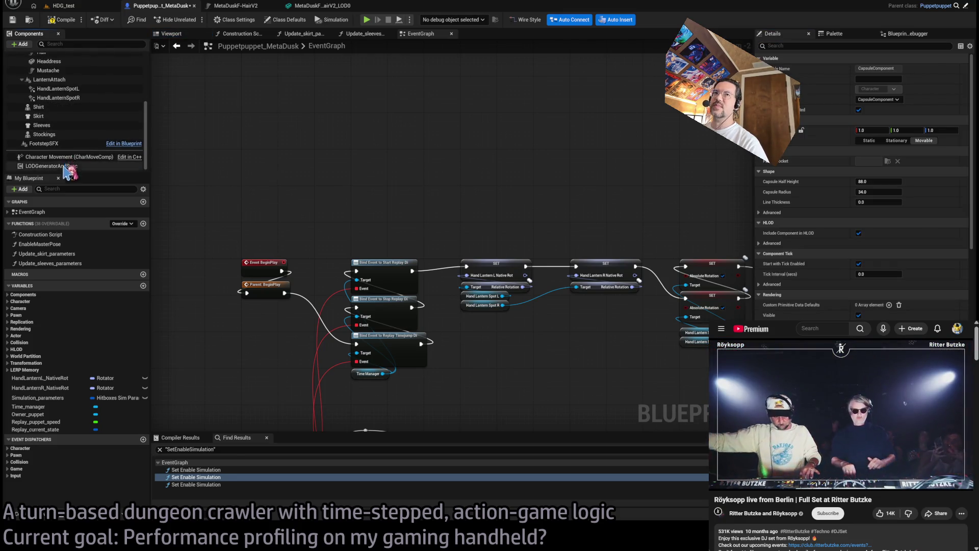
pyautogui.click(65, 167)
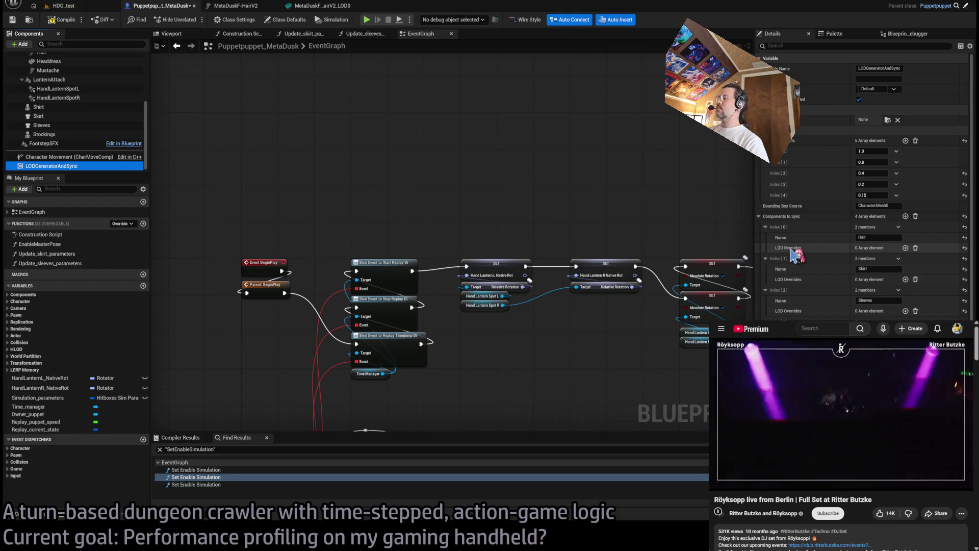
# Add three LOD overrides to LODGeneratorAndSync's Hair entry with values 1, 2 and 2.
pyautogui.click(906, 247)
pyautogui.click(906, 248)
pyautogui.click(906, 248)
pyautogui.click(868, 258)
pyautogui.write('1')
pyautogui.press('Tab')
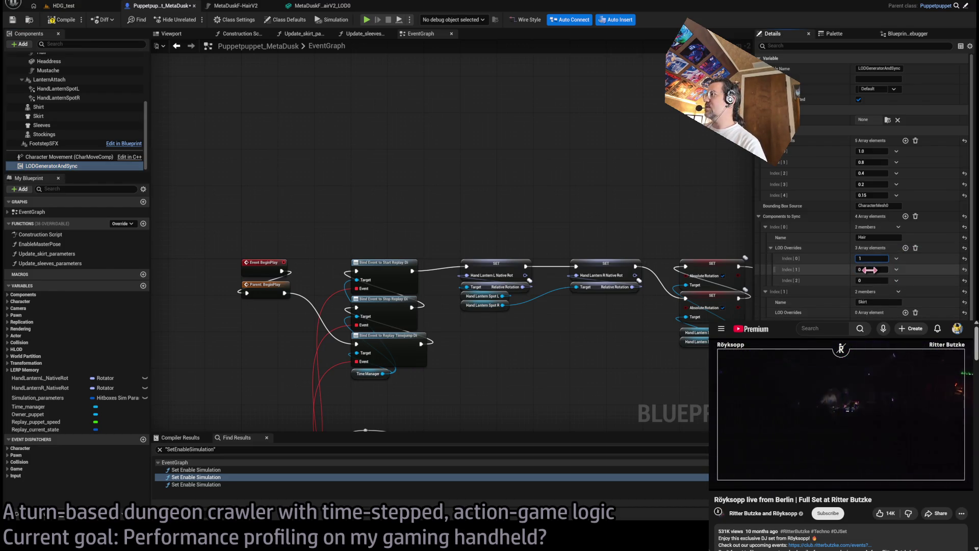
pyautogui.write('2')
pyautogui.press('Return')
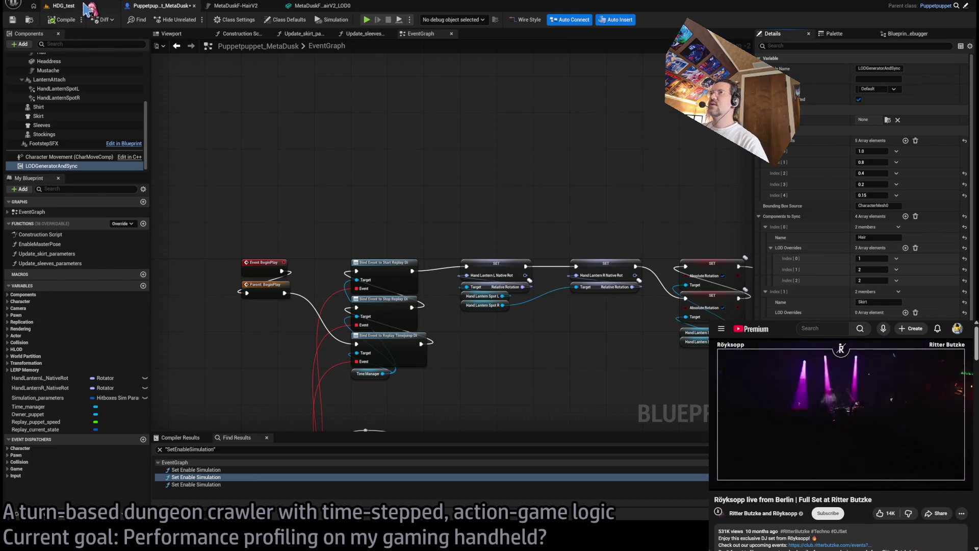
pyautogui.click(64, 5)
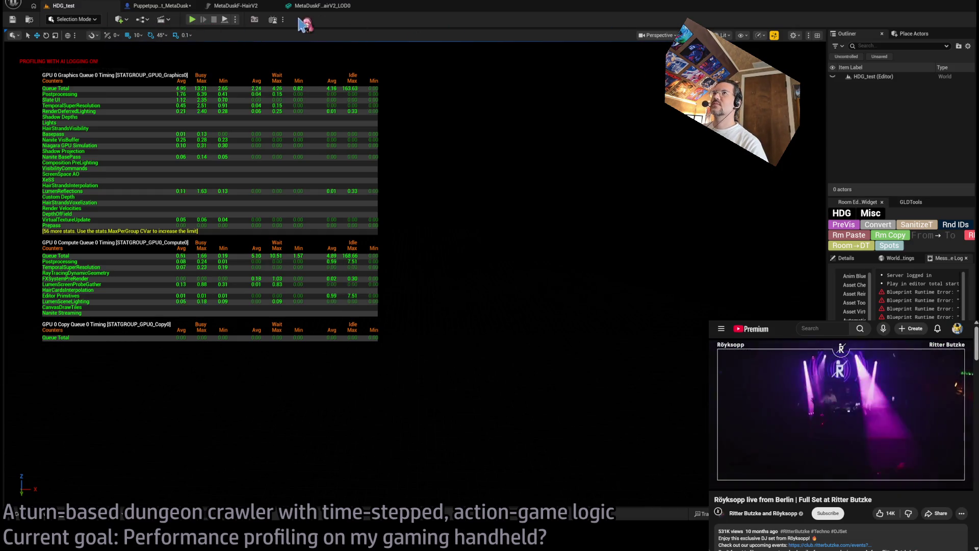
# Run a play-in-editor test of HDG_test with touch controls hidden, then stop and view the hair LOD0 mesh.
pyautogui.click(236, 6)
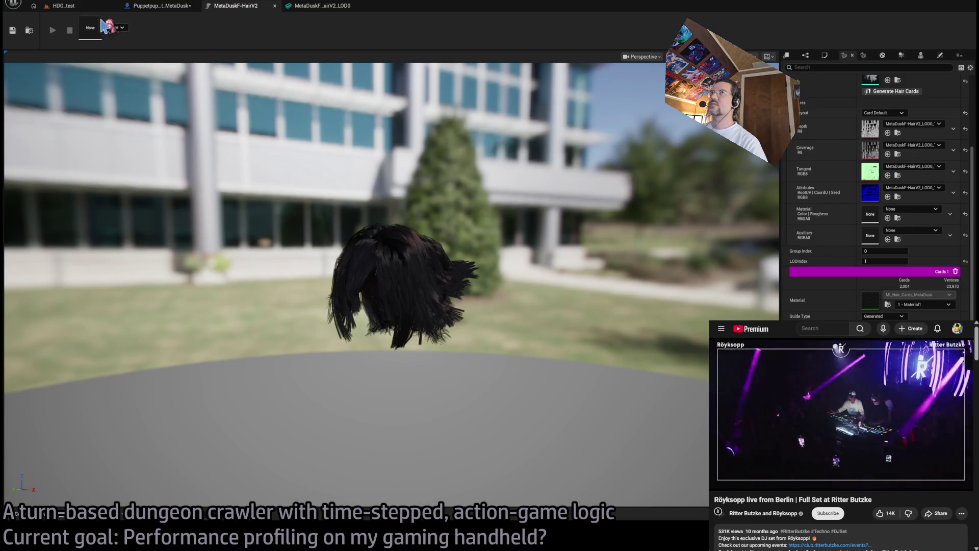
pyautogui.click(64, 6)
pyautogui.click(193, 19)
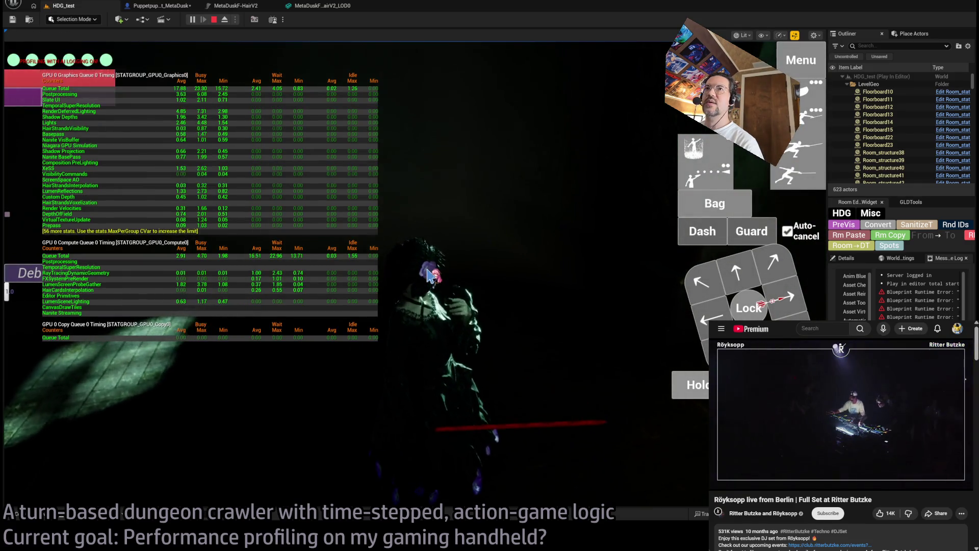
pyautogui.click(461, 300)
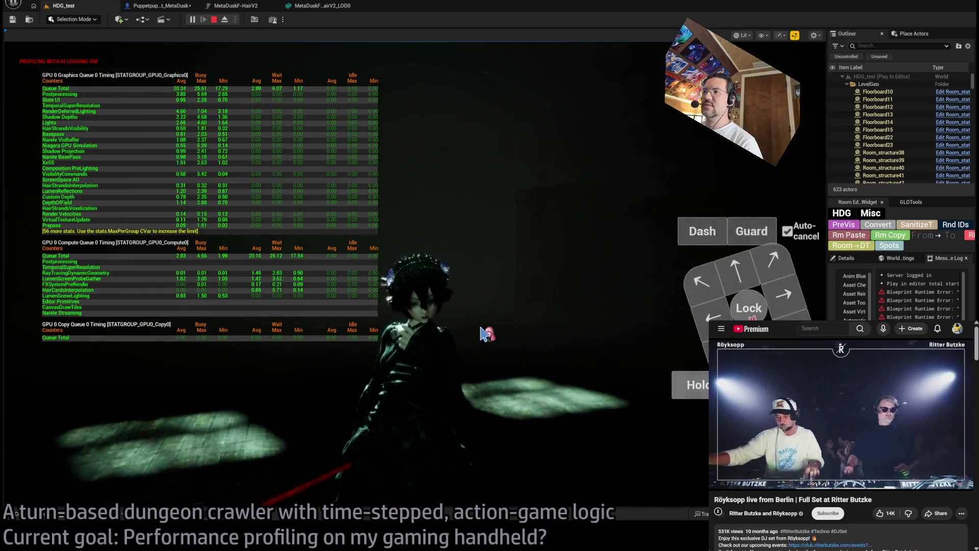
pyautogui.click(482, 332)
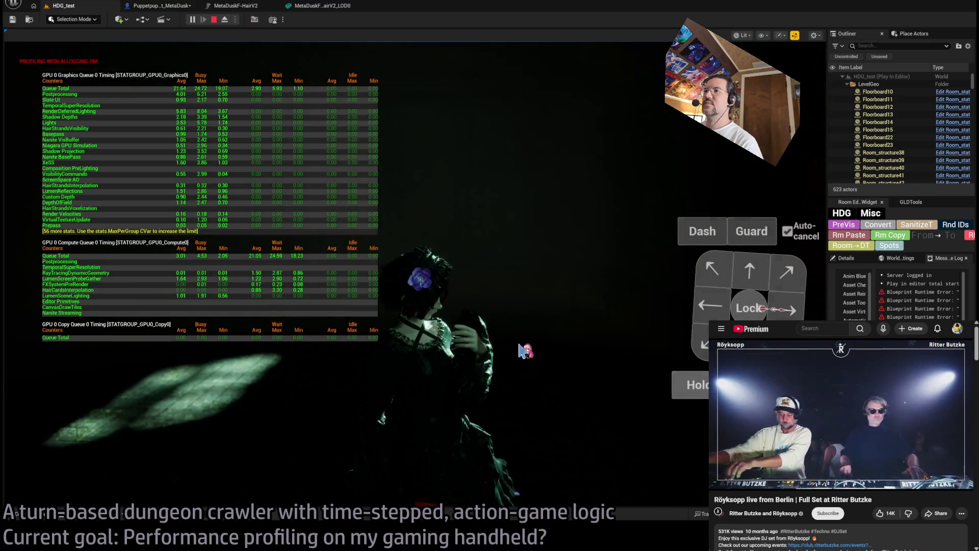
pyautogui.click(215, 19)
pyautogui.click(310, 7)
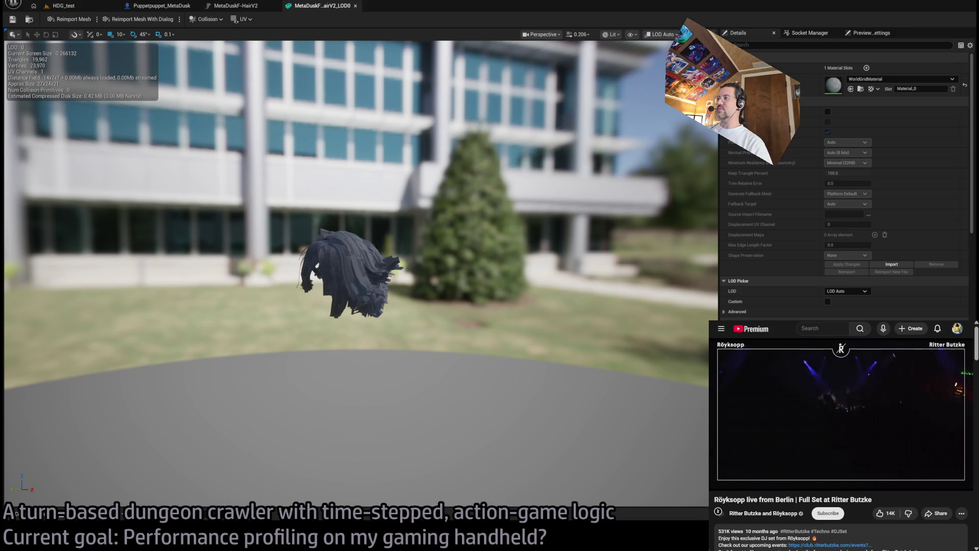
# Cycle through the editor tabs back to Puppetpuppet_MetaDusk and bring up the Open Asset finder with Ctrl+P.
pyautogui.click(64, 6)
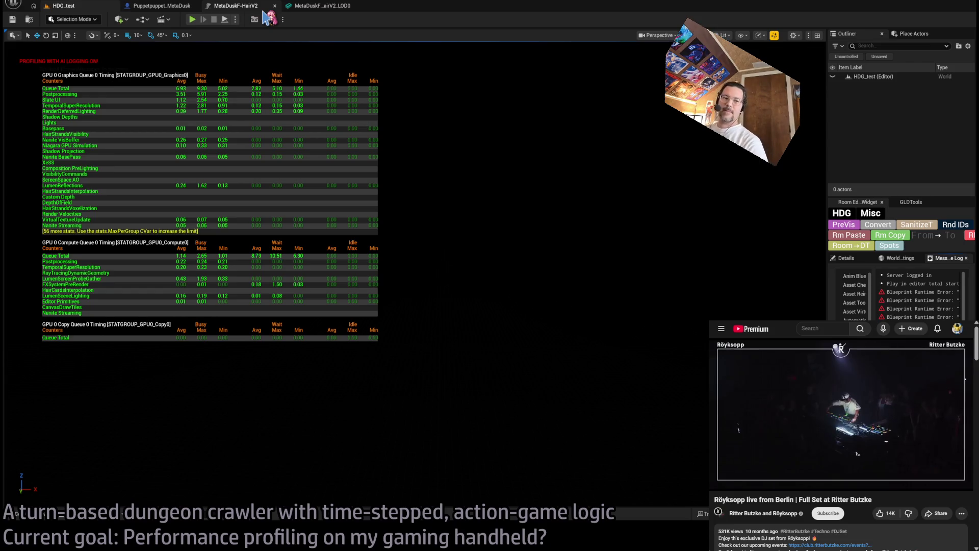
pyautogui.click(302, 6)
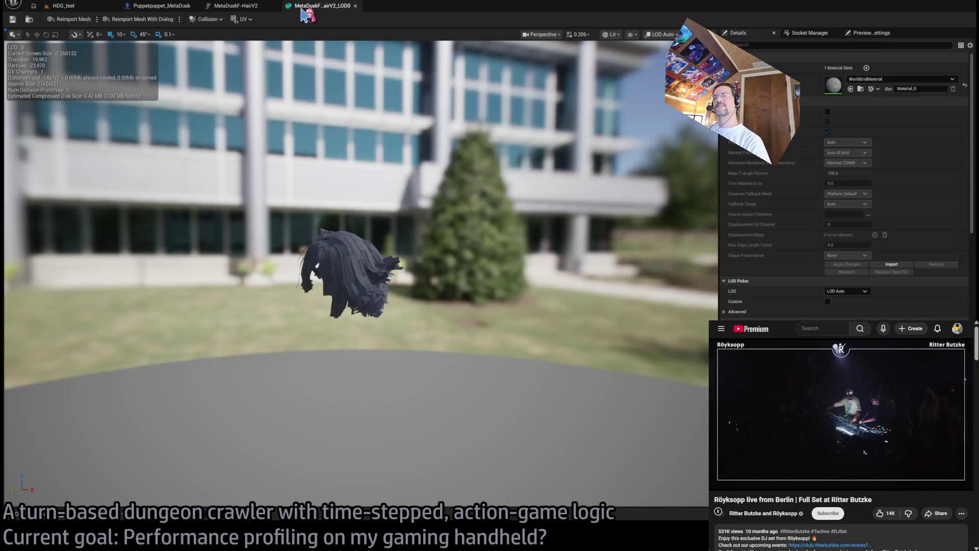
pyautogui.click(236, 7)
pyautogui.click(155, 5)
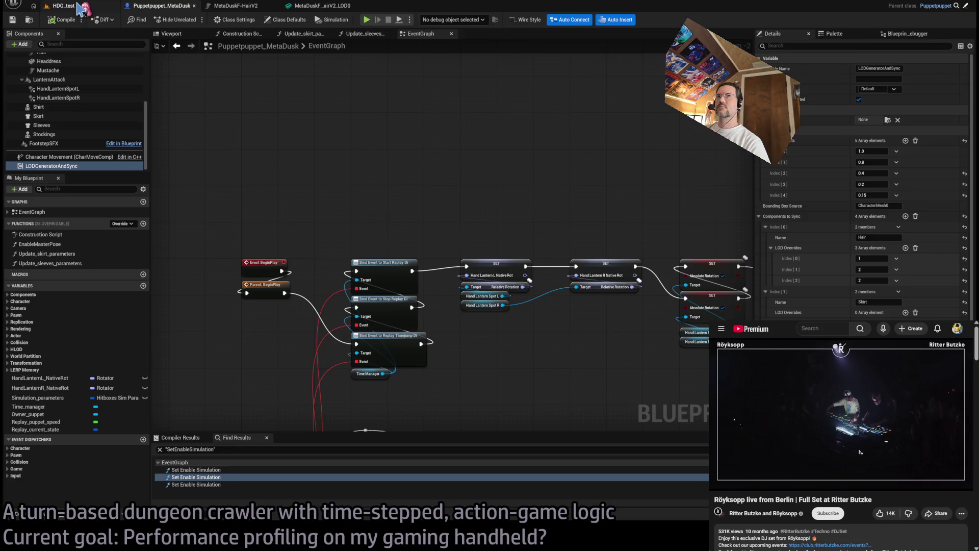
pyautogui.click(79, 6)
pyautogui.click(155, 6)
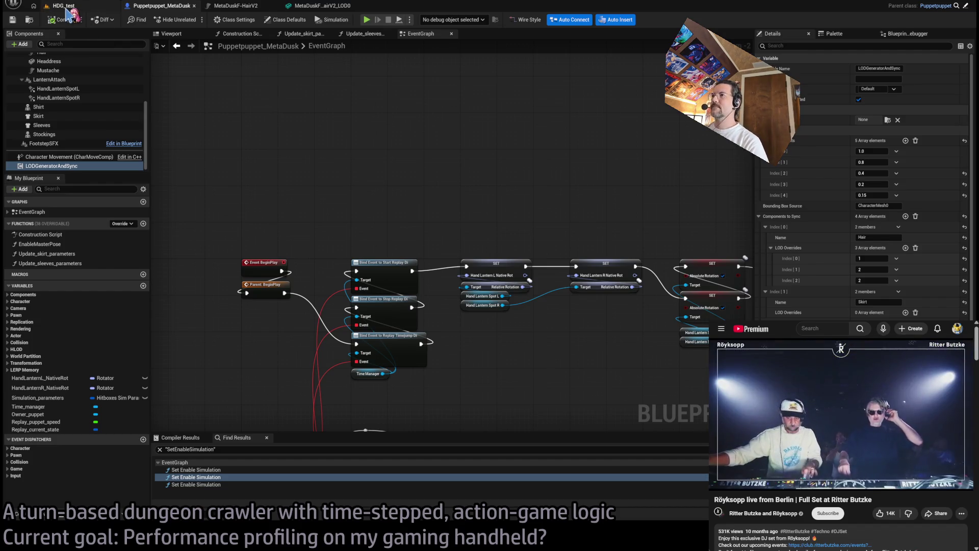
pyautogui.scroll(5, 77, 117)
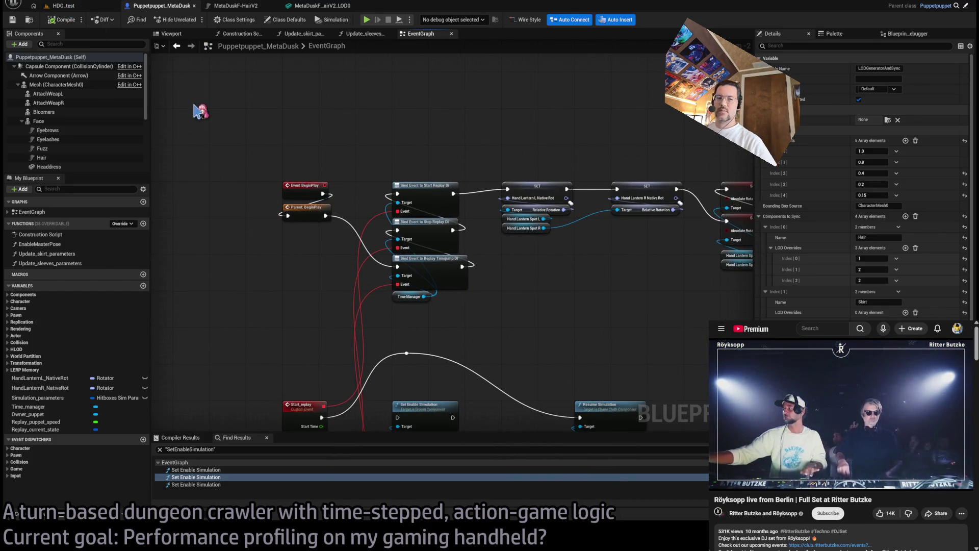
pyautogui.hotkey('ctrl', 'p')
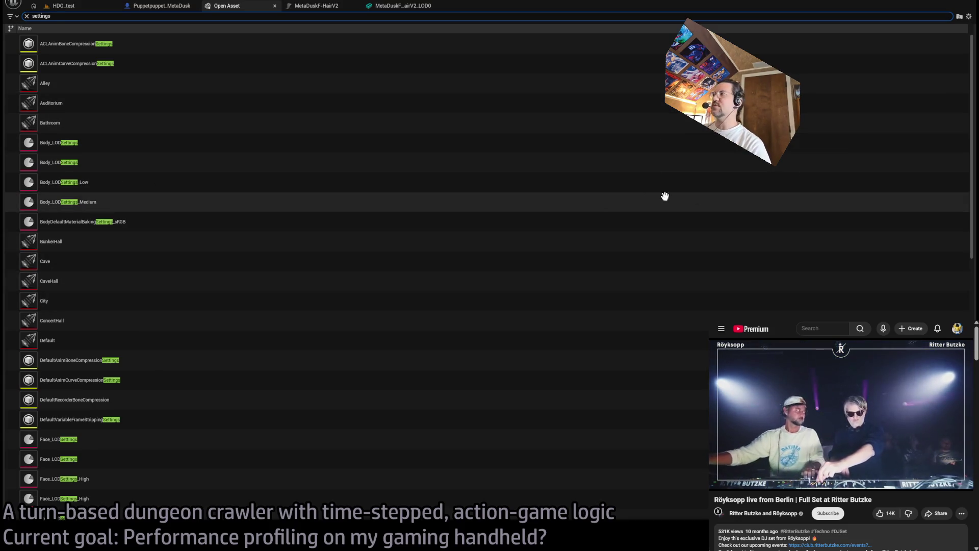
# Open the GameMode_Settings blueprint from the Open Asset results.
pyautogui.scroll(-6, 542, 338)
pyautogui.click(100, 332)
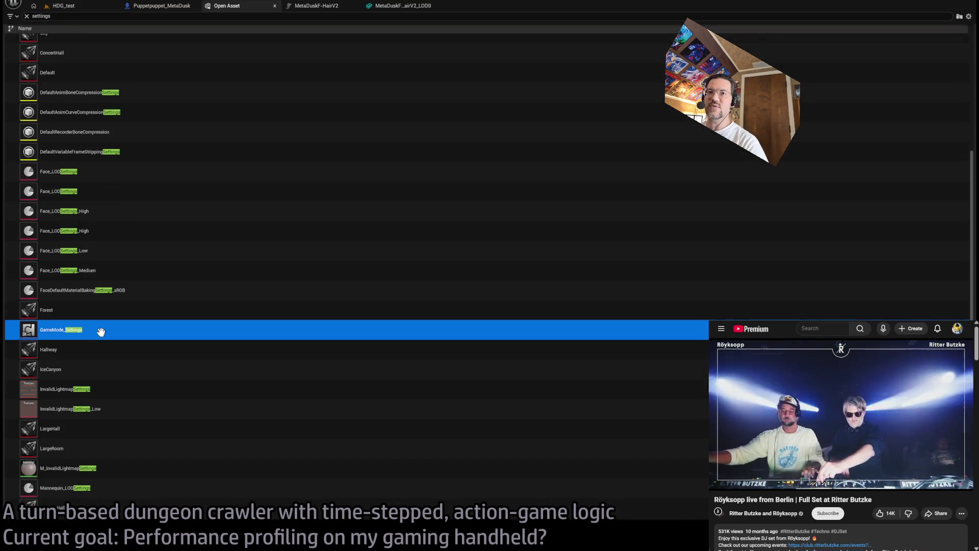
pyautogui.press('Return')
pyautogui.scroll(-3, 561, 230)
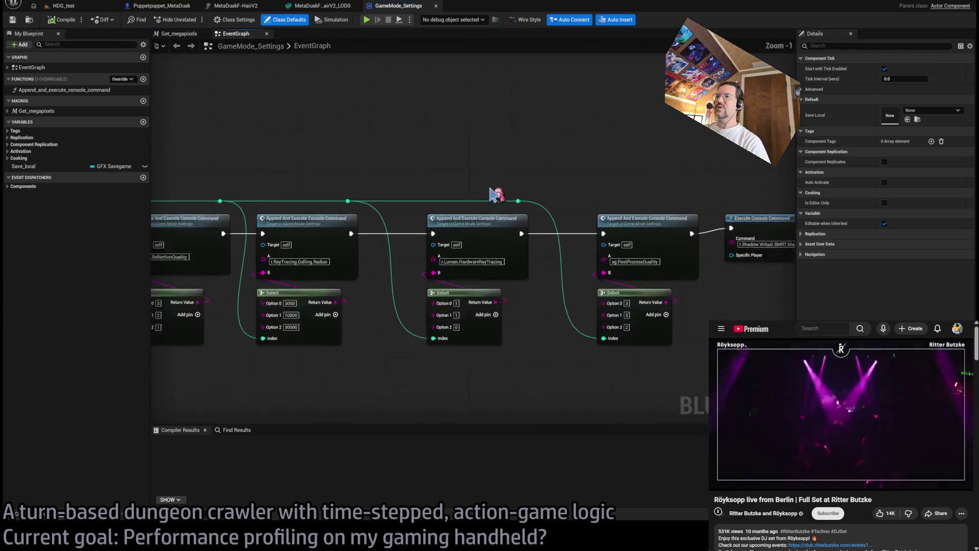
pyautogui.scroll(-3, 597, 212)
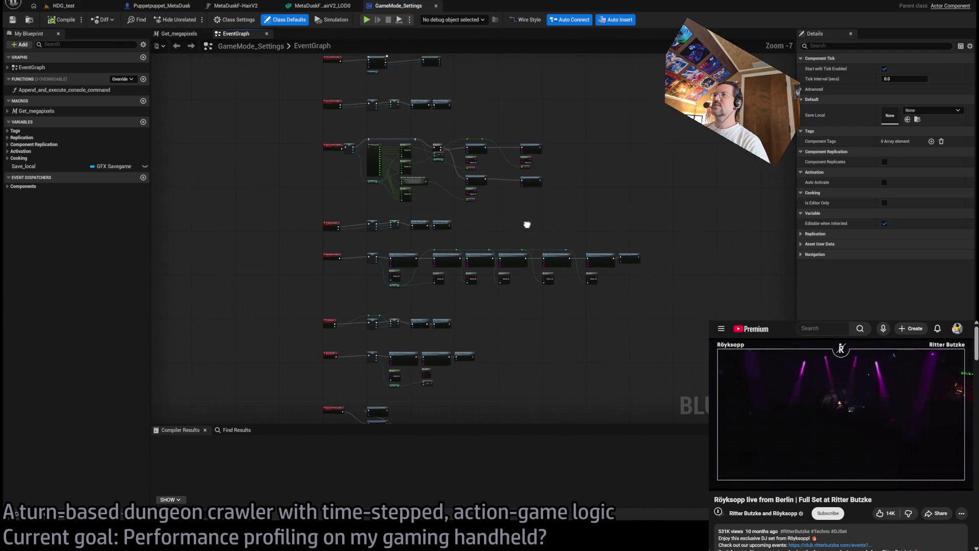
# Search the asset finder for the player GUI with 'plu', then dismiss it.
pyautogui.hotkey('ctrl', 'p')
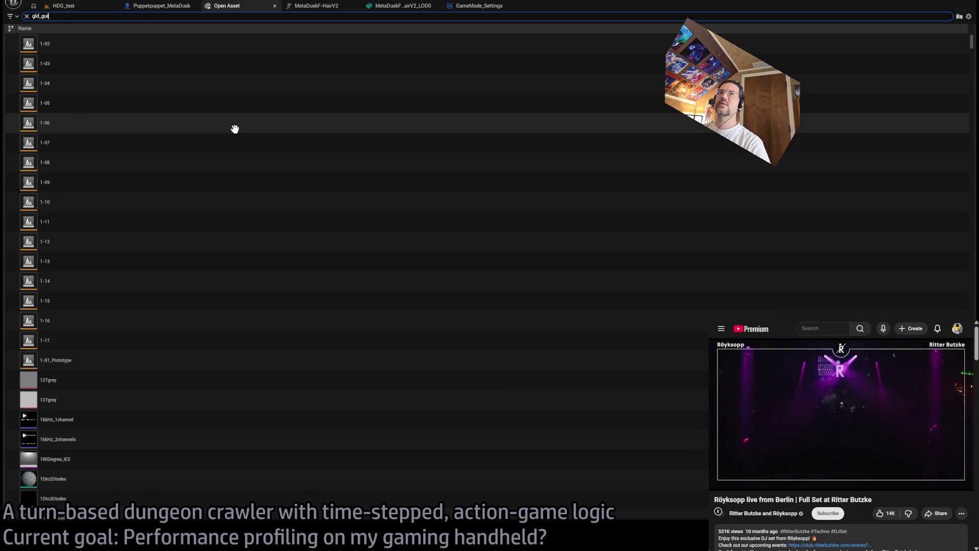
pyautogui.write('playergu')
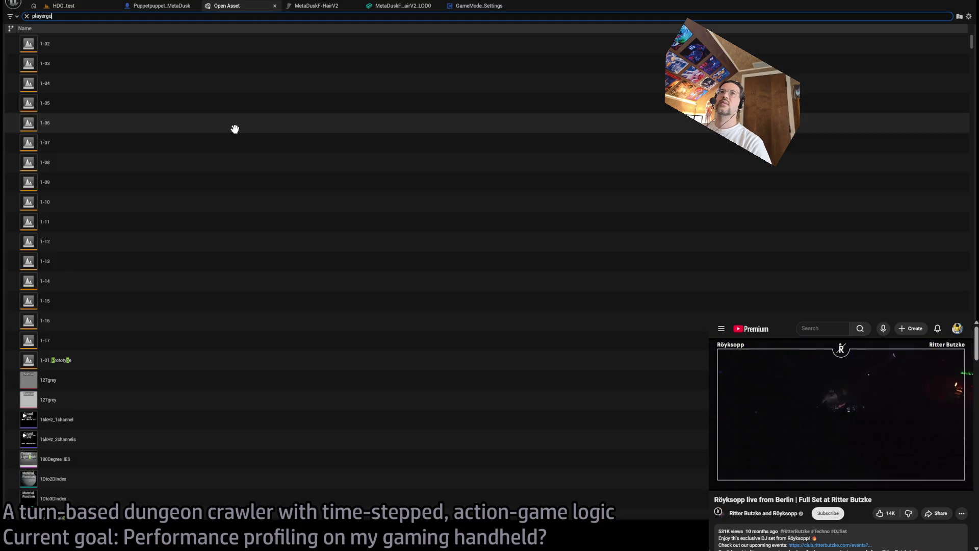
pyautogui.write('i')
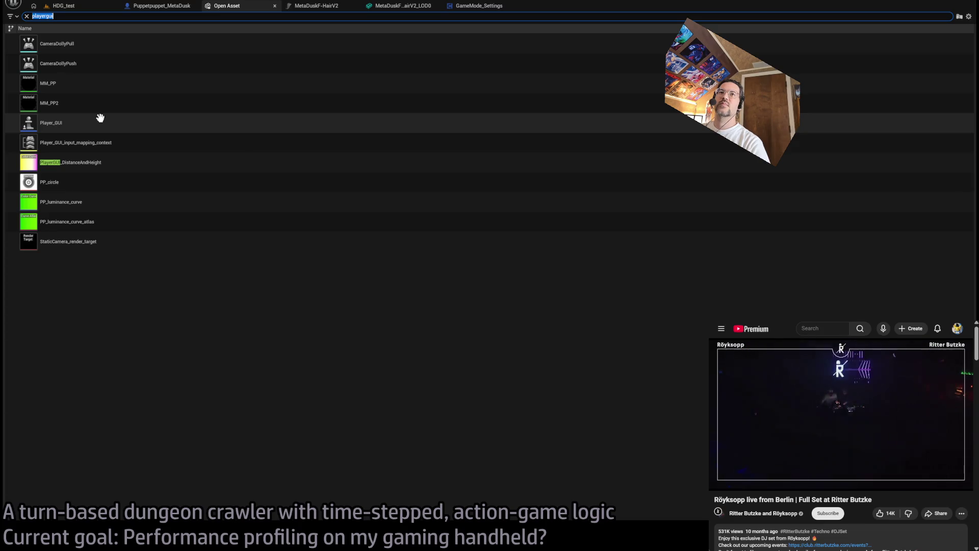
pyautogui.press('BackSpace')
pyautogui.press('BackSpace')
pyautogui.write('ui')
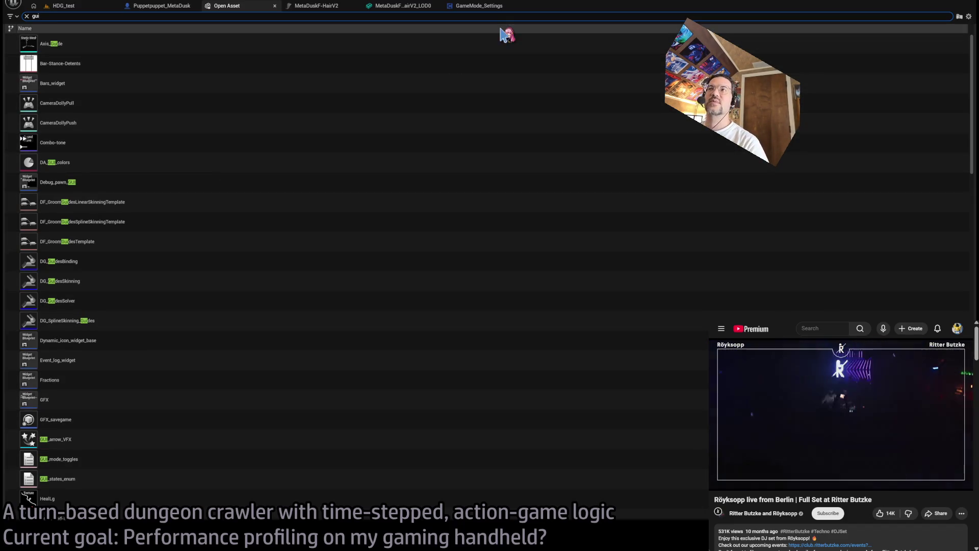
pyautogui.click(275, 6)
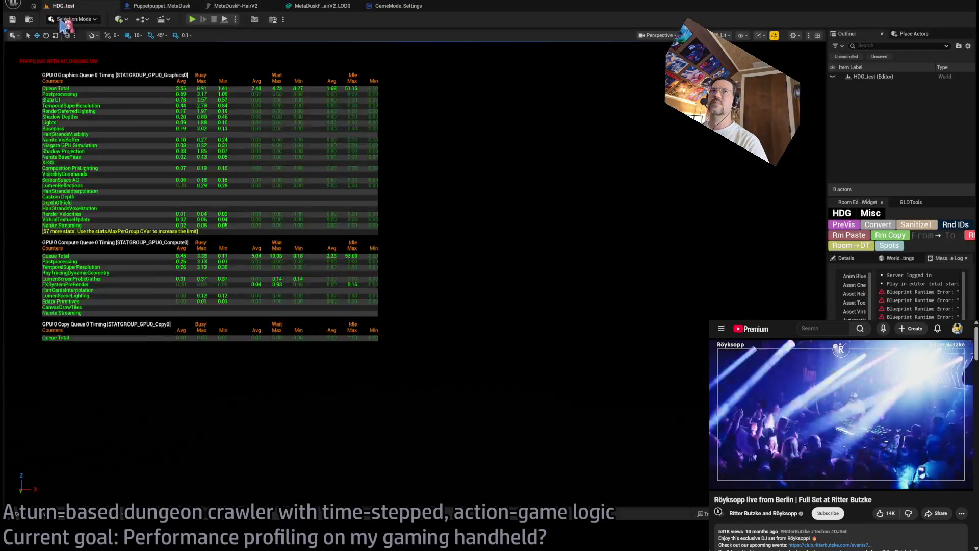
# Open Player_GUI_widget from the Content Drawer's GUI folder, then close it again.
pyautogui.click(42, 516)
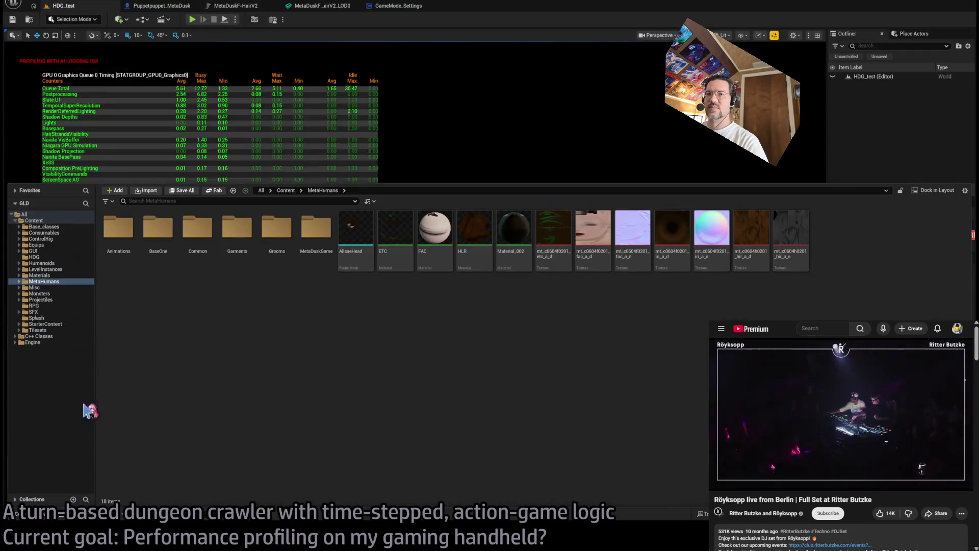
pyautogui.click(45, 253)
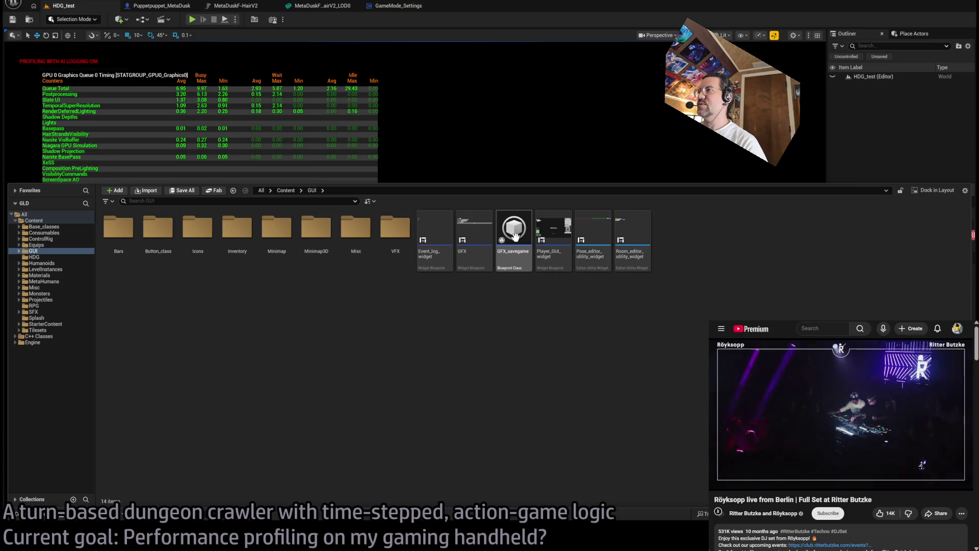
pyautogui.doubleClick(553, 234)
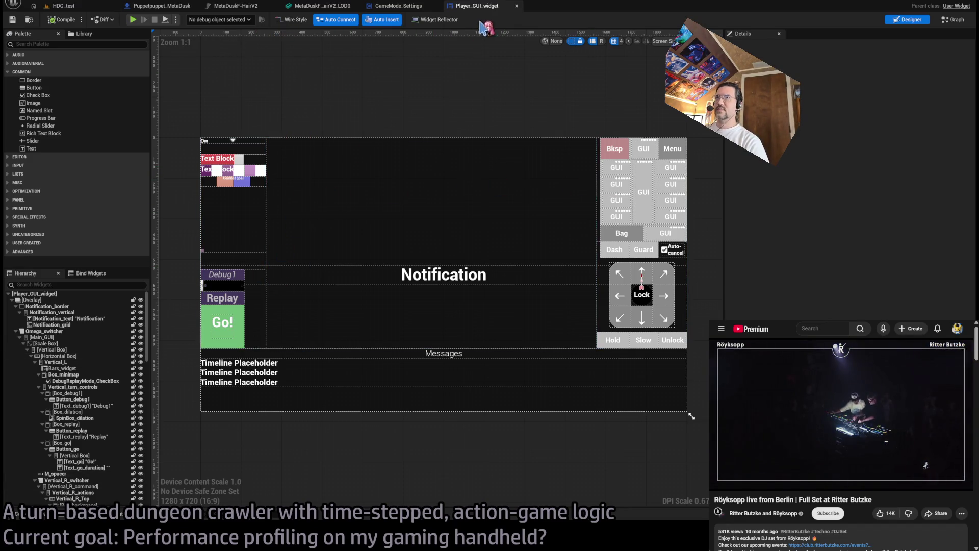
pyautogui.hotkey('ctrl', 'w')
pyautogui.click(40, 516)
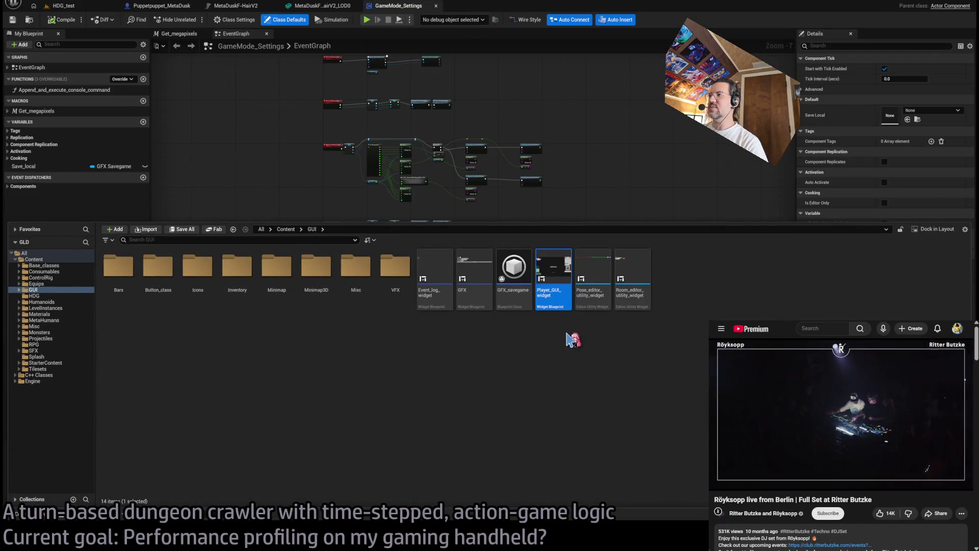
# Open the GFX widget and relabel its High lighting-quality option as 'Too High'.
pyautogui.doubleClick(483, 269)
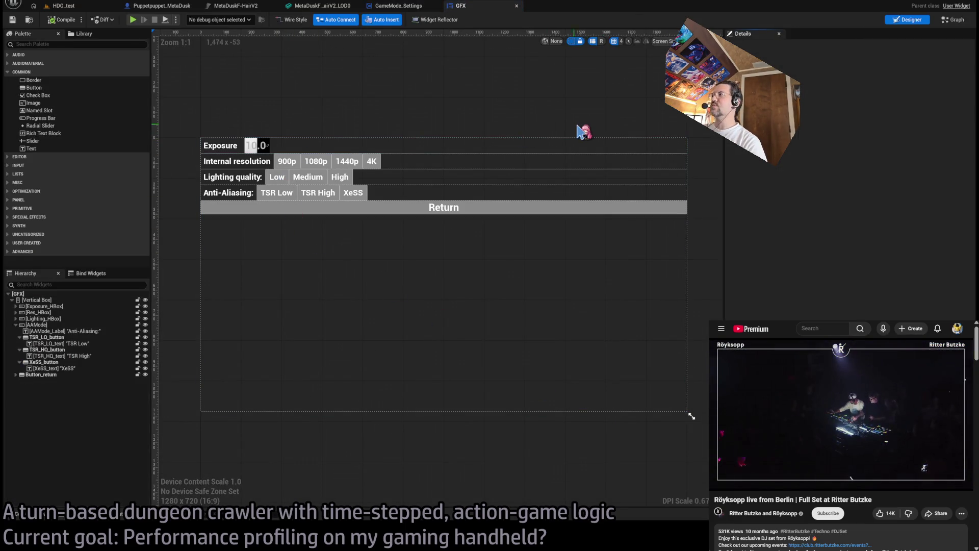
pyautogui.moveTo(534, 110); pyautogui.dragTo(562, 113)
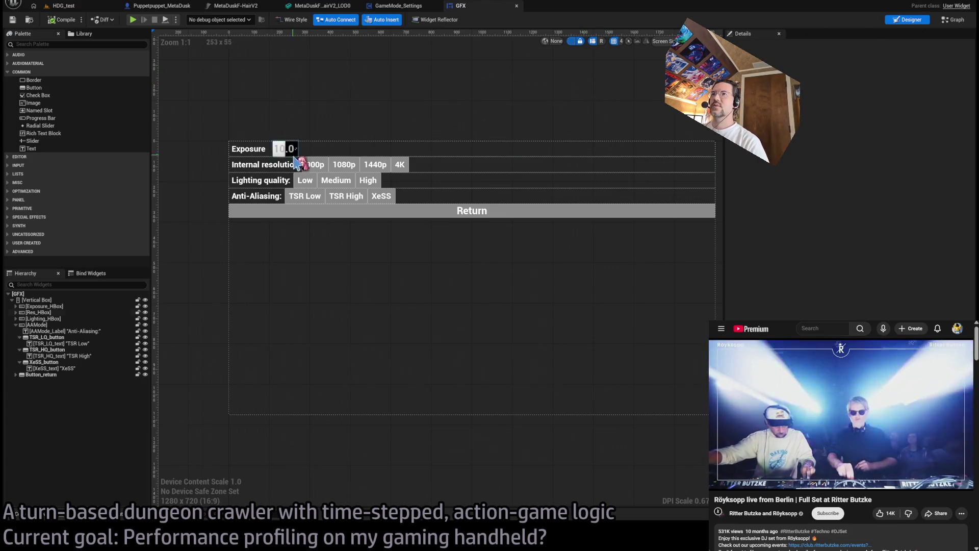
pyautogui.scroll(3, 303, 165)
pyautogui.click(417, 192)
pyautogui.click(83, 351)
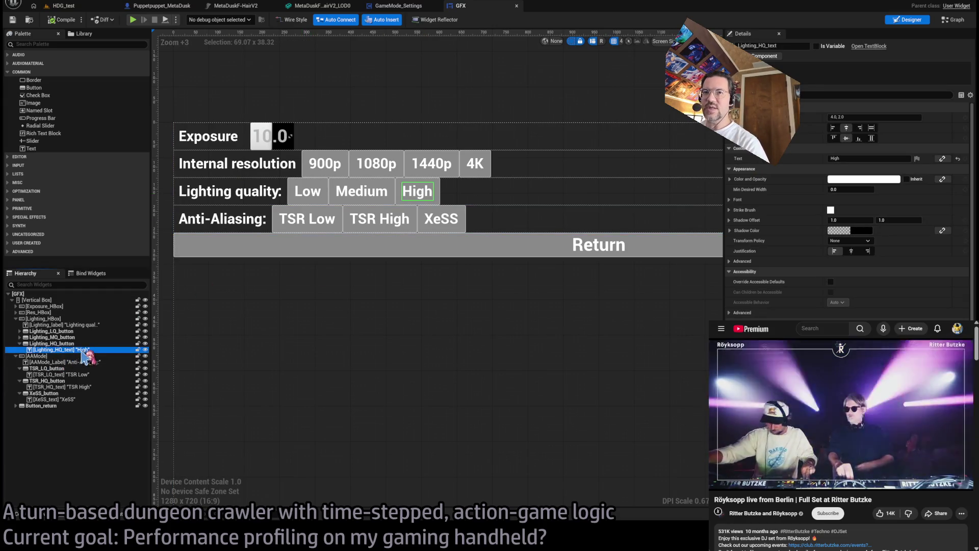
pyautogui.click(81, 350)
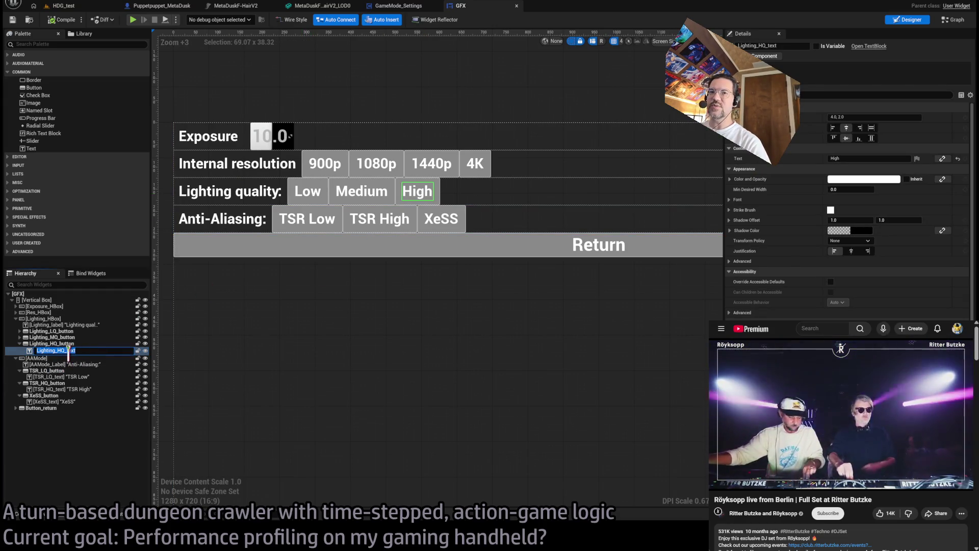
pyautogui.click(430, 198)
pyautogui.click(430, 198)
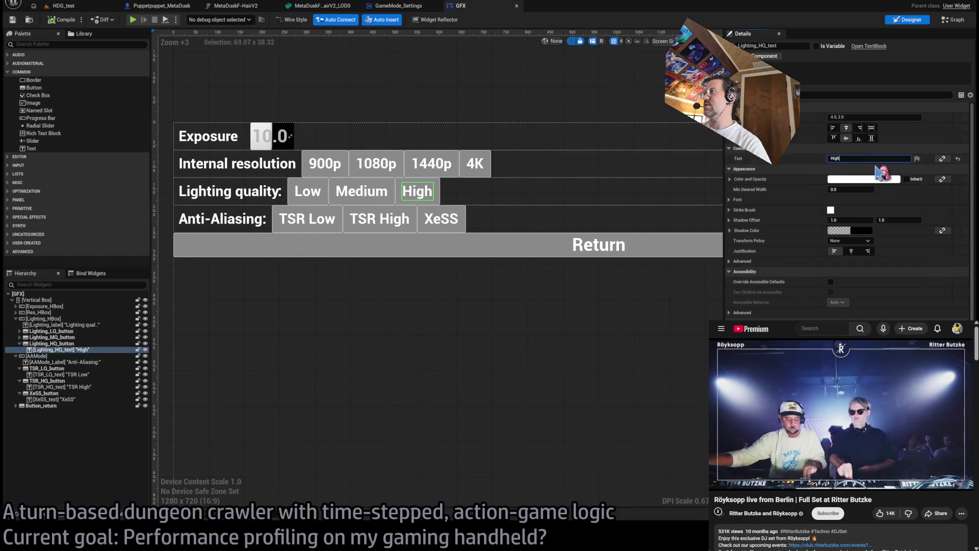
pyautogui.write('Too')
pyautogui.press('Return')
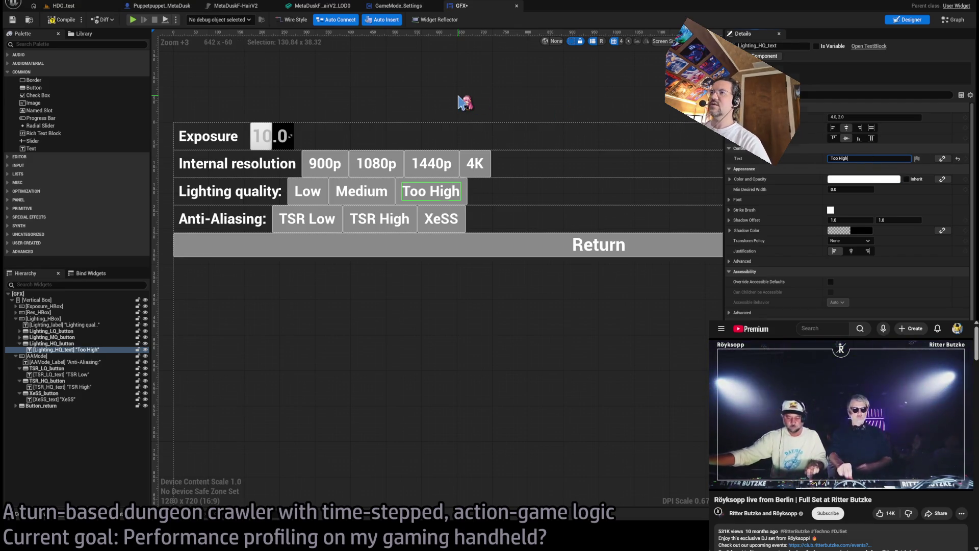
pyautogui.click(459, 98)
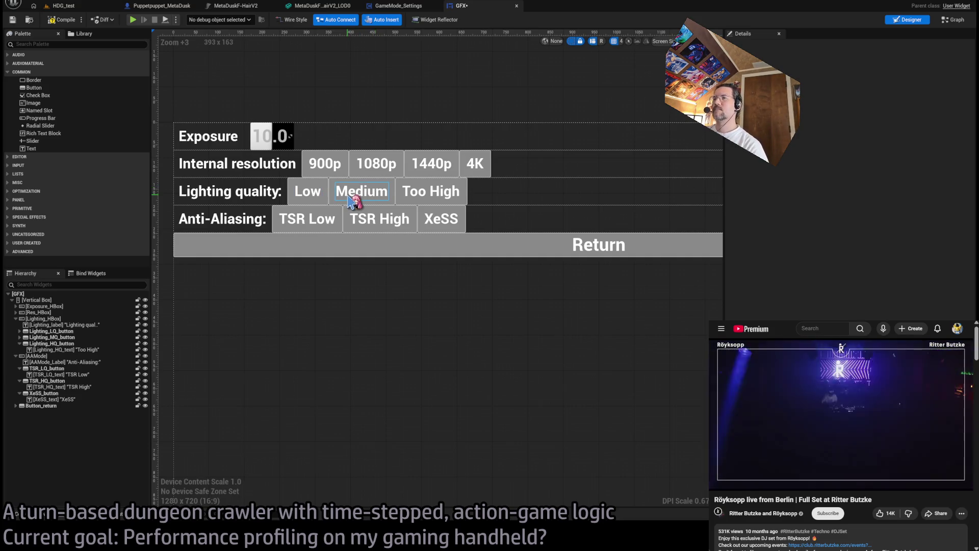
# Inspect the Low, Medium and Too High lighting buttons, then view the Too High button's event logic.
pyautogui.click(321, 206)
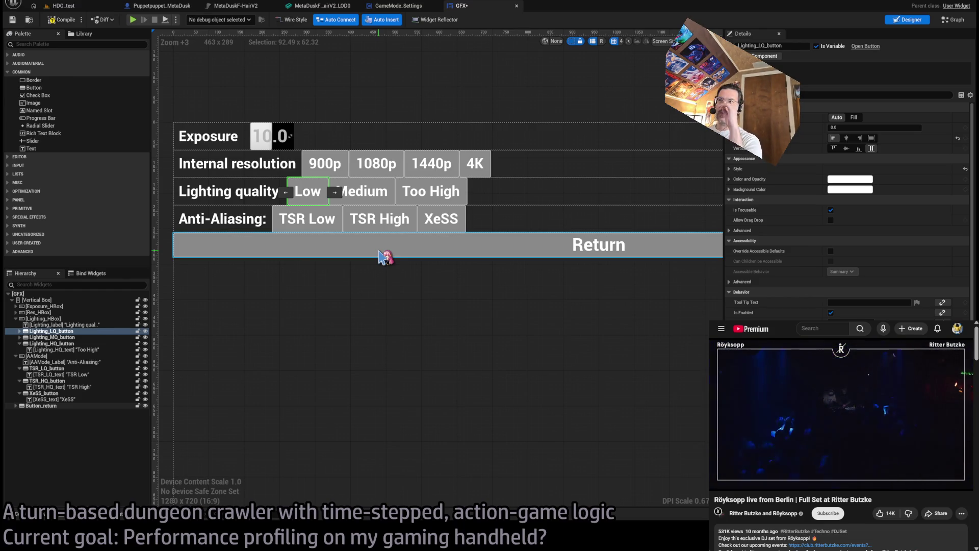
pyautogui.click(377, 191)
pyautogui.click(380, 190)
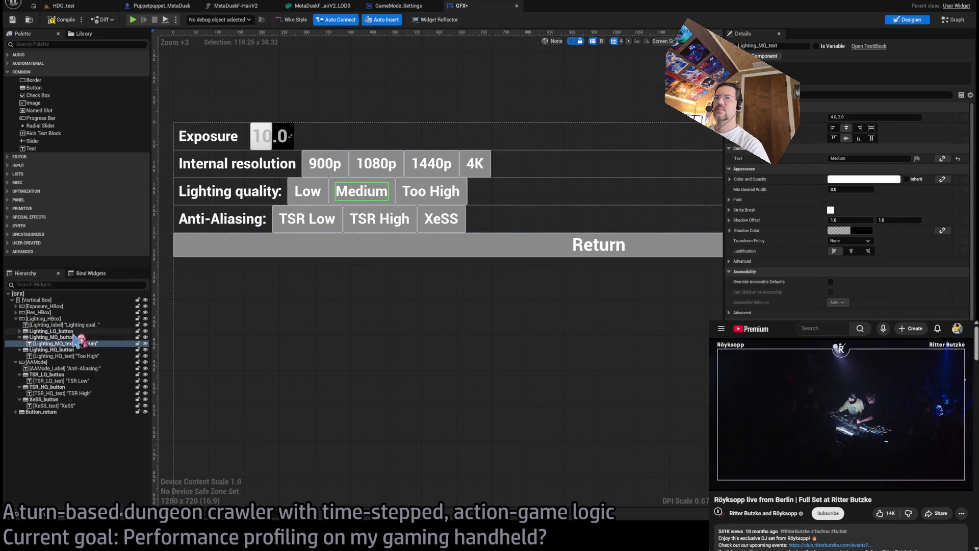
pyautogui.click(91, 345)
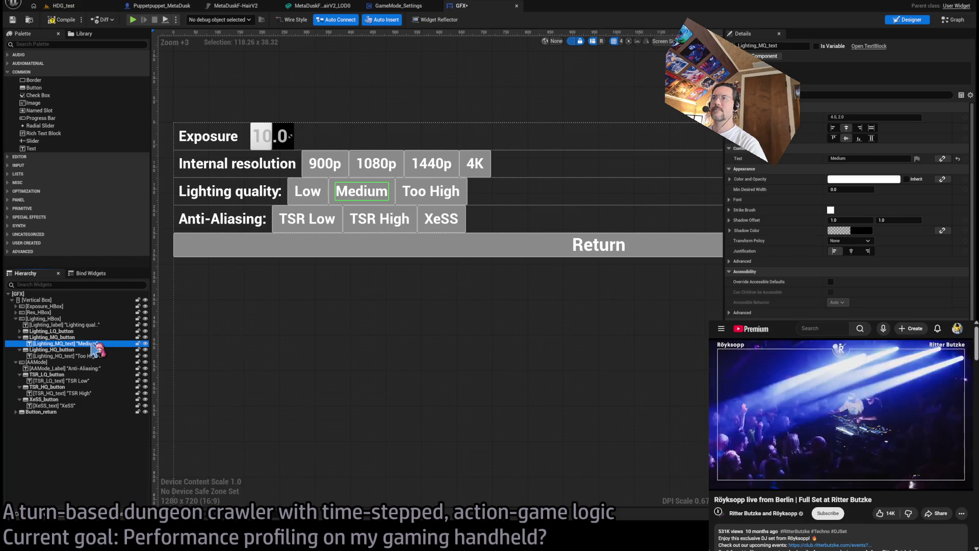
pyautogui.click(308, 196)
pyautogui.click(293, 201)
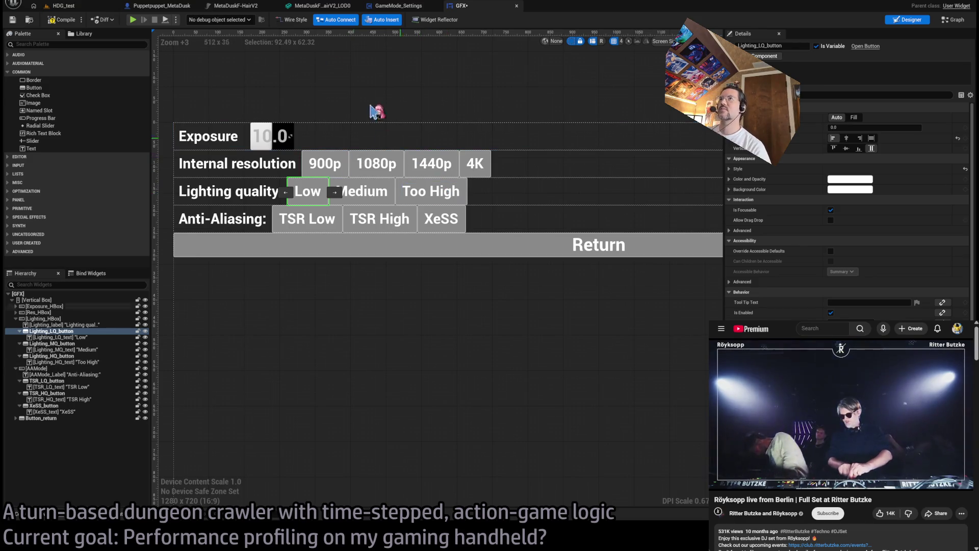
pyautogui.click(440, 193)
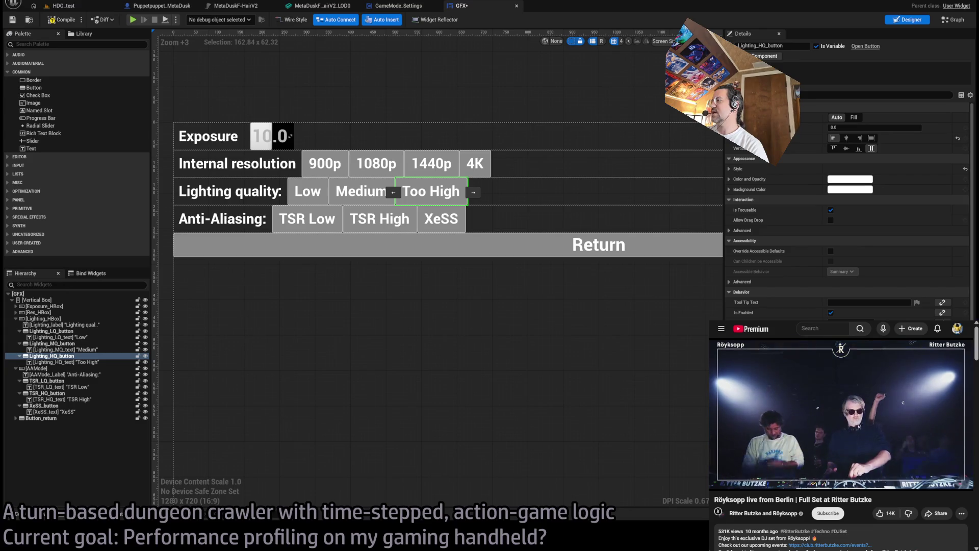
pyautogui.scroll(-3, 975, 280)
pyautogui.hotkey('ctrl', 'shift', 'g')
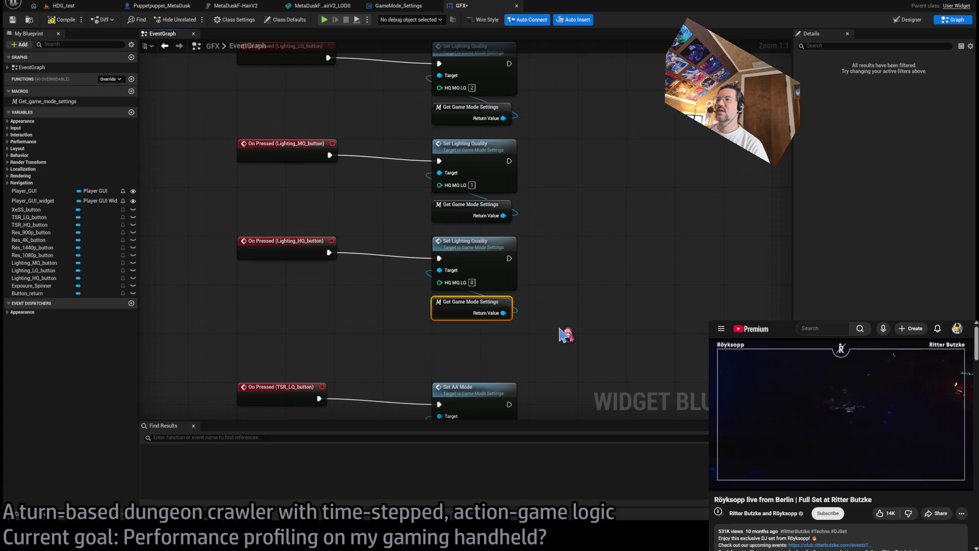
# Inspect the Get Game Mode Settings node and flip through the hair, Puppetpuppet_MetaDusk and GameMode_Settings tabs.
pyautogui.click(465, 308)
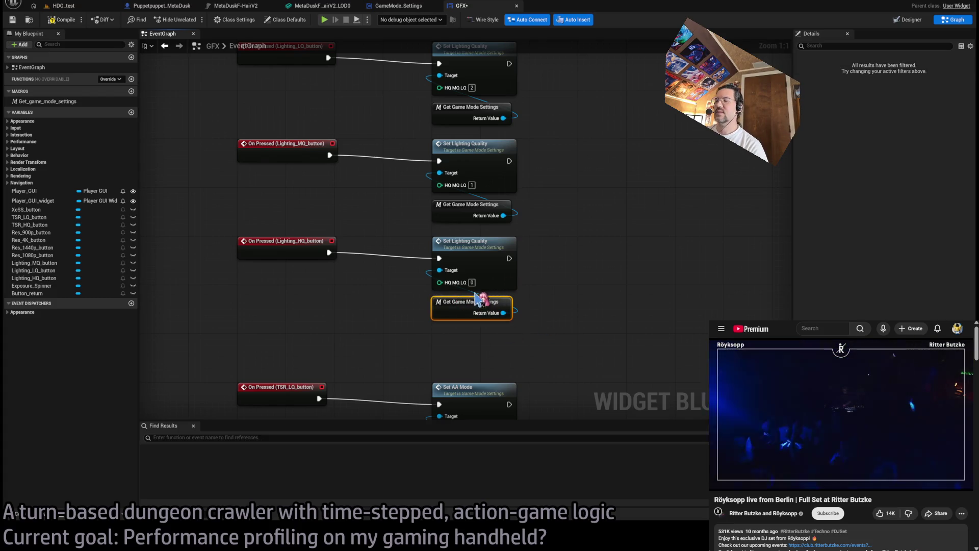
pyautogui.scroll(-2, 471, 276)
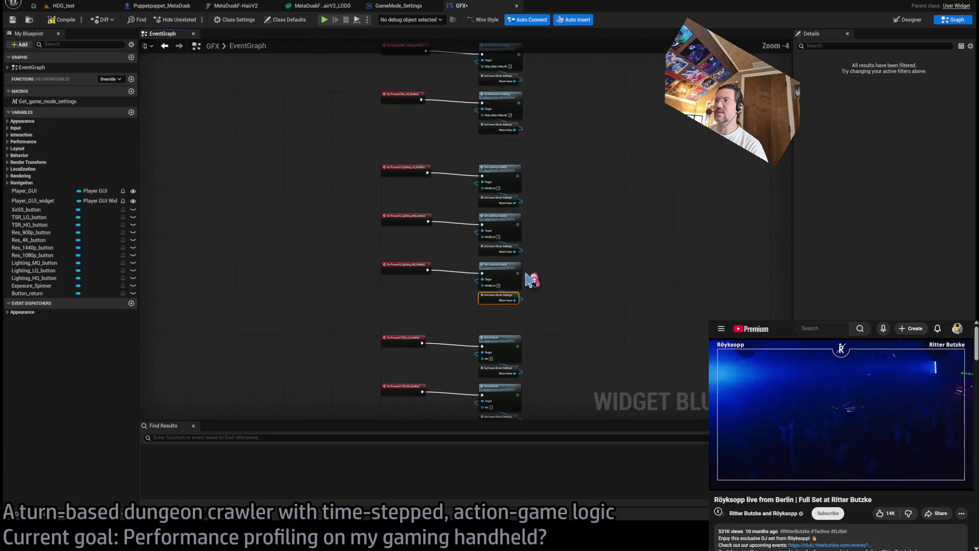
pyautogui.scroll(2, 549, 257)
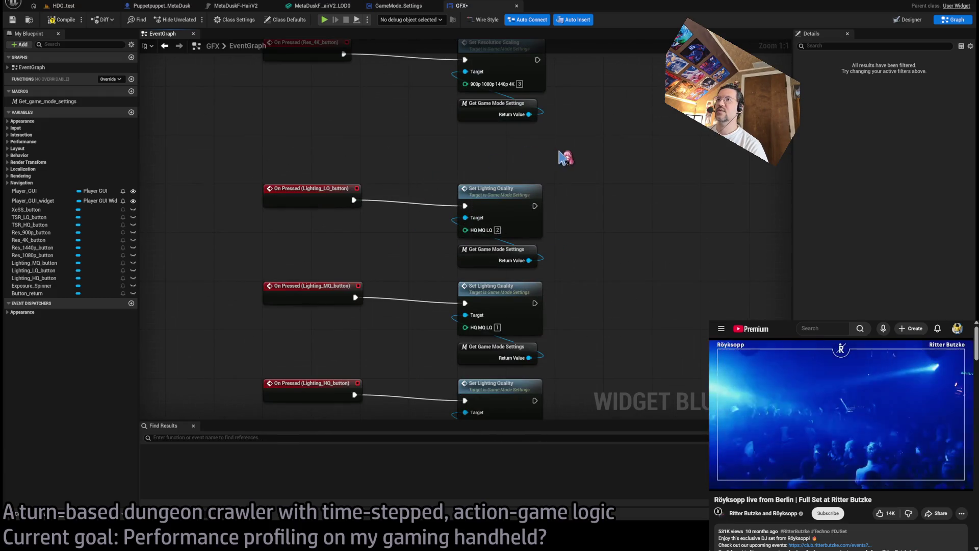
pyautogui.click(322, 6)
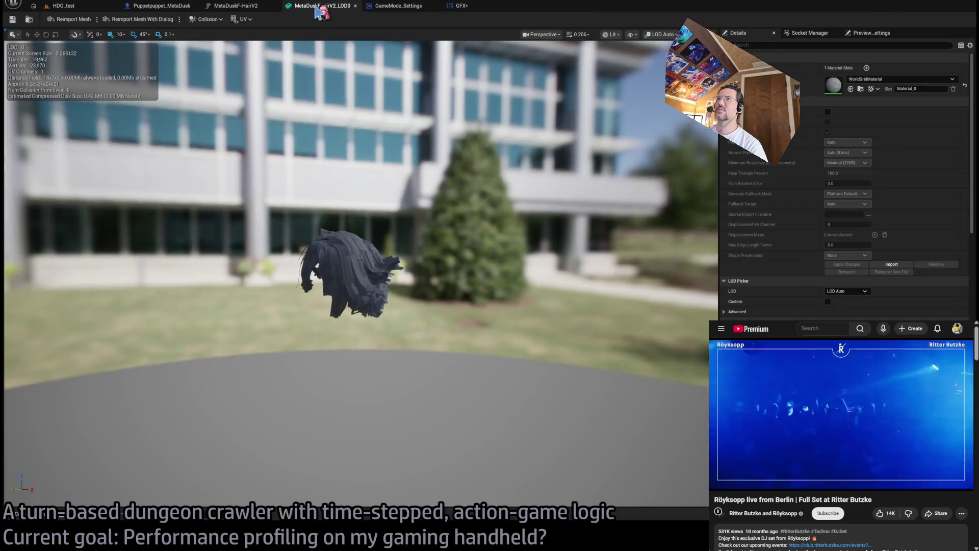
pyautogui.click(235, 6)
pyautogui.click(163, 6)
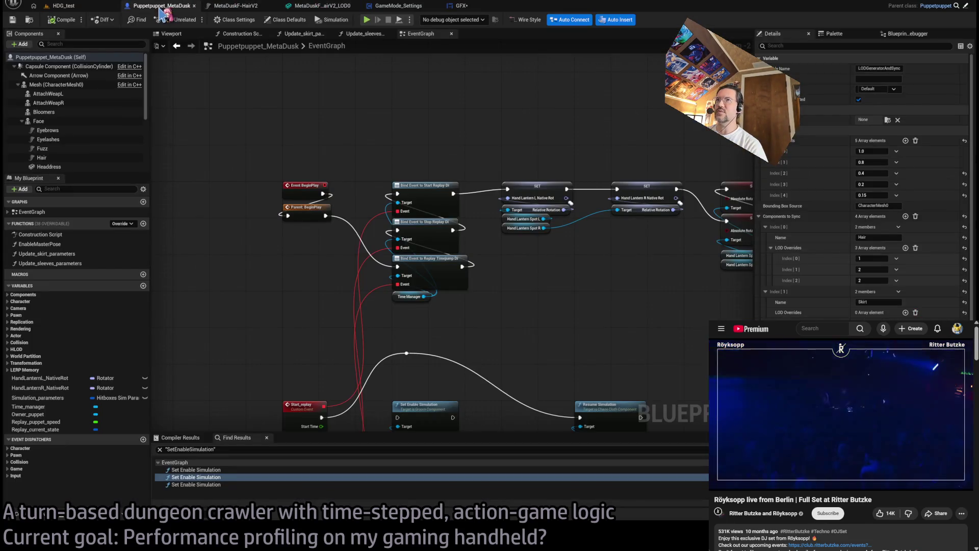
pyautogui.click(462, 5)
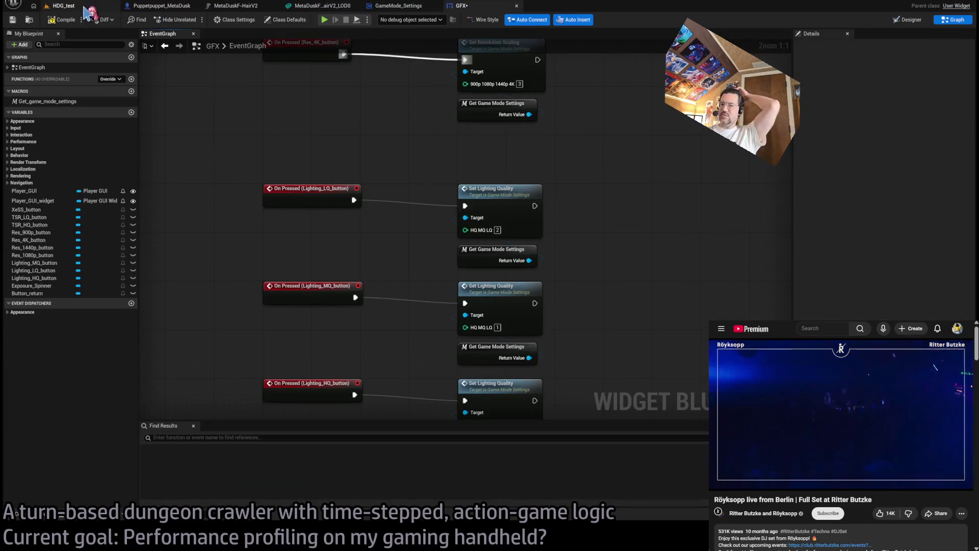
pyautogui.click(387, 10)
pyautogui.click(462, 5)
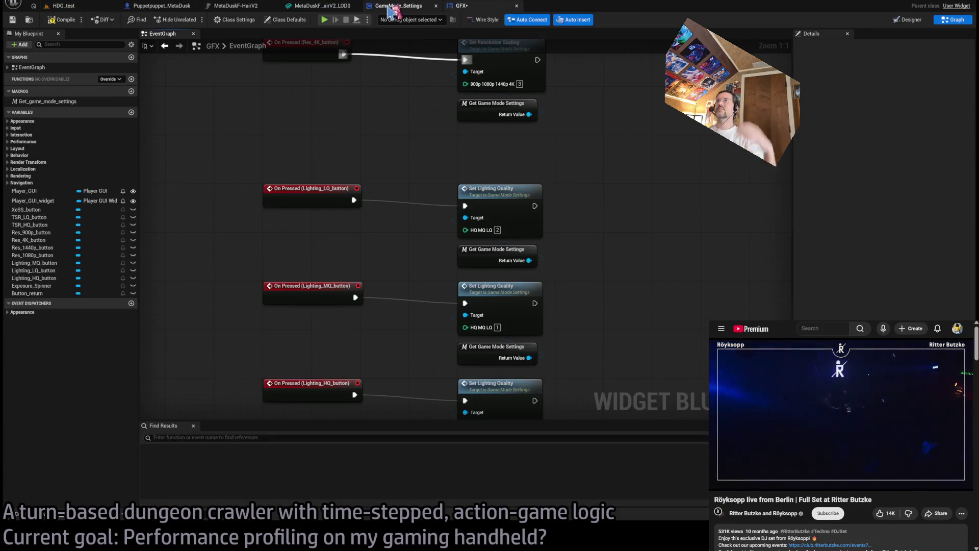
# Cycle the blueprint tabs once more, ending on the GFX widget's Designer layout.
pyautogui.click(391, 10)
pyautogui.click(462, 6)
pyautogui.click(167, 7)
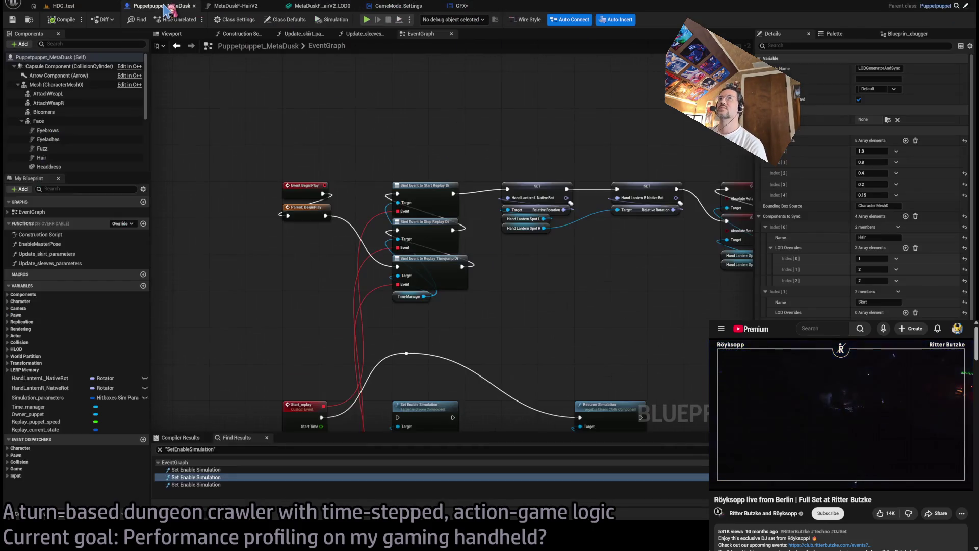
pyautogui.click(230, 6)
pyautogui.click(162, 6)
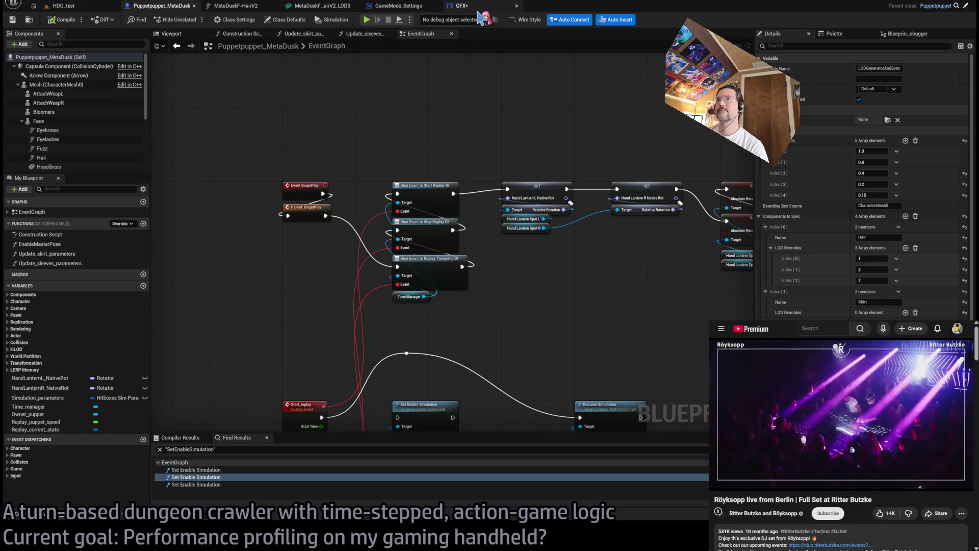
pyautogui.click(462, 5)
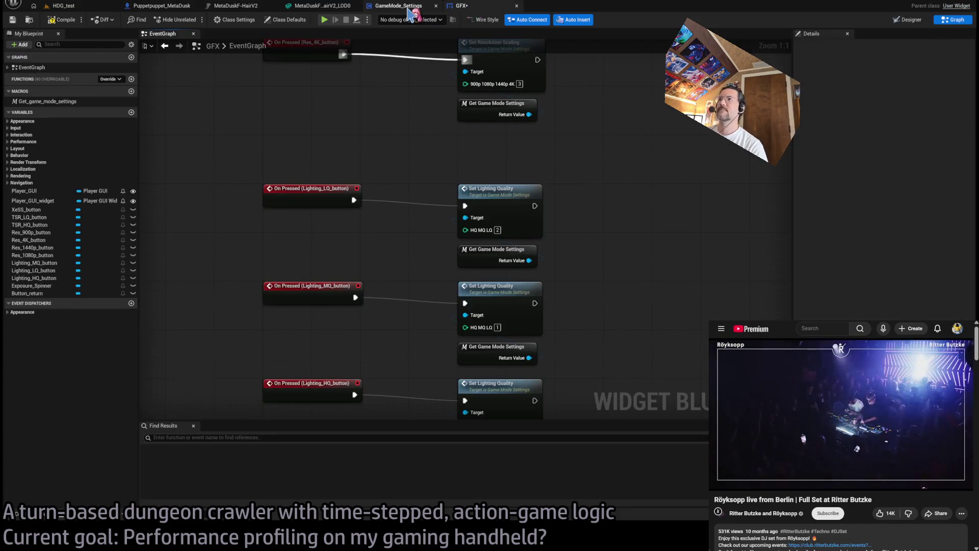
pyautogui.click(399, 6)
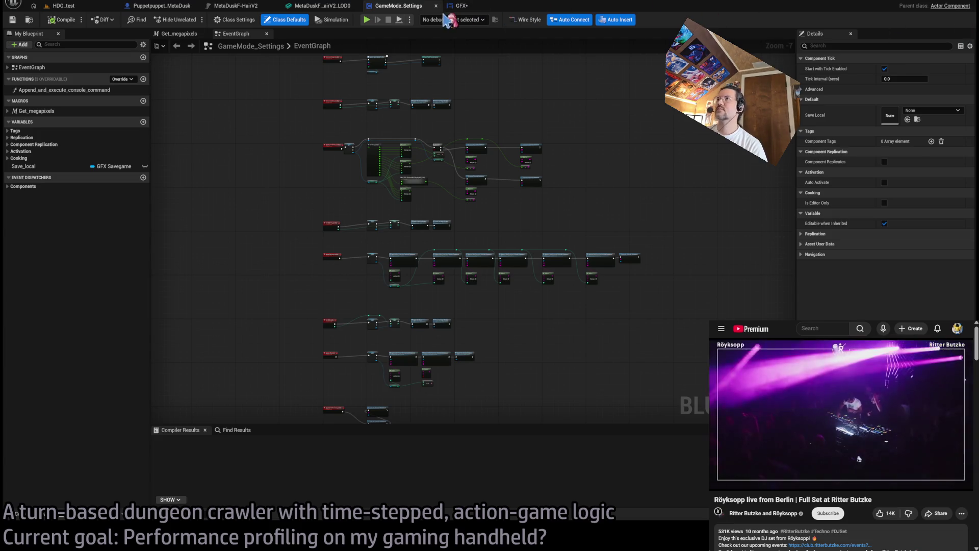
pyautogui.click(462, 6)
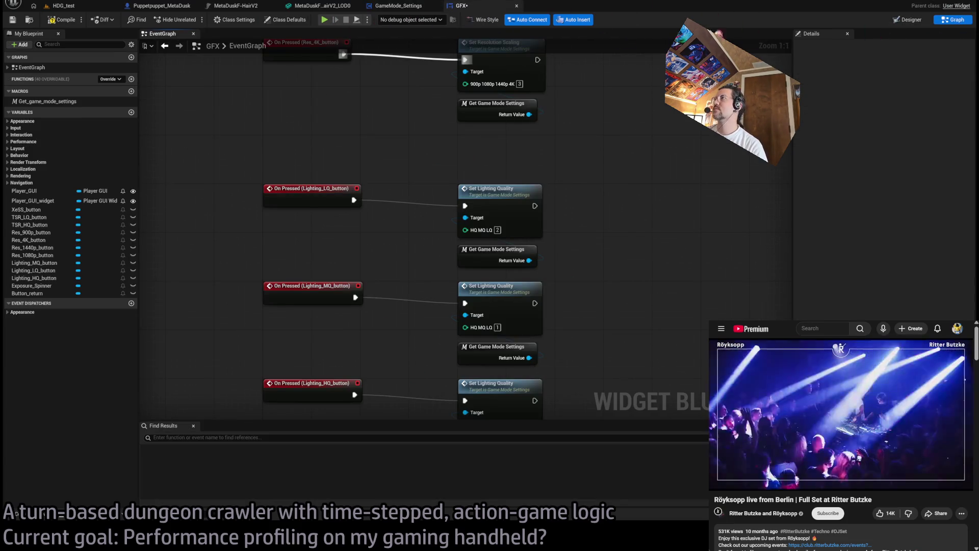
pyautogui.click(911, 20)
pyautogui.scroll(4, 480, 204)
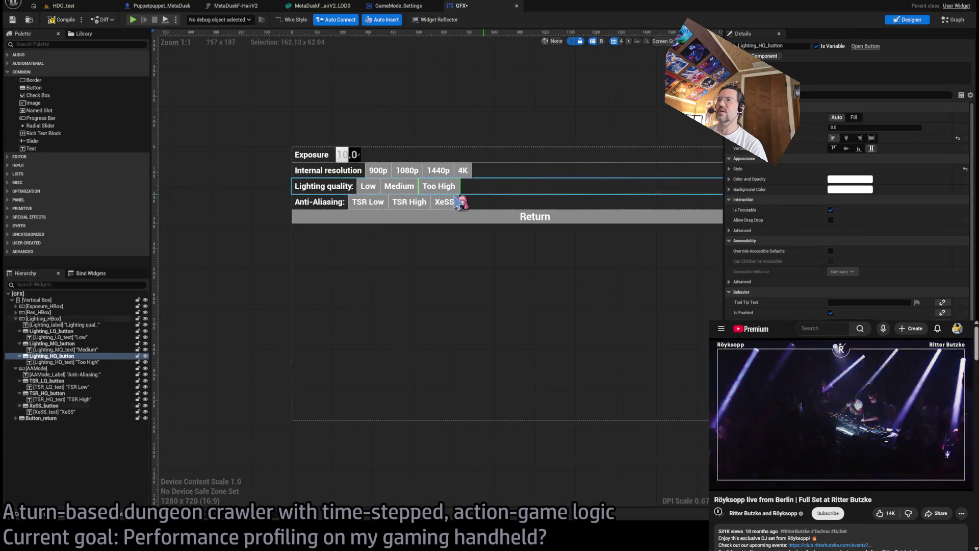
# Duplicate the Low lighting button, relabel the copy 'Handheld' and move it before Low.
pyautogui.click(421, 207)
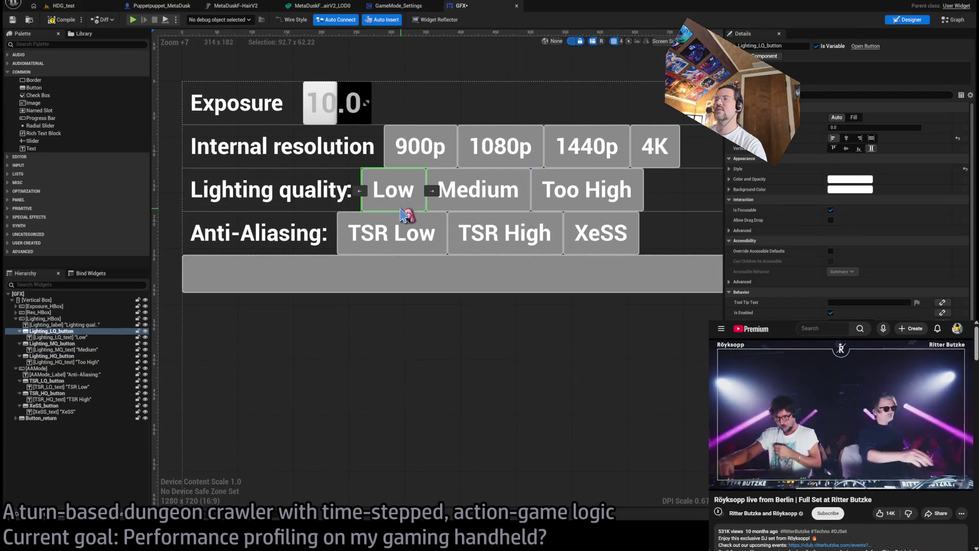
pyautogui.hotkey('ctrl', 'd')
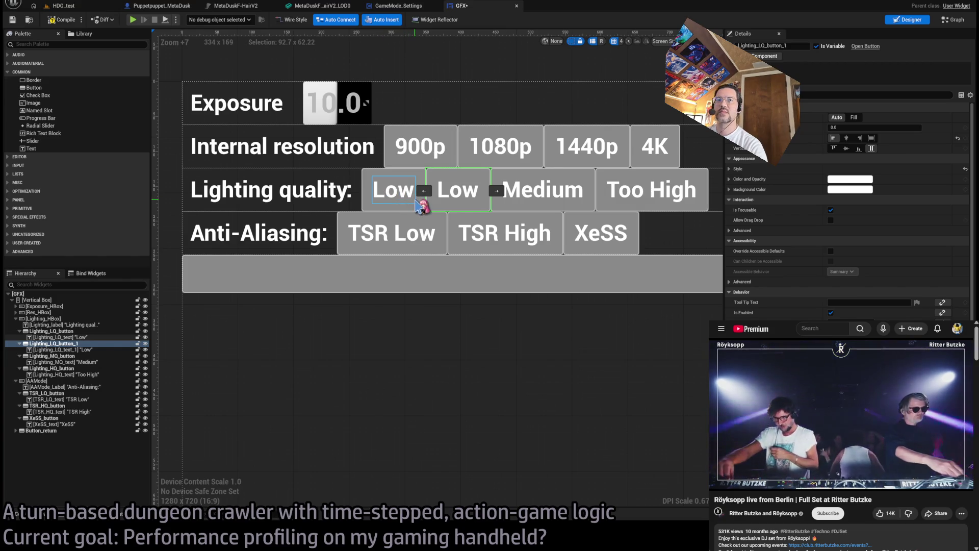
pyautogui.click(64, 344)
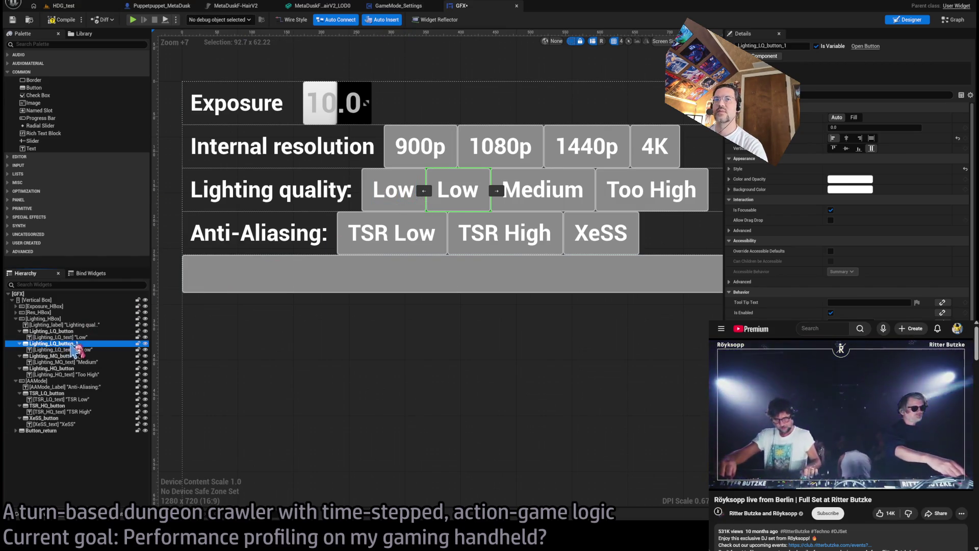
pyautogui.press('Down')
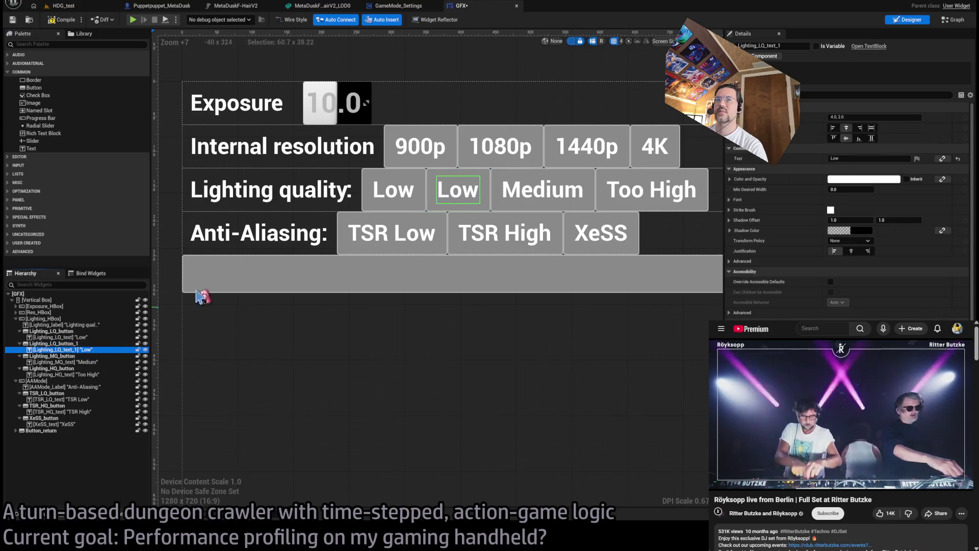
pyautogui.click(852, 158)
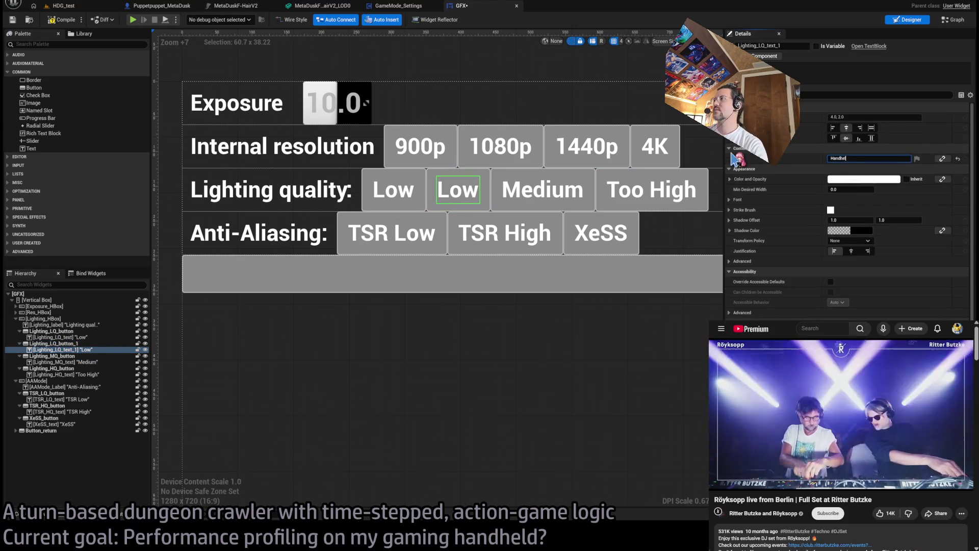
pyautogui.write('ld')
pyautogui.moveTo(542, 205)
pyautogui.mouseDown()
pyautogui.moveTo(400, 202)
pyautogui.moveTo(505, 195)
pyautogui.moveTo(531, 266)
pyautogui.moveTo(527, 208)
pyautogui.moveTo(377, 193)
pyautogui.mouseUp()
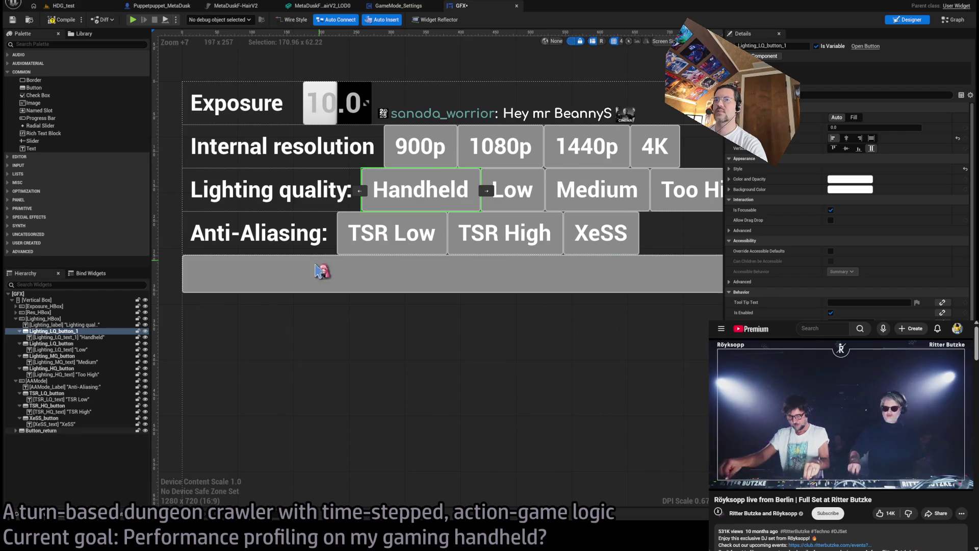
# Rename the new button Lighting_HH_button and its label Lighting_HH_text, then save the GFX widget.
pyautogui.click(64, 332)
pyautogui.click(59, 333)
pyautogui.write('HH')
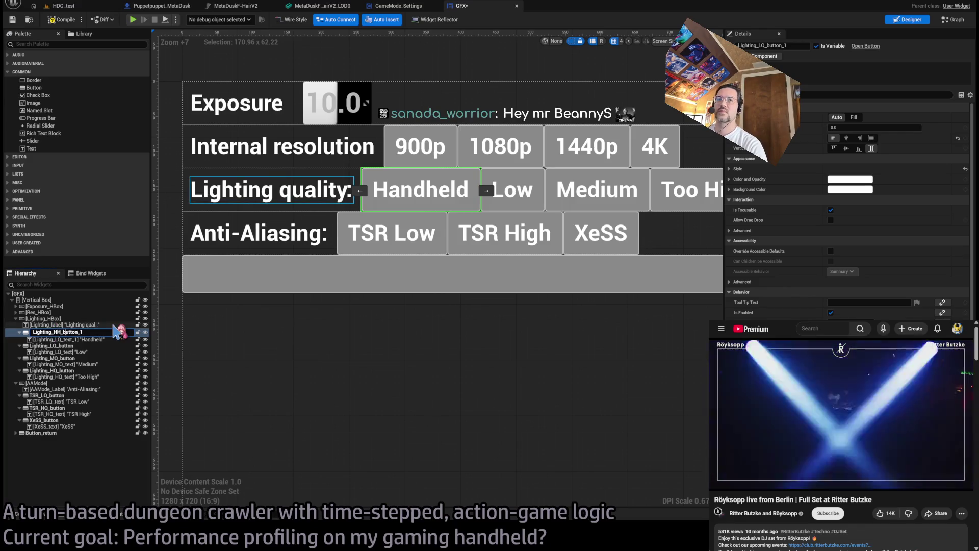
pyautogui.press('Return')
pyautogui.click(93, 338)
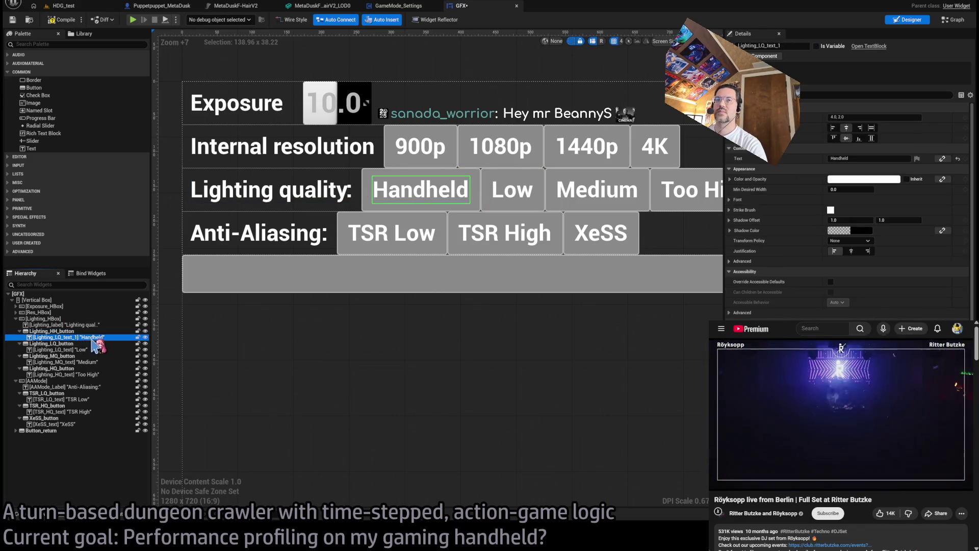
pyautogui.click(57, 337)
pyautogui.press('BackSpace')
pyautogui.press('BackSpace')
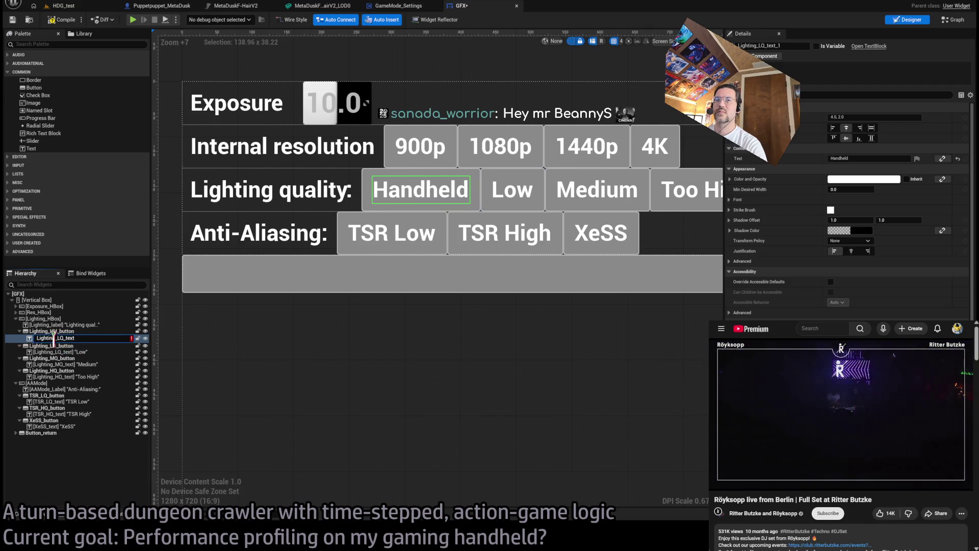
pyautogui.write('HH')
pyautogui.press('Return')
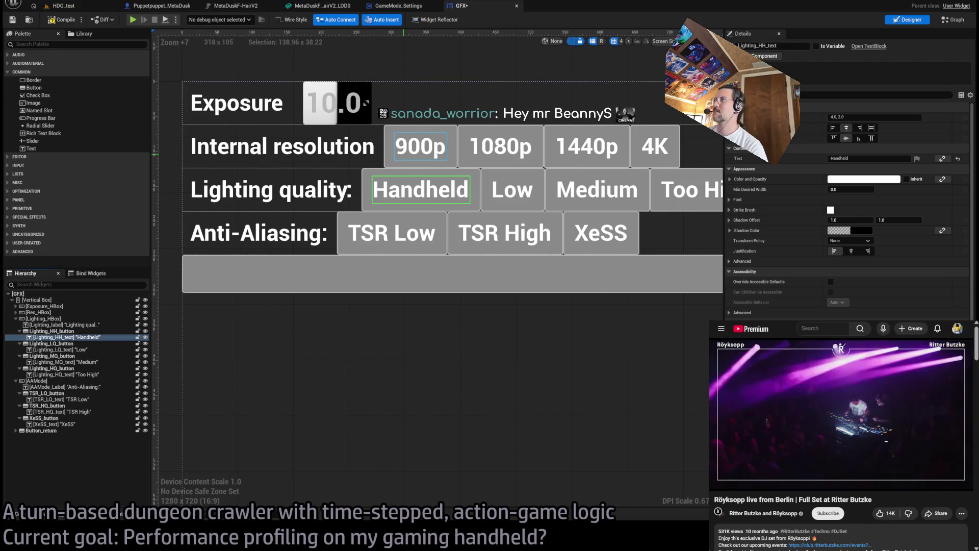
pyautogui.click(375, 189)
pyautogui.hotkey('ctrl', 's')
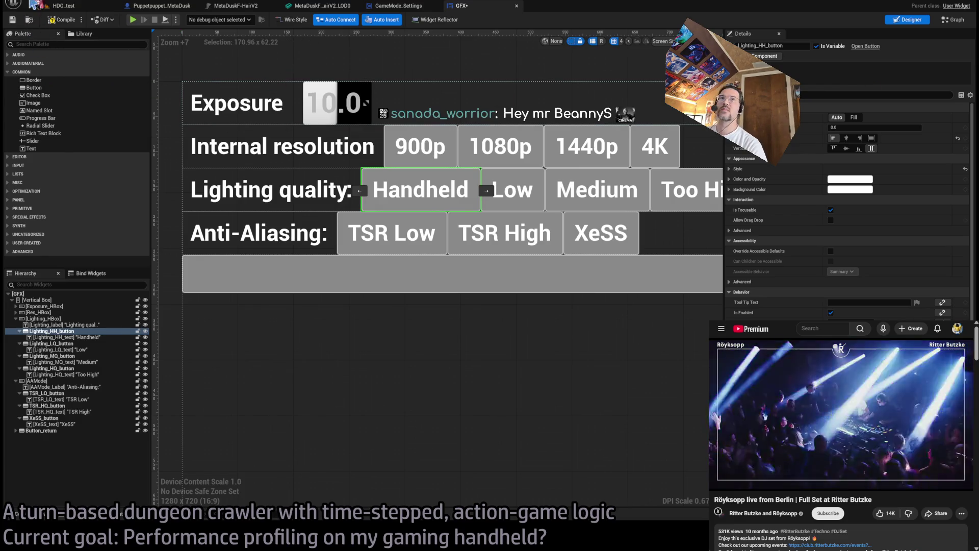
# Compile the GFX widget, check the Handheld and Low buttons, and add Handheld's On Clicked event.
pyautogui.click(60, 21)
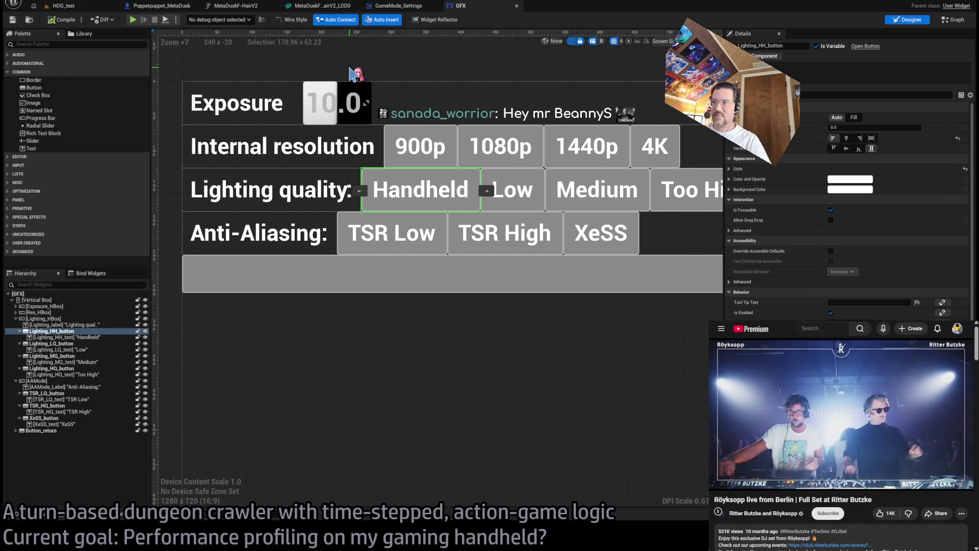
pyautogui.scroll(-1, 400, 130)
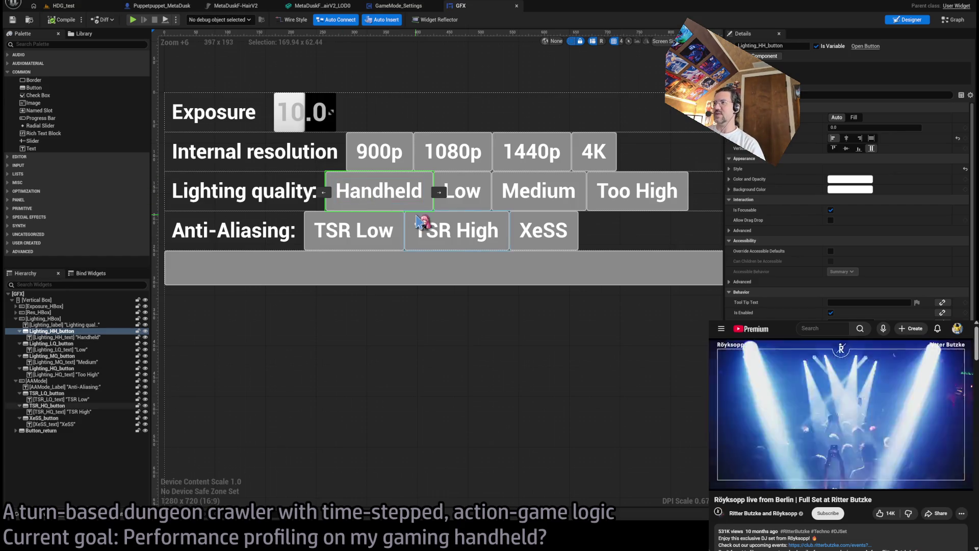
pyautogui.click(334, 190)
pyautogui.click(332, 190)
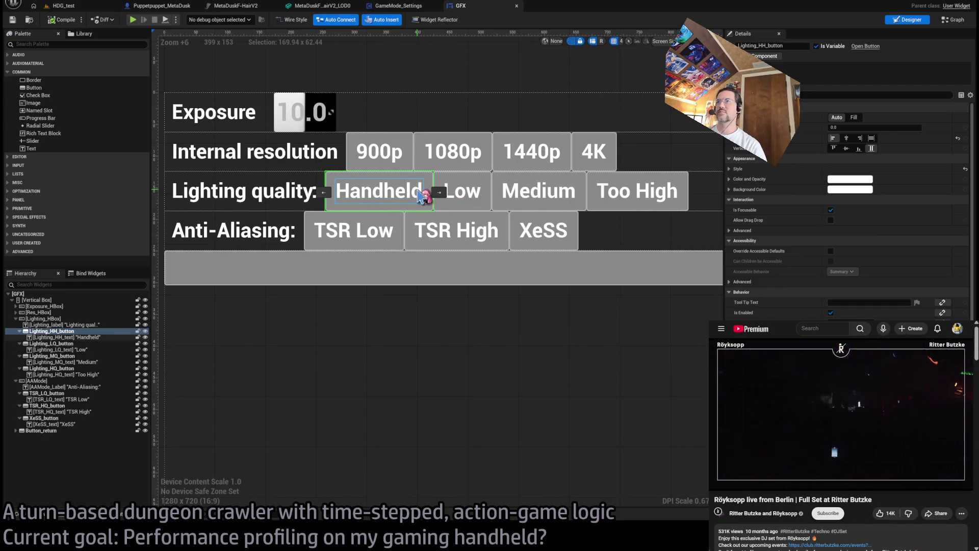
pyautogui.click(438, 193)
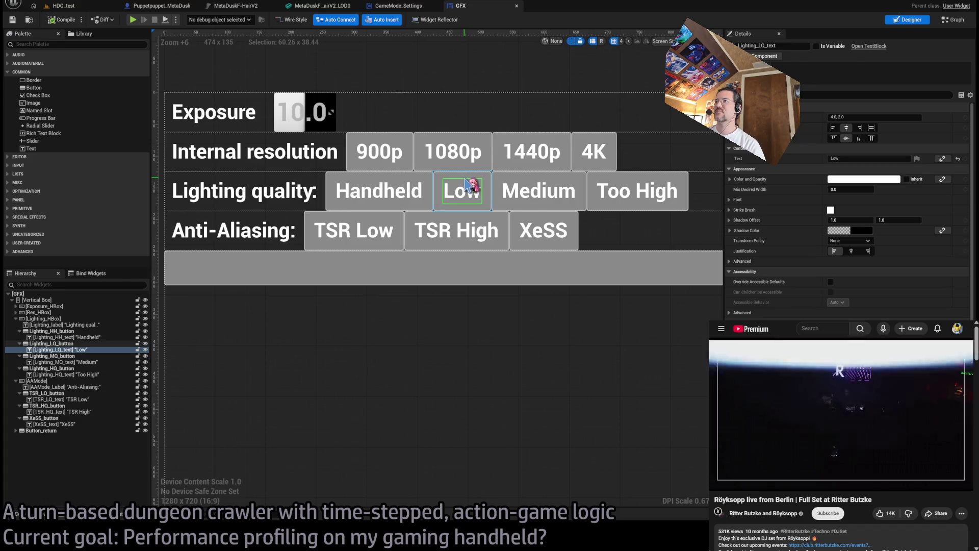
pyautogui.click(428, 187)
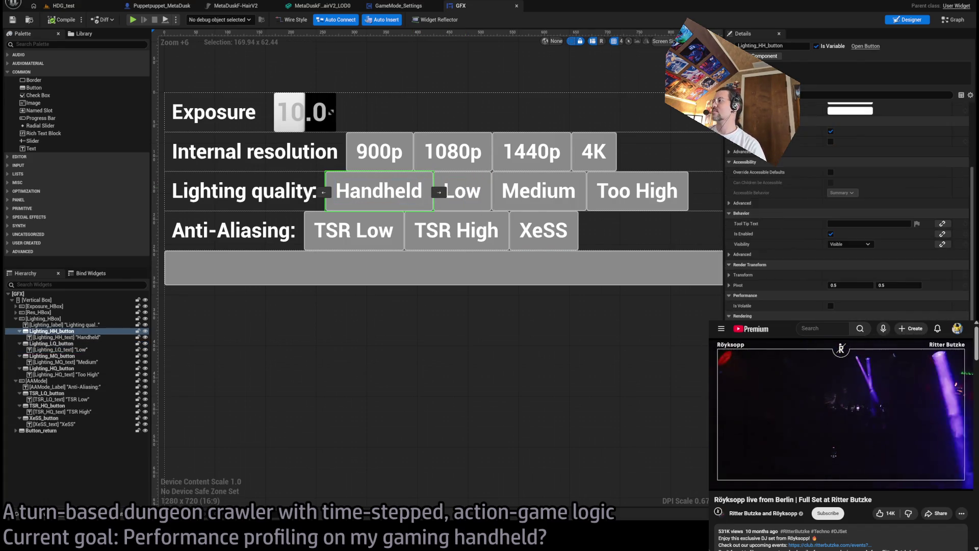
pyautogui.doubleClick(427, 188)
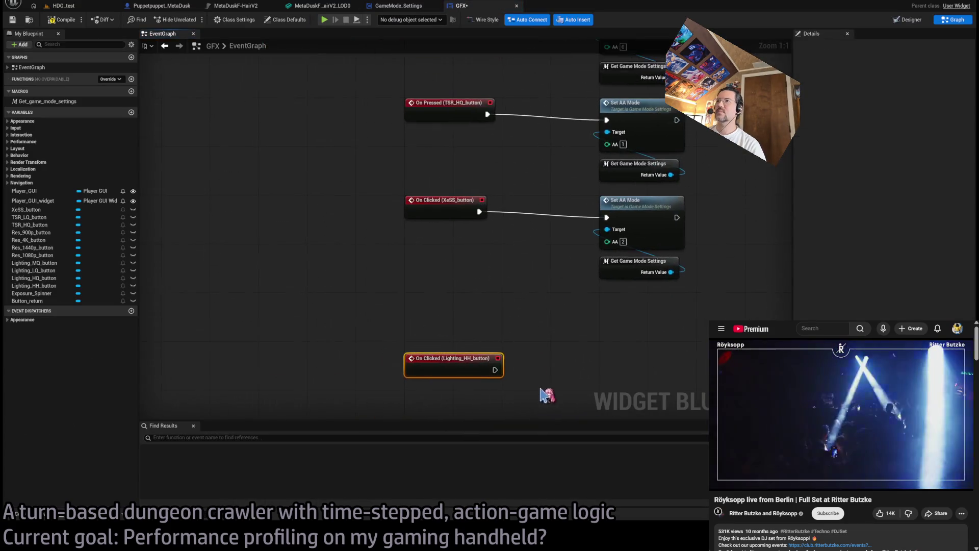
# Move the Handheld On Clicked event above the Low handler, shifting the other lighting nodes down.
pyautogui.scroll(-2, 545, 397)
pyautogui.moveTo(466, 390)
pyautogui.mouseDown()
pyautogui.moveTo(477, 84)
pyautogui.moveTo(462, 175)
pyautogui.moveTo(455, 161)
pyautogui.moveTo(346, 174)
pyautogui.moveTo(398, 326)
pyautogui.moveTo(363, 393)
pyautogui.moveTo(394, 179)
pyautogui.moveTo(431, 127)
pyautogui.mouseUp()
pyautogui.scroll(-6, 431, 127)
pyautogui.moveTo(539, 376)
pyautogui.mouseDown()
pyautogui.moveTo(477, 306)
pyautogui.moveTo(431, 218)
pyautogui.mouseUp()
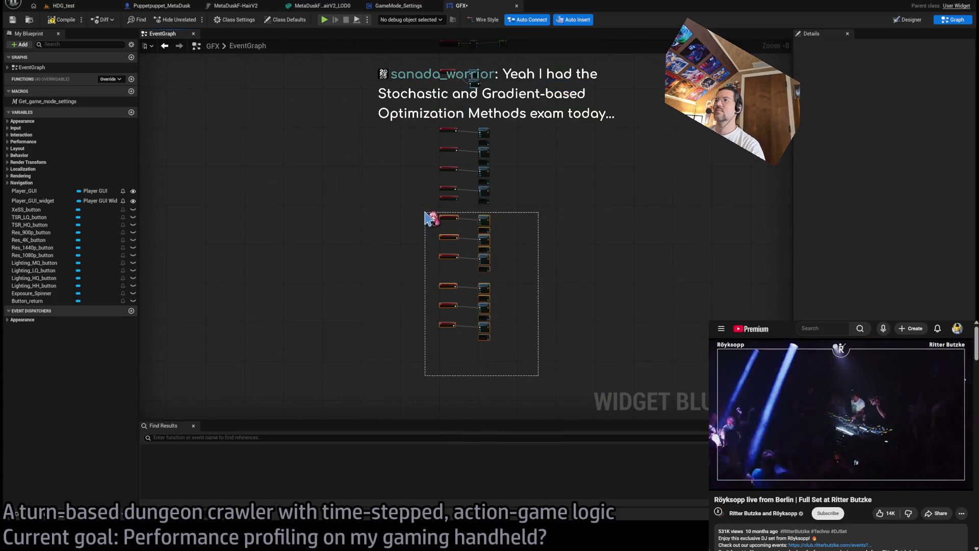
pyautogui.scroll(5, 444, 214)
pyautogui.moveTo(422, 163)
pyautogui.mouseDown()
pyautogui.moveTo(421, 238)
pyautogui.moveTo(424, 229)
pyautogui.mouseUp()
pyautogui.click(574, 265)
# Duplicate a Set Lighting Quality / Get Game Mode Settings pair and wire it to the Handheld event.
pyautogui.moveTo(573, 266); pyautogui.dragTo(490, 337)
pyautogui.moveTo(525, 278); pyautogui.dragTo(528, 213)
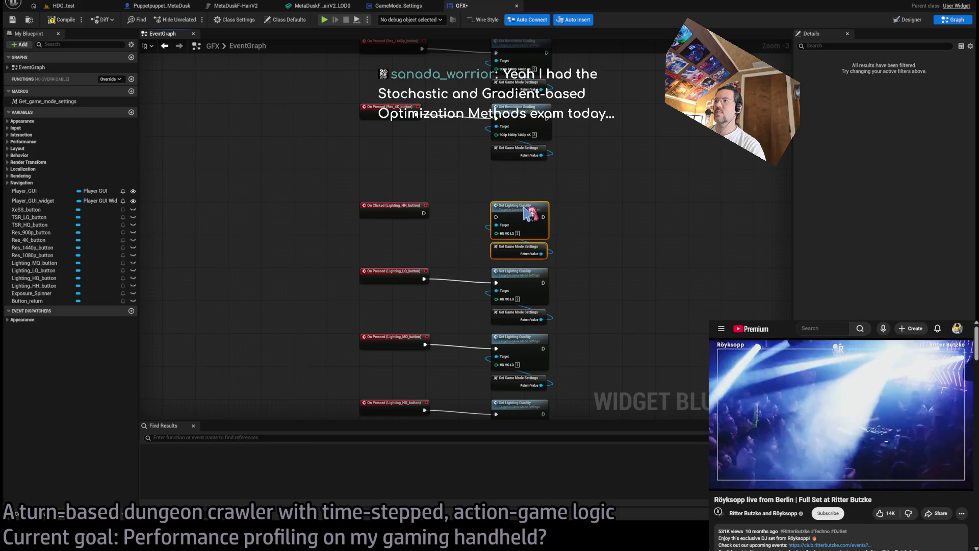
pyautogui.moveTo(424, 213); pyautogui.dragTo(495, 216)
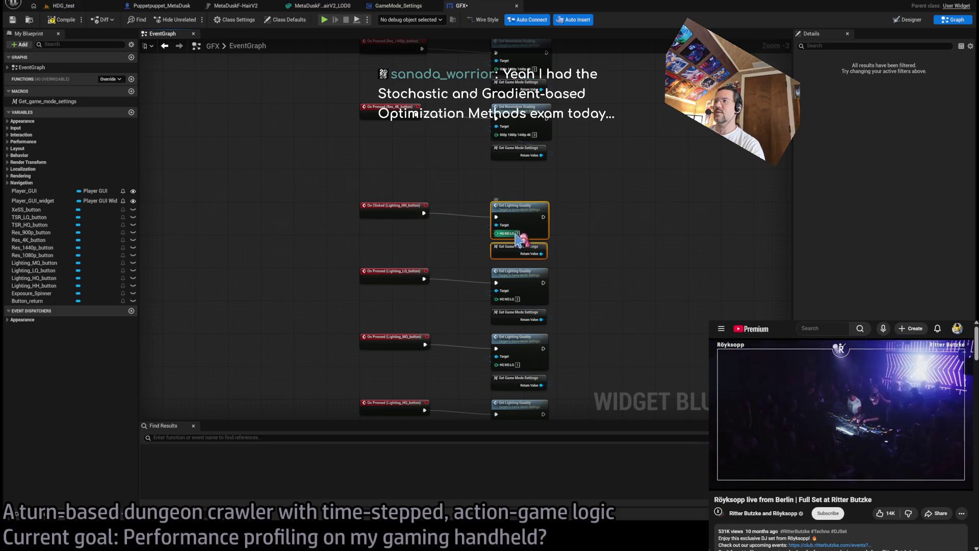
pyautogui.click(477, 239)
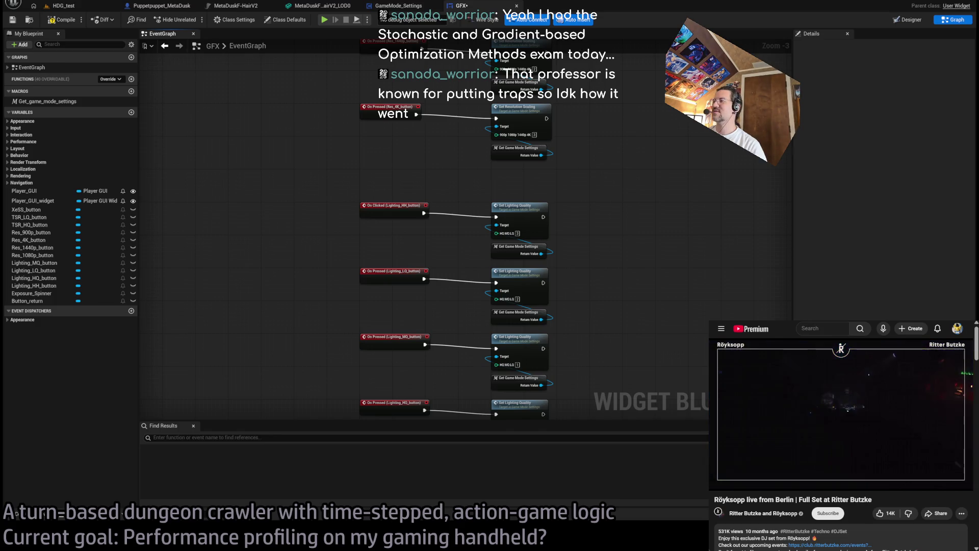
# Reframe the graph on the Handheld handler and select its Set Lighting Quality (3) nodes.
pyautogui.scroll(3, 561, 230)
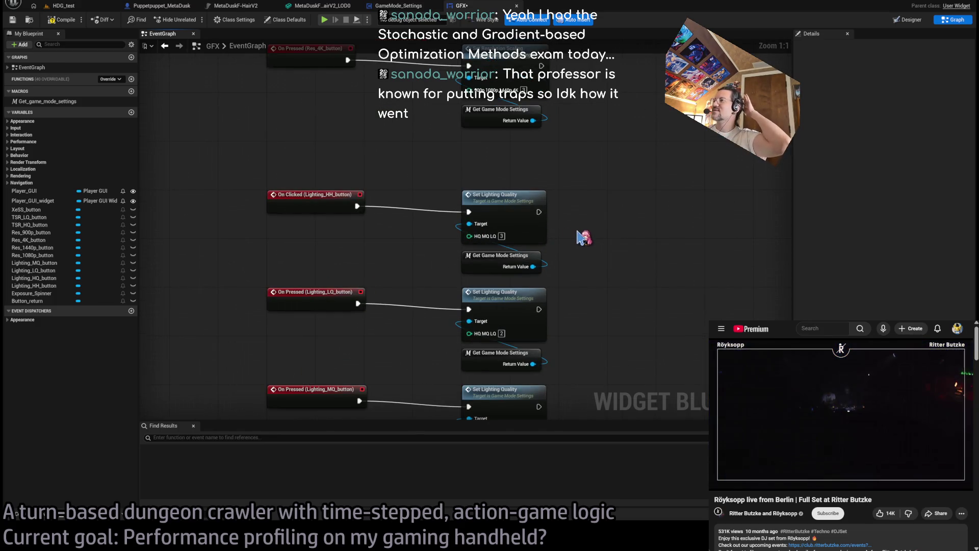
pyautogui.moveTo(418, 262); pyautogui.dragTo(378, 245)
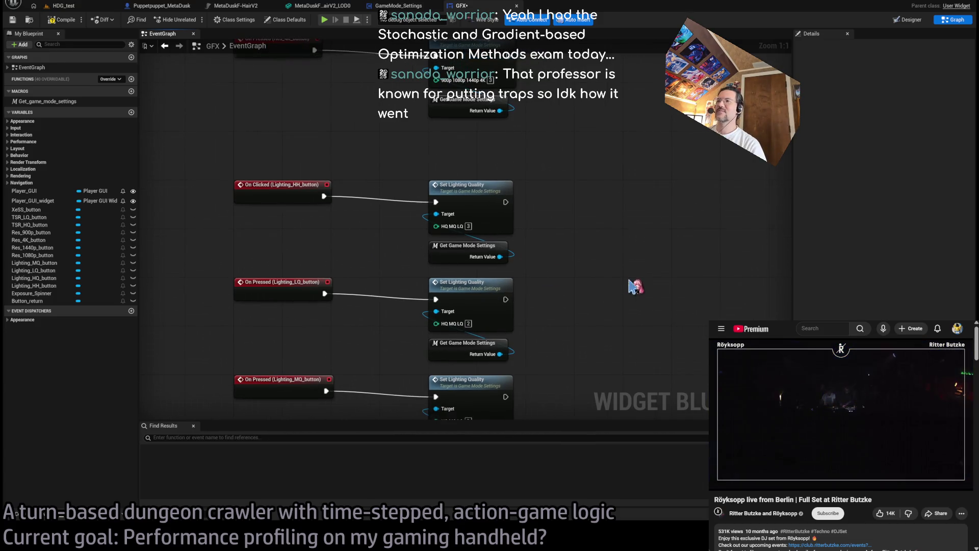
pyautogui.moveTo(635, 286); pyautogui.dragTo(617, 123)
pyautogui.moveTo(616, 220)
pyautogui.mouseDown()
pyautogui.moveTo(621, 262)
pyautogui.moveTo(577, 209)
pyautogui.moveTo(602, 240)
pyautogui.mouseUp()
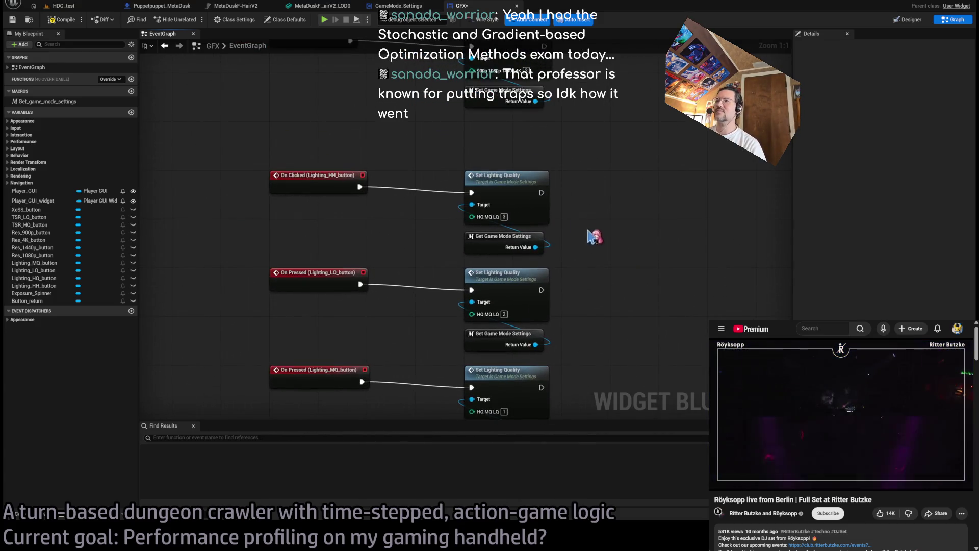
pyautogui.moveTo(623, 164); pyautogui.dragTo(444, 258)
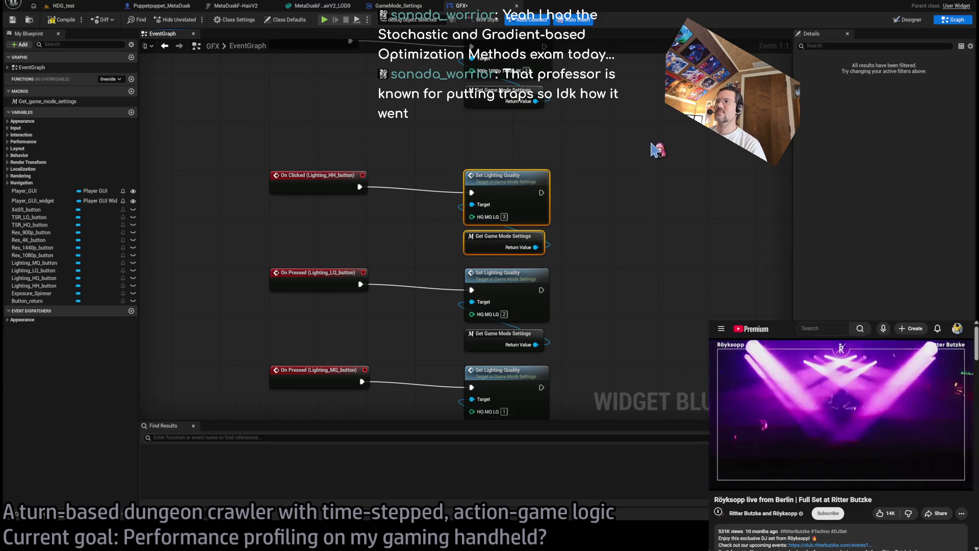
pyautogui.moveTo(574, 162)
pyautogui.mouseDown()
pyautogui.moveTo(448, 258)
pyautogui.moveTo(458, 269)
pyautogui.moveTo(562, 160)
pyautogui.mouseUp()
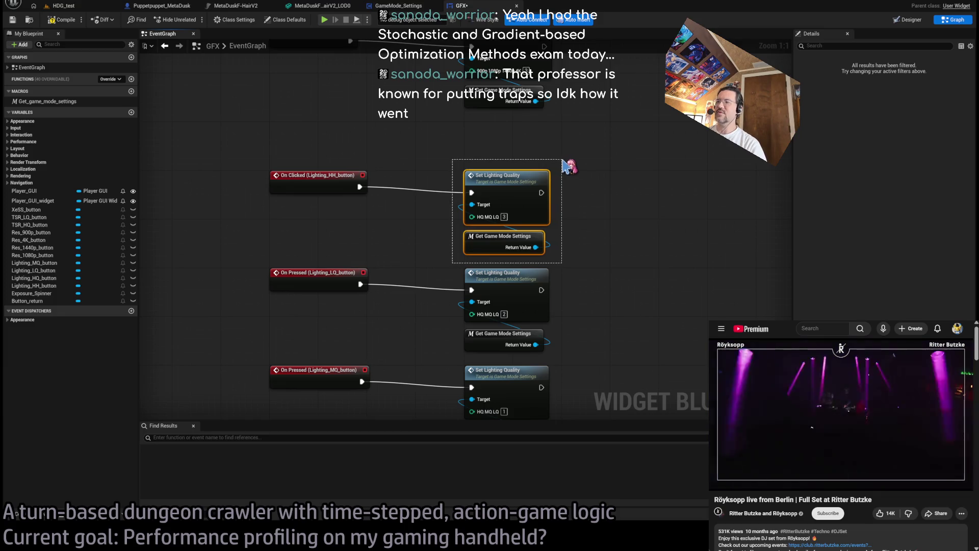
pyautogui.click(564, 166)
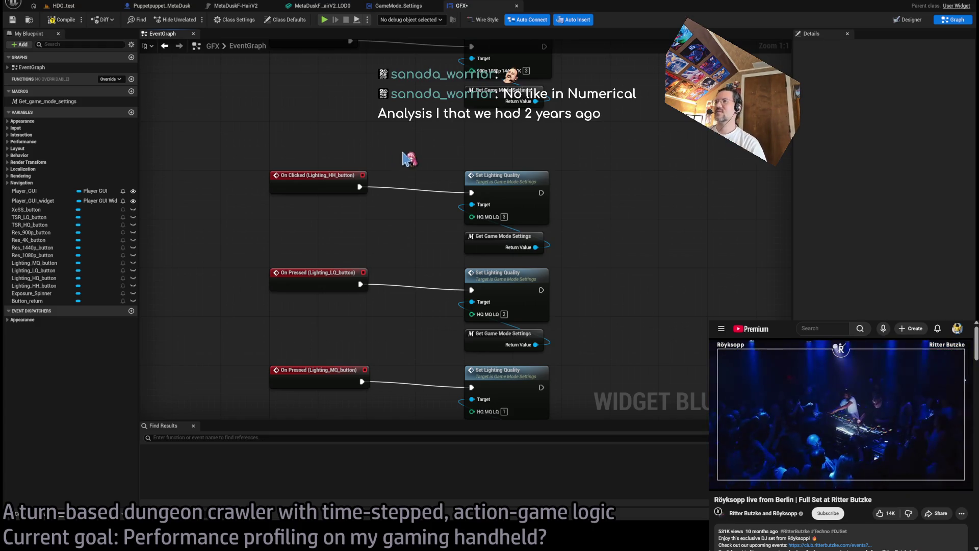
# Zoom out and back to check the Handheld handler sets quality 3, above Low's 2.
pyautogui.scroll(-2, 433, 153)
pyautogui.scroll(1, 626, 205)
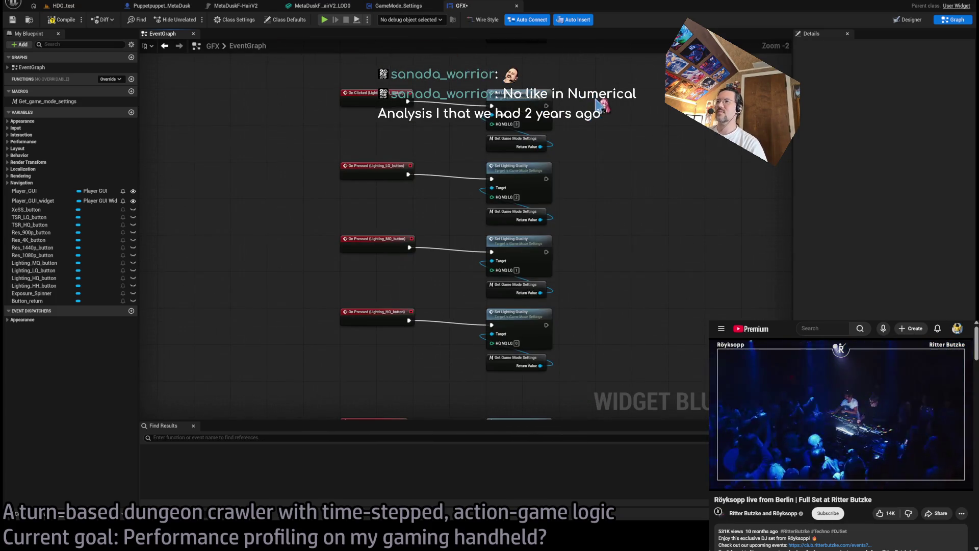
pyautogui.scroll(1, 663, 201)
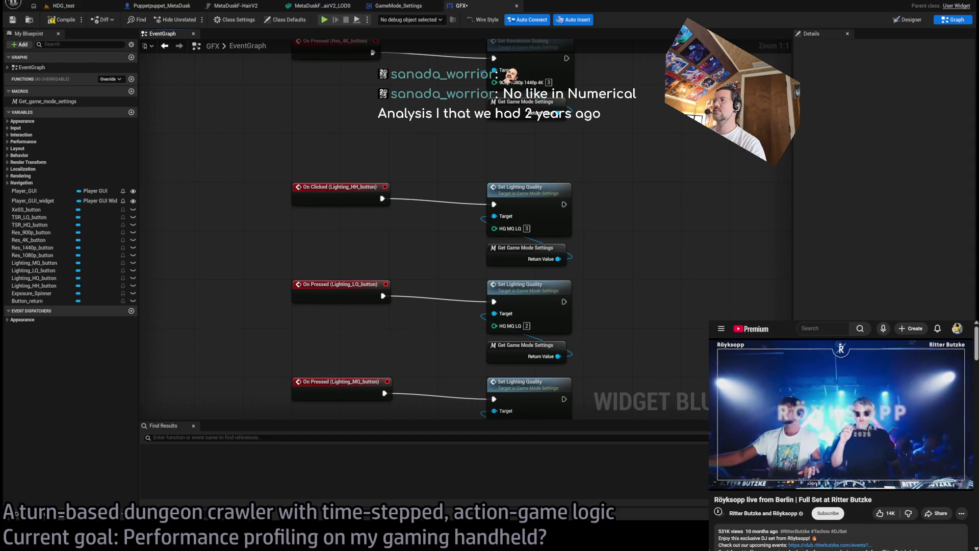
pyautogui.hotkey('ctrl', 't')
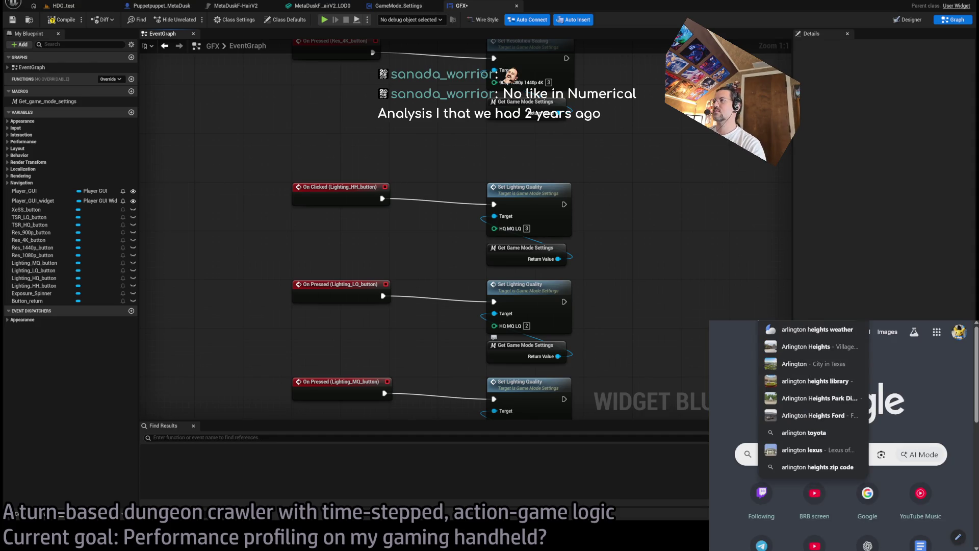
pyautogui.press('Return')
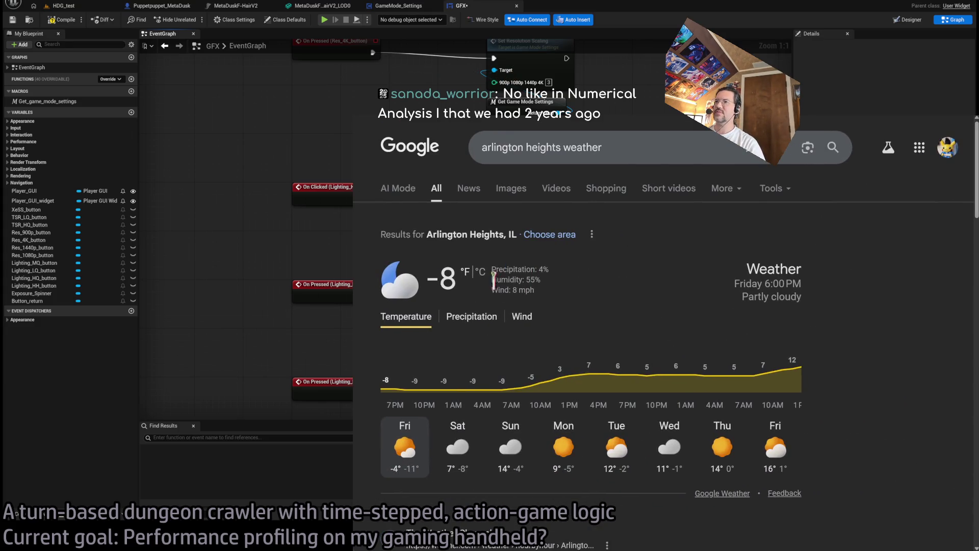
pyautogui.click(482, 272)
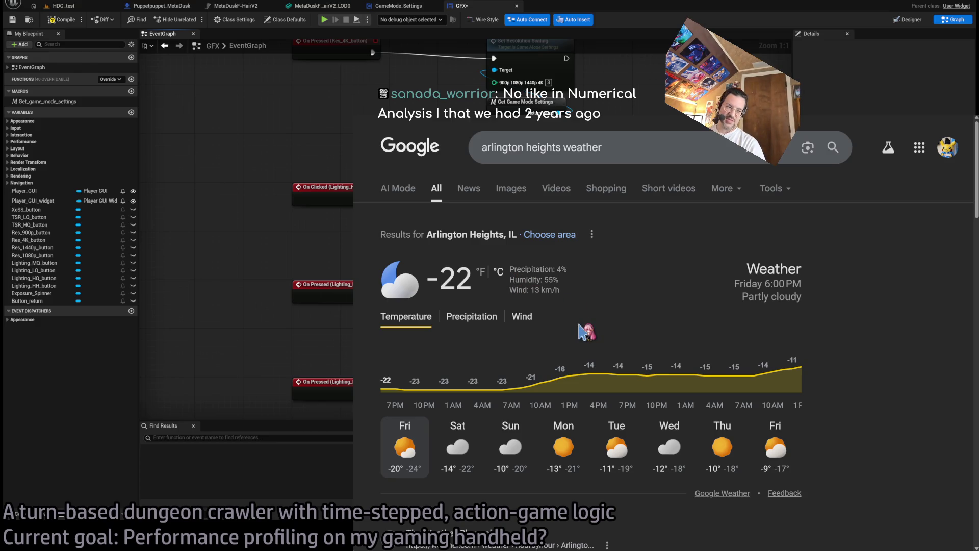
pyautogui.click(481, 272)
pyautogui.scroll(-2, 868, 356)
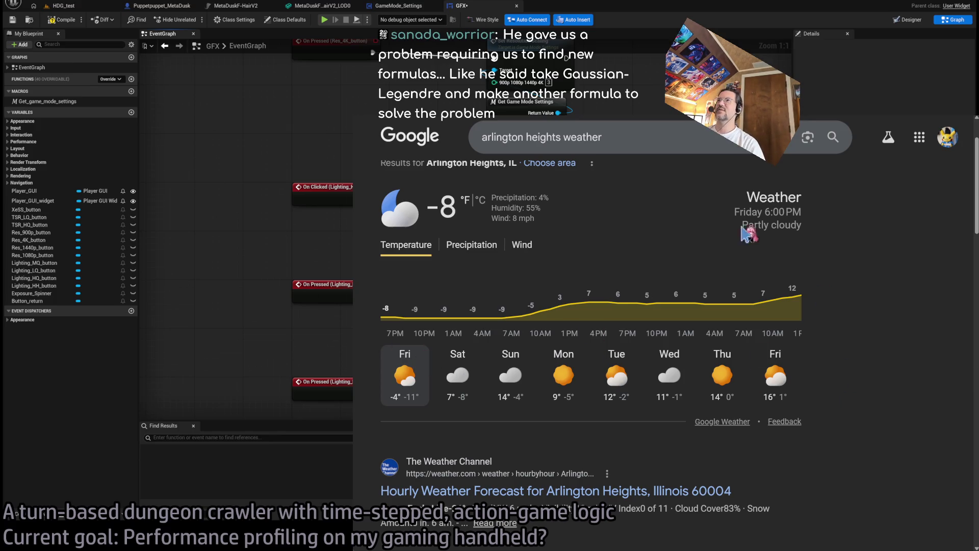
pyautogui.hotkey('ctrl', 'Tab')
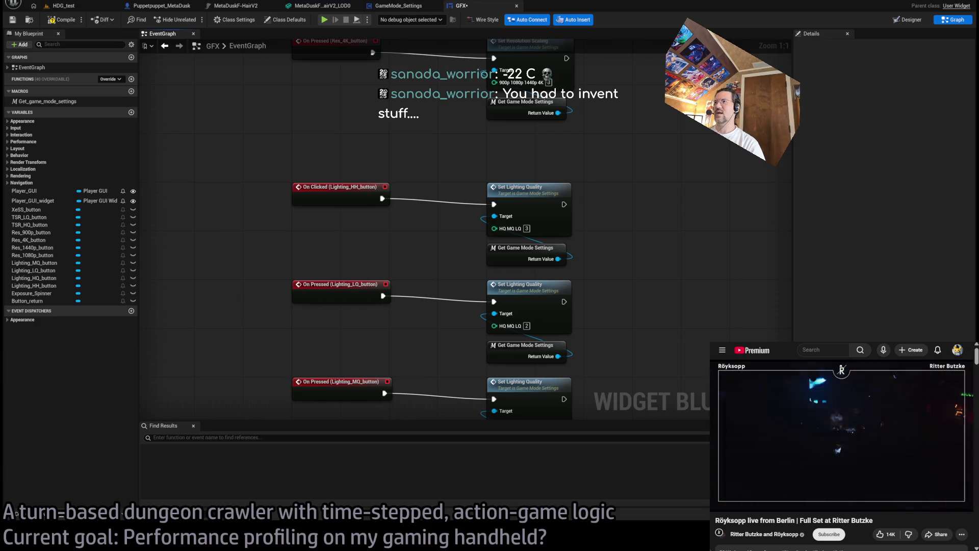
# Zoom to 1:1 and marquee-select the Lighting_HH_button event with its Set Lighting Quality nodes.
pyautogui.scroll(1, 573, 158)
pyautogui.scroll(-2, 595, 223)
pyautogui.scroll(2, 551, 171)
pyautogui.moveTo(647, 128)
pyautogui.mouseDown()
pyautogui.moveTo(308, 267)
pyautogui.moveTo(280, 251)
pyautogui.mouseUp()
pyautogui.moveTo(287, 147)
pyautogui.mouseDown()
pyautogui.moveTo(622, 243)
pyautogui.moveTo(636, 264)
pyautogui.moveTo(214, 463)
pyautogui.mouseUp()
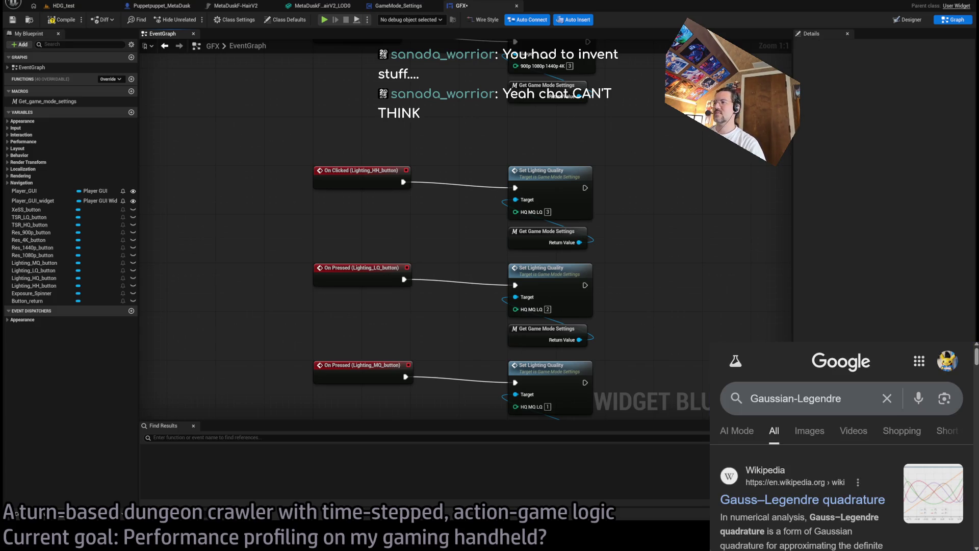
# Open the Gauss–Legendre quadrature Wikipedia article and hear its title pronounced in Google Translate.
pyautogui.click(467, 301)
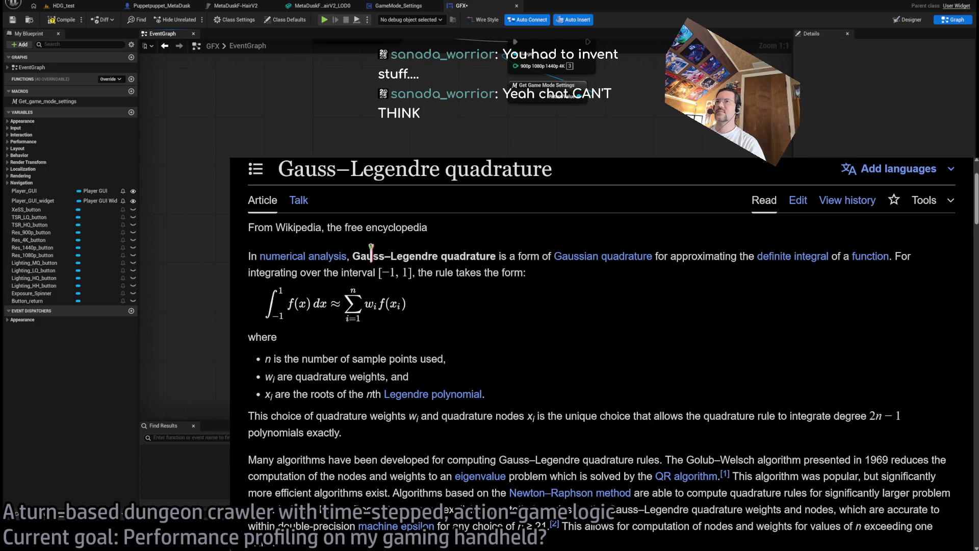
pyautogui.moveTo(371, 253); pyautogui.dragTo(494, 256)
pyautogui.hotkey('ctrl', 'c')
pyautogui.hotkey('ctrl', 't')
pyautogui.click(516, 337)
pyautogui.hotkey('ctrl', 'v')
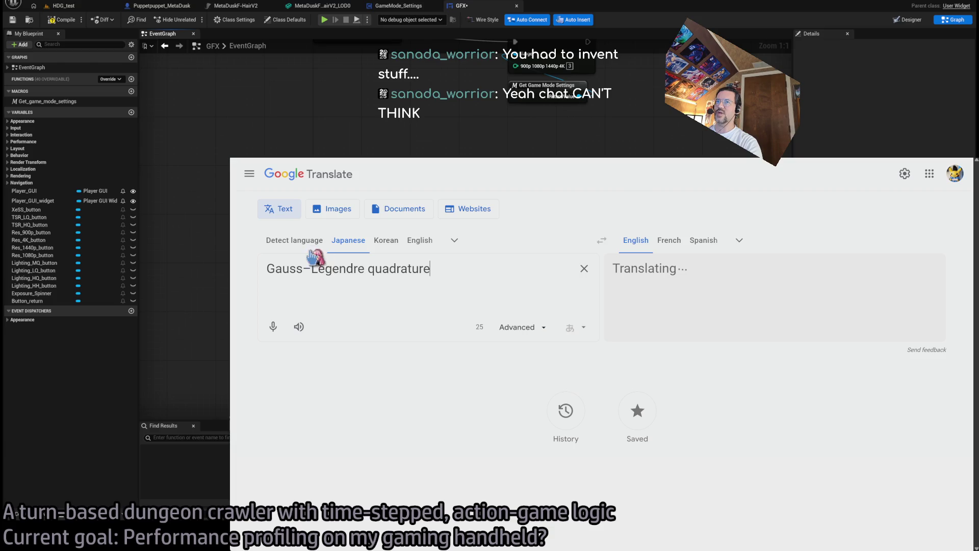
pyautogui.click(299, 327)
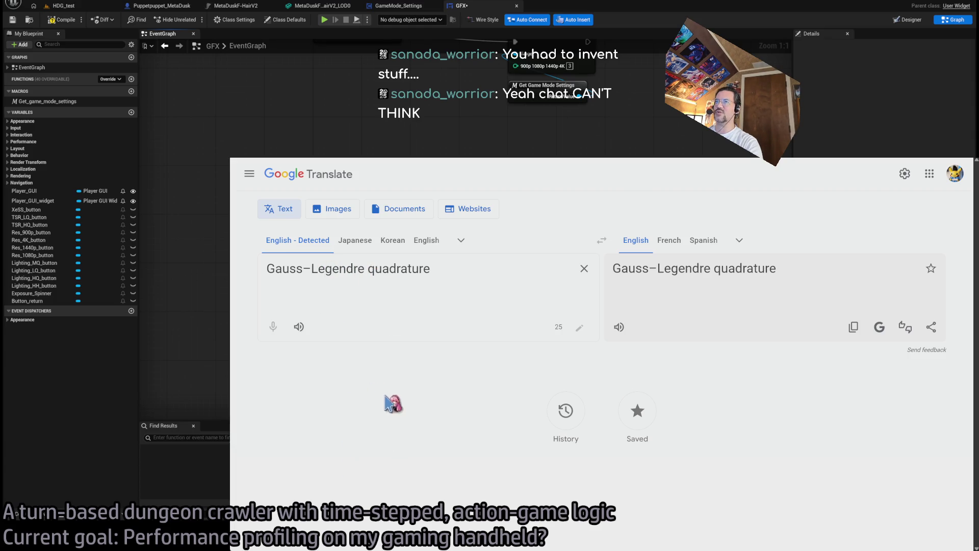
# Try the Simple English Wikipedia version of the article, then return to the English one.
pyautogui.hotkey('ctrl', 'Tab')
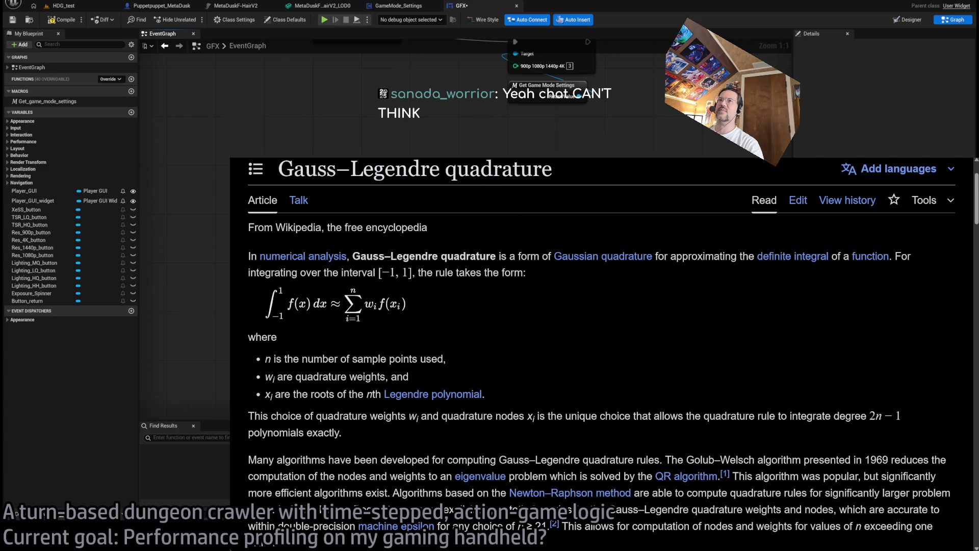
pyautogui.hotkey('ctrl', 'l')
pyautogui.write('simple')
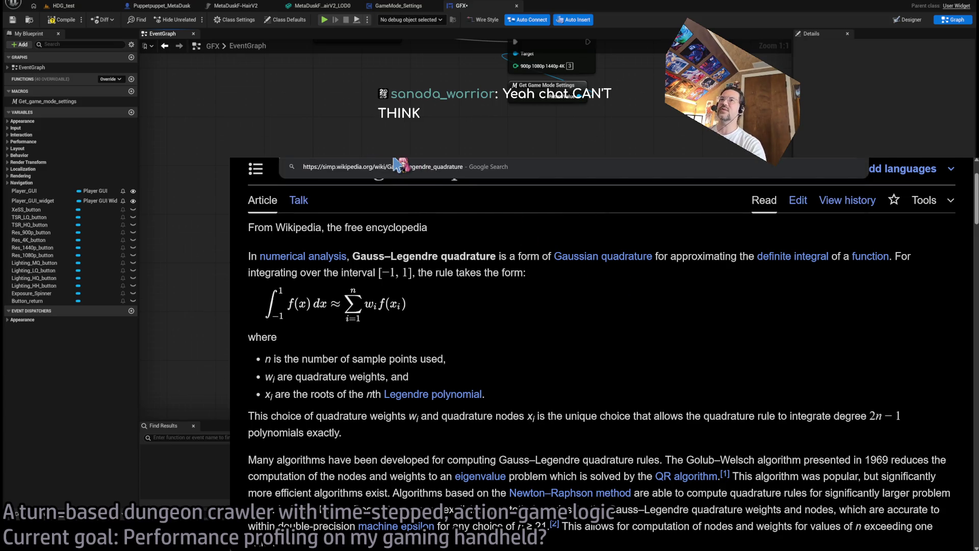
pyautogui.press('Return')
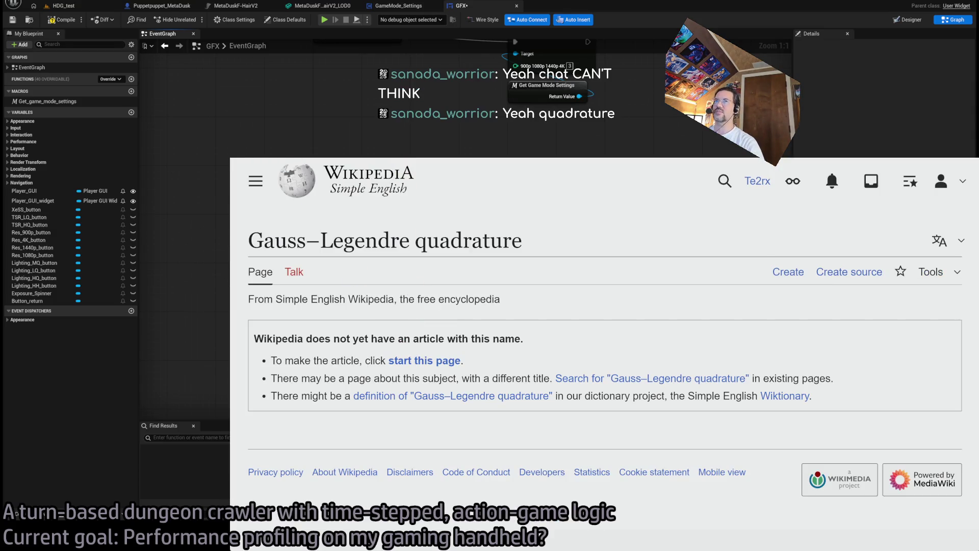
pyautogui.hotkey('alt', 'Left')
# Read the opening formula and the algorithms paragraph's Golub–Welsch sentence.
pyautogui.moveTo(592, 227); pyautogui.dragTo(595, 301)
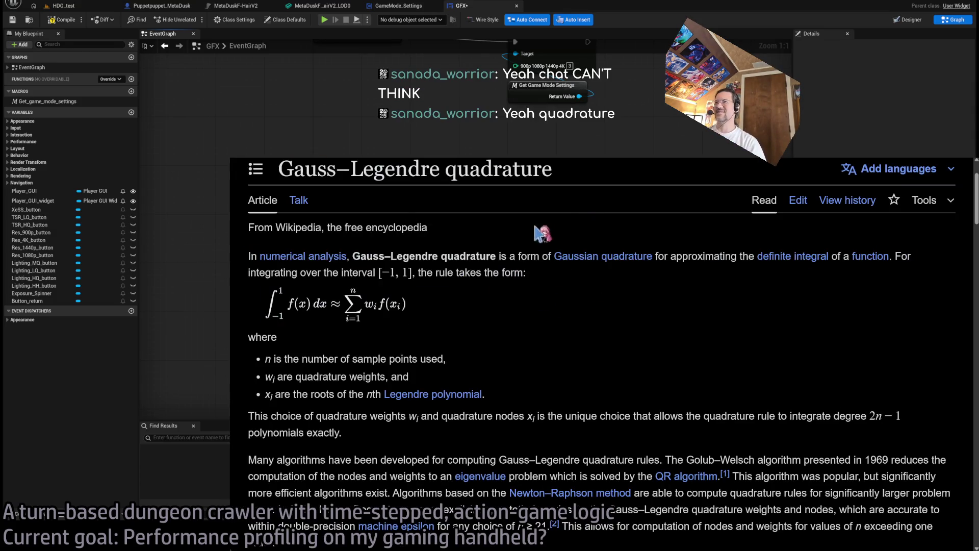
pyautogui.click(559, 341)
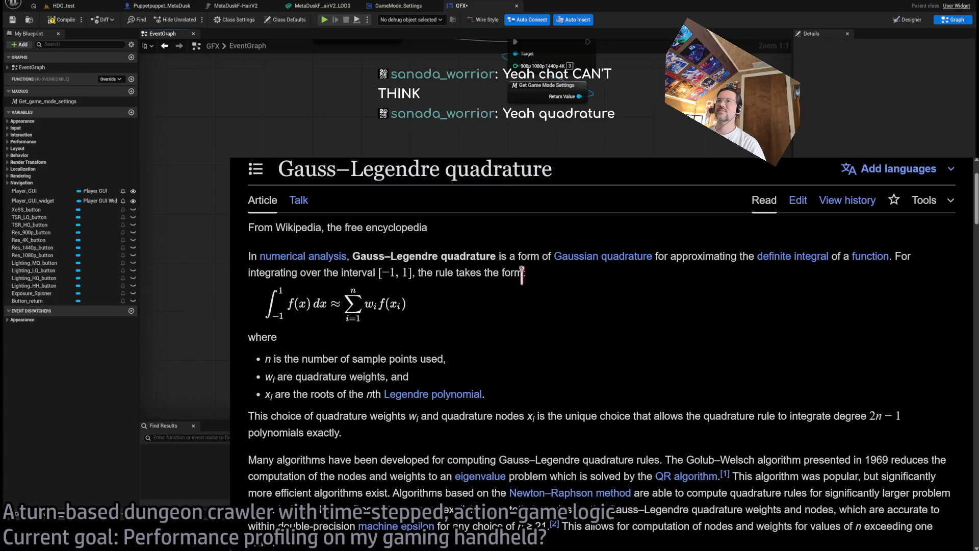
pyautogui.scroll(-1, 622, 328)
pyautogui.middleClick(597, 280)
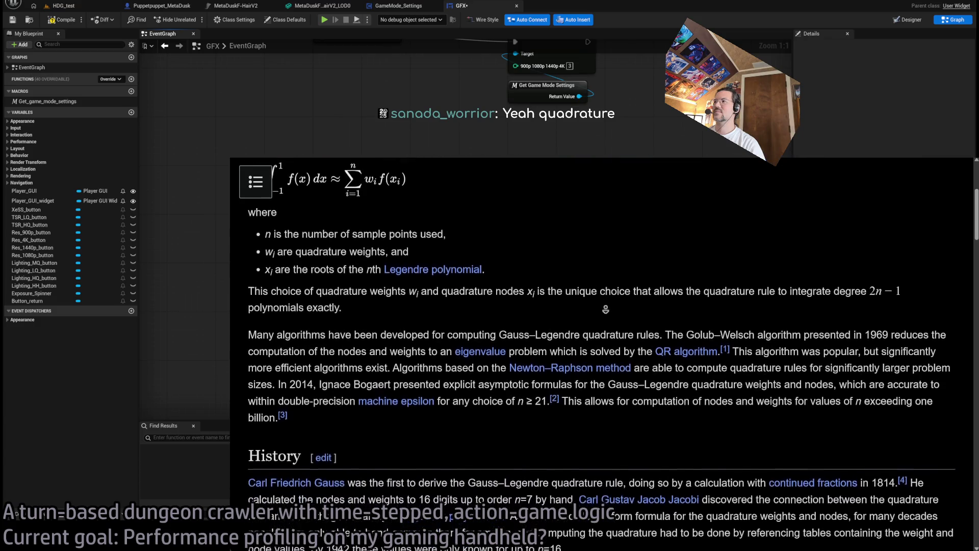
pyautogui.middleClick(607, 306)
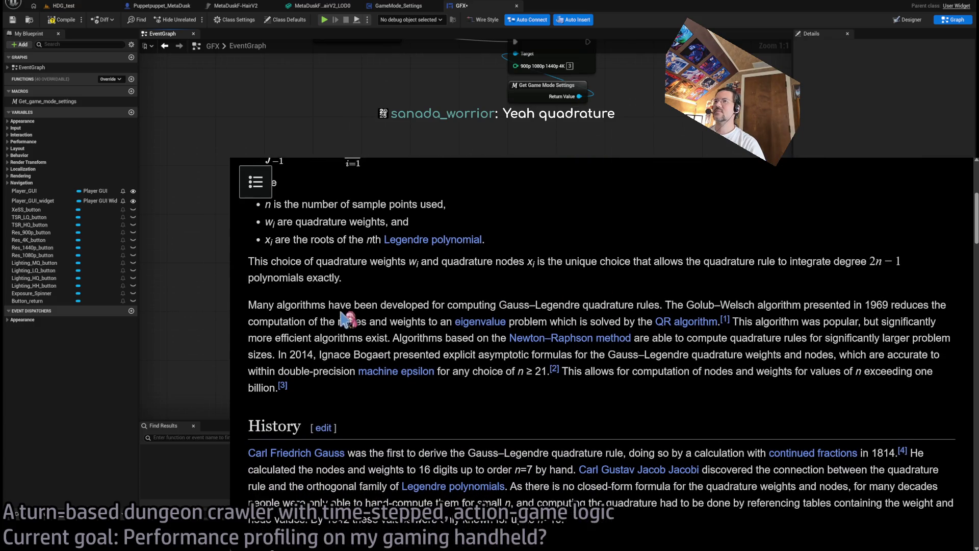
pyautogui.moveTo(665, 305); pyautogui.dragTo(902, 306)
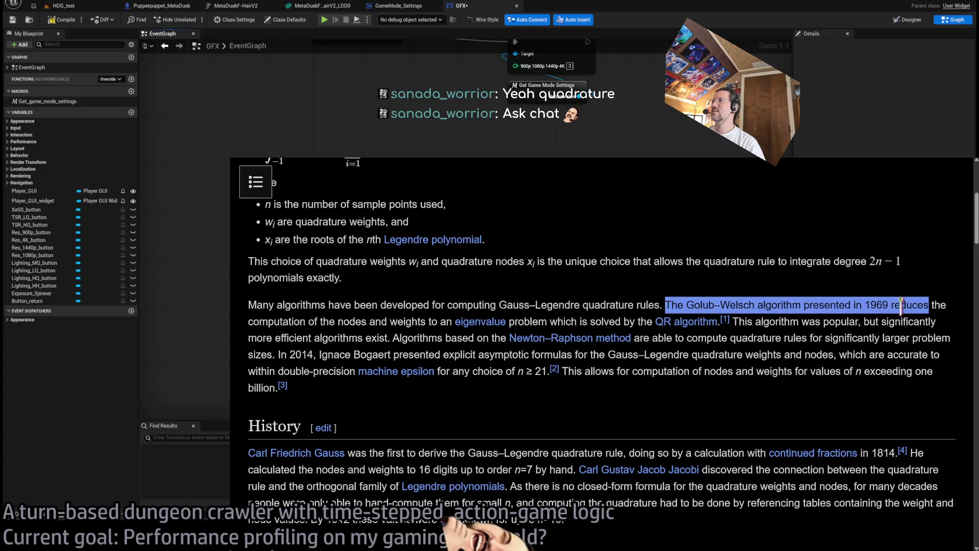
pyautogui.click(266, 306)
pyautogui.moveTo(249, 305)
pyautogui.mouseDown()
pyautogui.moveTo(794, 306)
pyautogui.moveTo(874, 321)
pyautogui.moveTo(816, 306)
pyautogui.mouseUp()
pyautogui.doubleClick(702, 305)
pyautogui.click(846, 332)
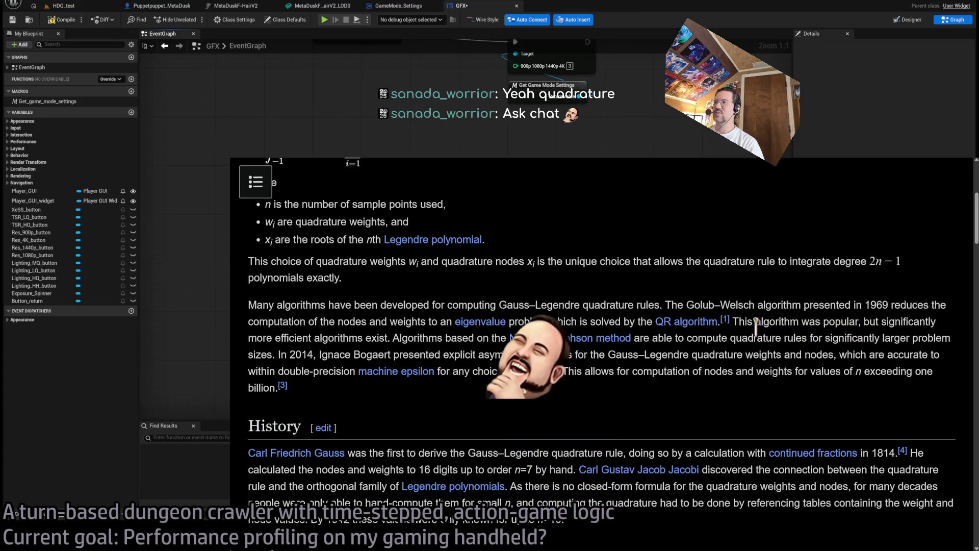
# Read the passages on computing nodes and weights, Newton–Raphson algorithms and the 2014 method.
pyautogui.moveTo(249, 322)
pyautogui.mouseDown()
pyautogui.moveTo(396, 324)
pyautogui.moveTo(427, 336)
pyautogui.moveTo(515, 329)
pyautogui.moveTo(413, 326)
pyautogui.moveTo(525, 338)
pyautogui.moveTo(620, 320)
pyautogui.mouseUp()
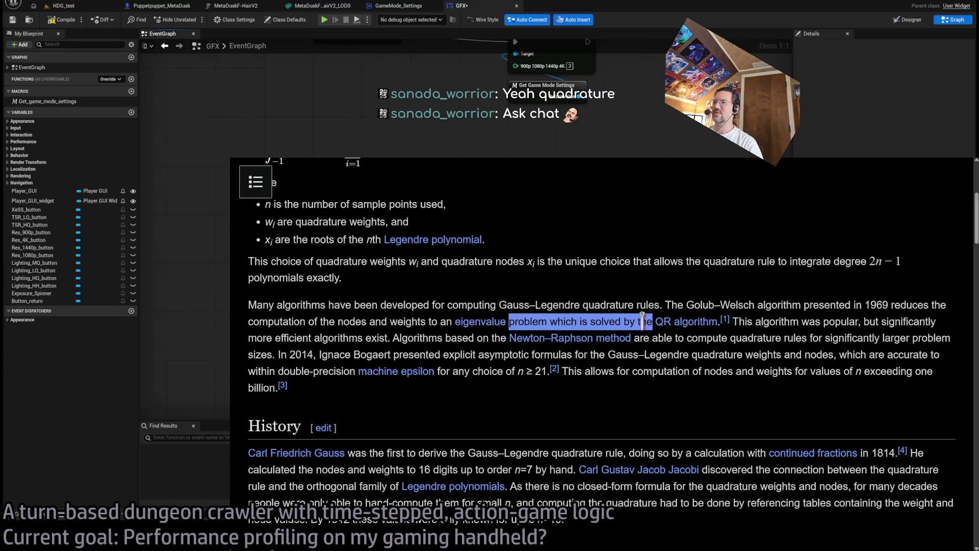
pyautogui.click(754, 322)
pyautogui.moveTo(740, 316)
pyautogui.mouseDown()
pyautogui.moveTo(760, 390)
pyautogui.moveTo(741, 323)
pyautogui.moveTo(935, 318)
pyautogui.moveTo(941, 336)
pyautogui.moveTo(936, 326)
pyautogui.moveTo(928, 336)
pyautogui.moveTo(361, 337)
pyautogui.moveTo(745, 355)
pyautogui.moveTo(658, 337)
pyautogui.mouseUp()
pyautogui.doubleClick(424, 339)
pyautogui.doubleClick(423, 338)
pyautogui.click(684, 354)
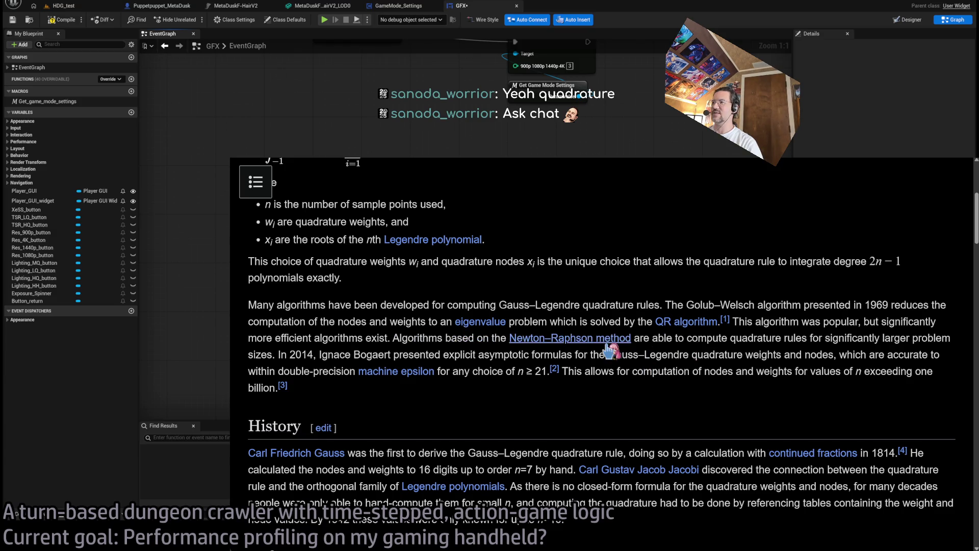
pyautogui.moveTo(757, 337)
pyautogui.mouseDown()
pyautogui.moveTo(940, 338)
pyautogui.moveTo(281, 355)
pyautogui.mouseUp()
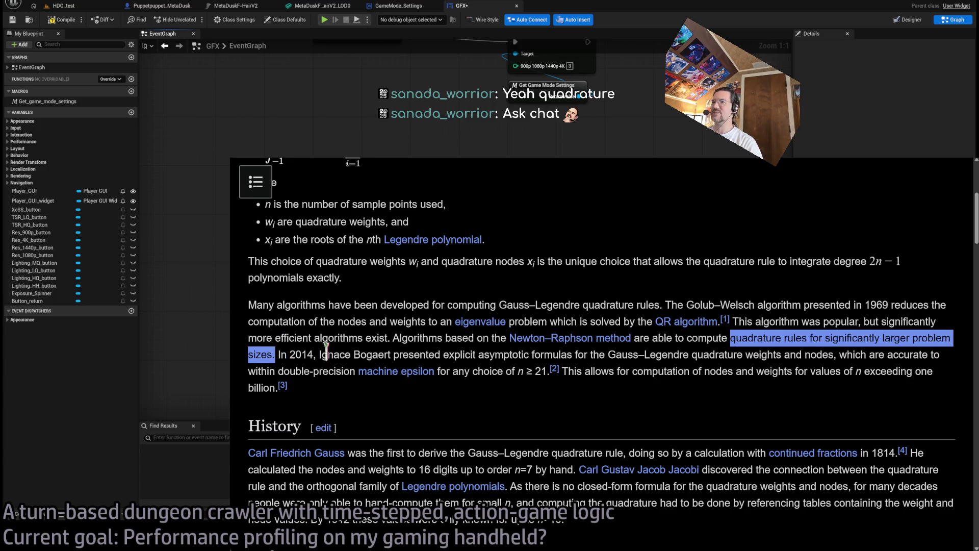
pyautogui.doubleClick(304, 356)
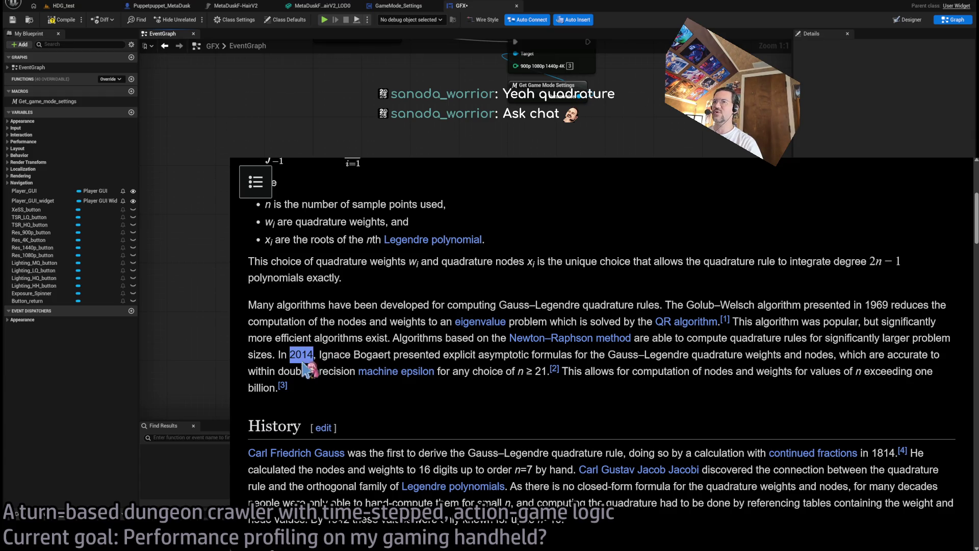
pyautogui.click(287, 353)
pyautogui.moveTo(279, 356); pyautogui.dragTo(389, 354)
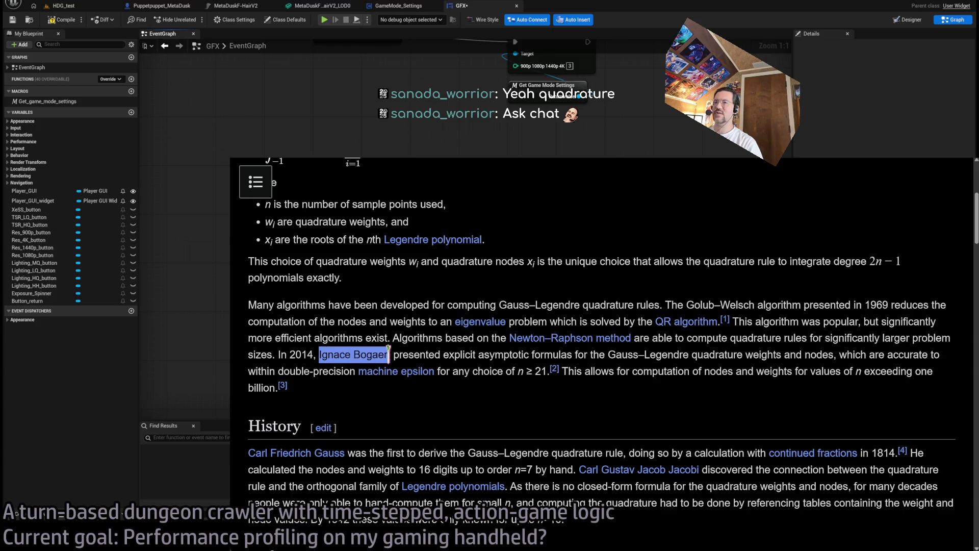
pyautogui.click(436, 354)
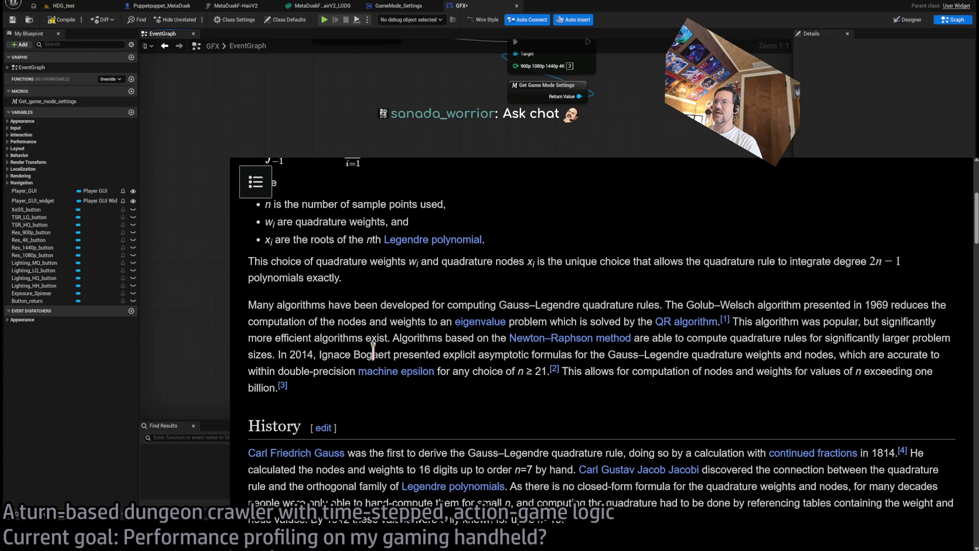
# Read the phrases on explicit asymptotic formulas and the accuracy of the weights and nodes.
pyautogui.doubleClick(416, 352)
pyautogui.moveTo(416, 352); pyautogui.dragTo(598, 357)
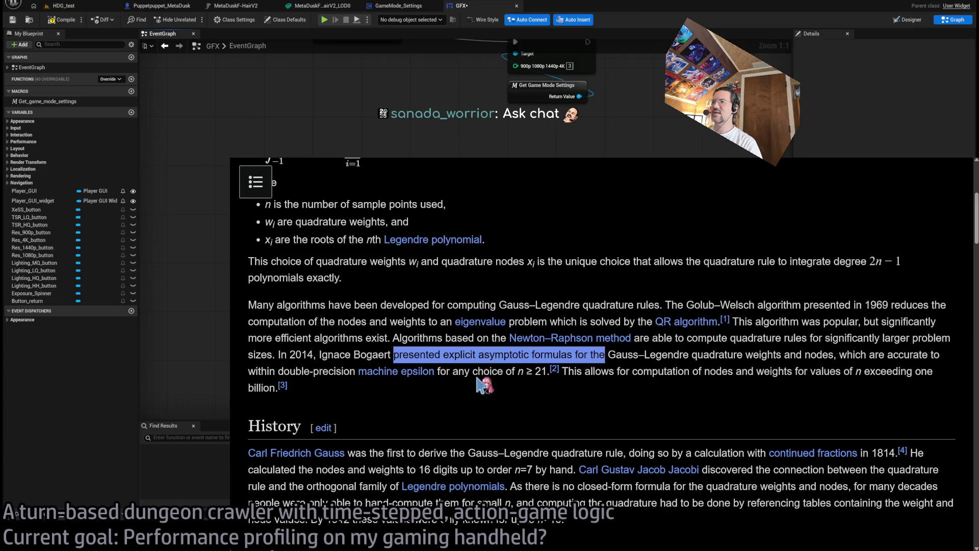
pyautogui.click(566, 353)
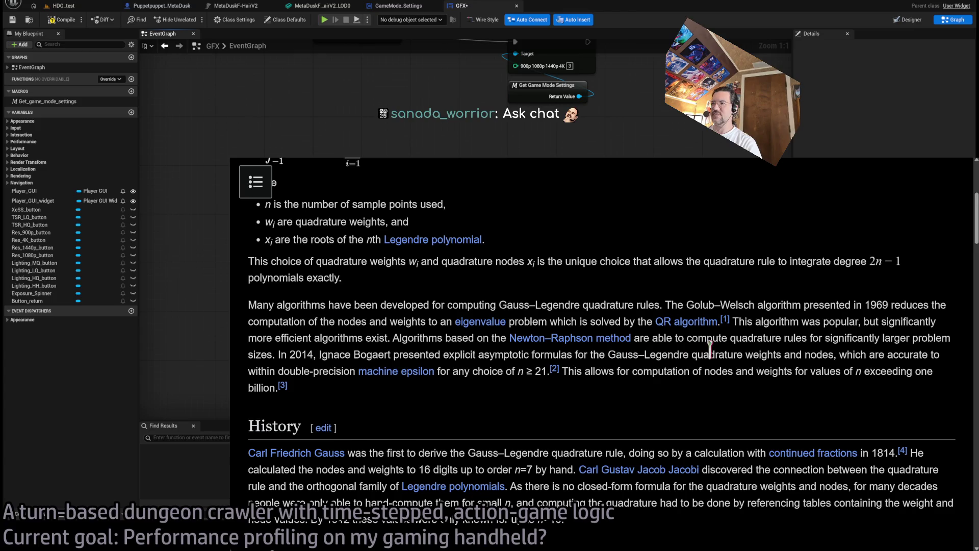
pyautogui.moveTo(708, 353)
pyautogui.mouseDown()
pyautogui.moveTo(935, 358)
pyautogui.moveTo(396, 357)
pyautogui.moveTo(290, 372)
pyautogui.moveTo(344, 373)
pyautogui.mouseUp()
pyautogui.click(345, 372)
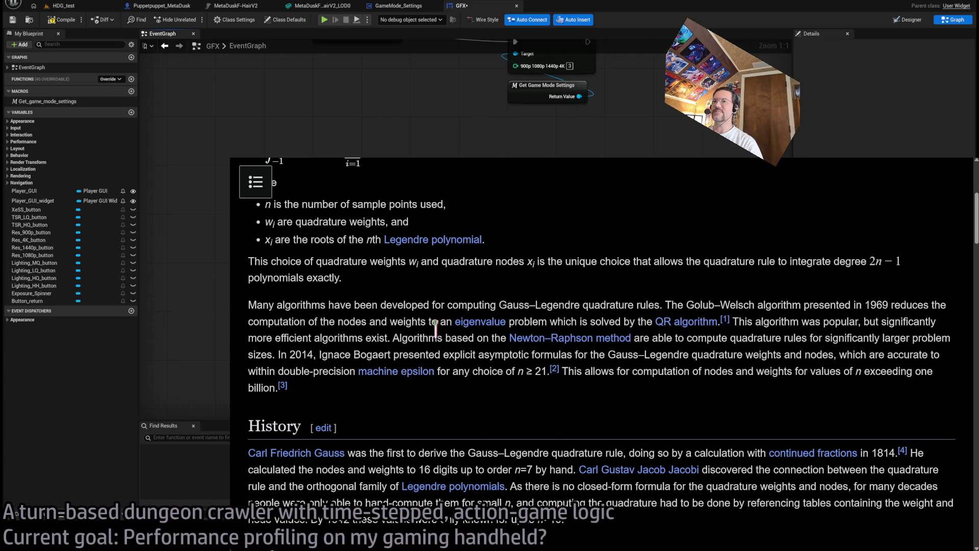
pyautogui.hotkey('ctrl', 'l')
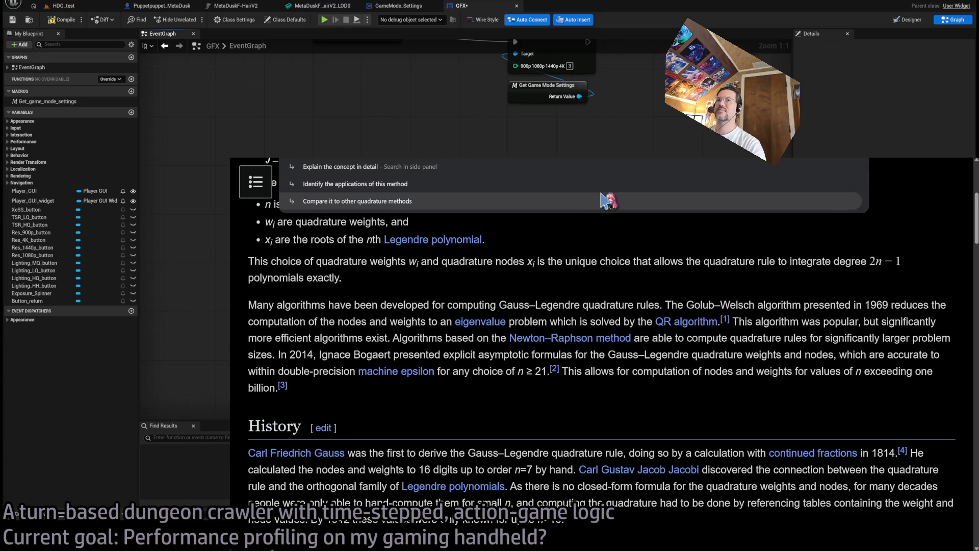
# Go to Gemini and ask for a plain explanation of quadrature and Gaussian-Legendre.
pyautogui.write('gemini')
pyautogui.press('Return')
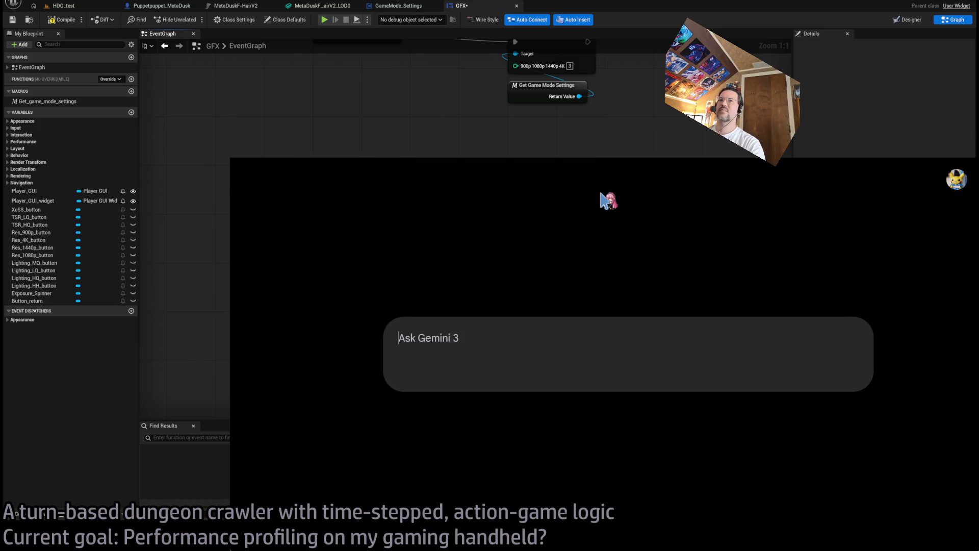
pyautogui.write('Can')
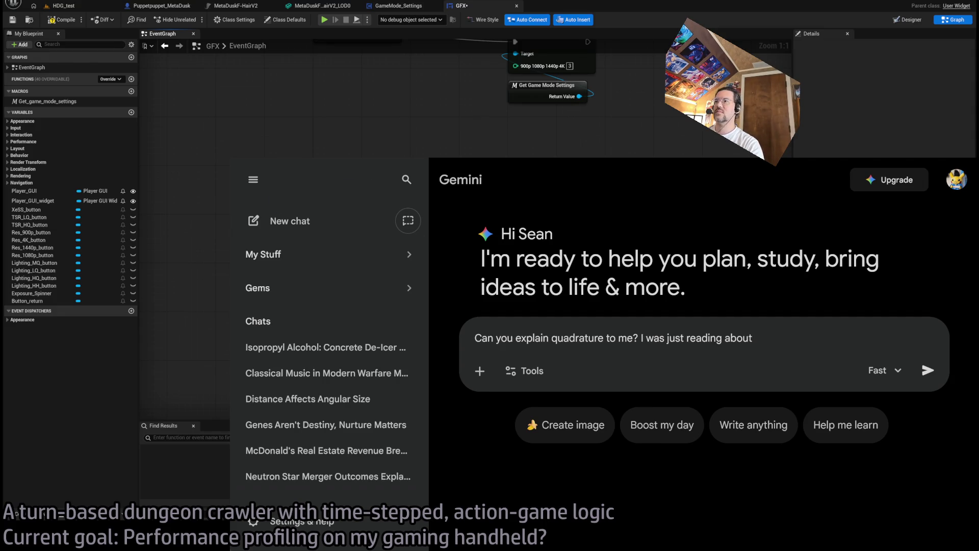
pyautogui.write('Gaussian-Legendre and it goes way over my head')
pyautogui.press('Return')
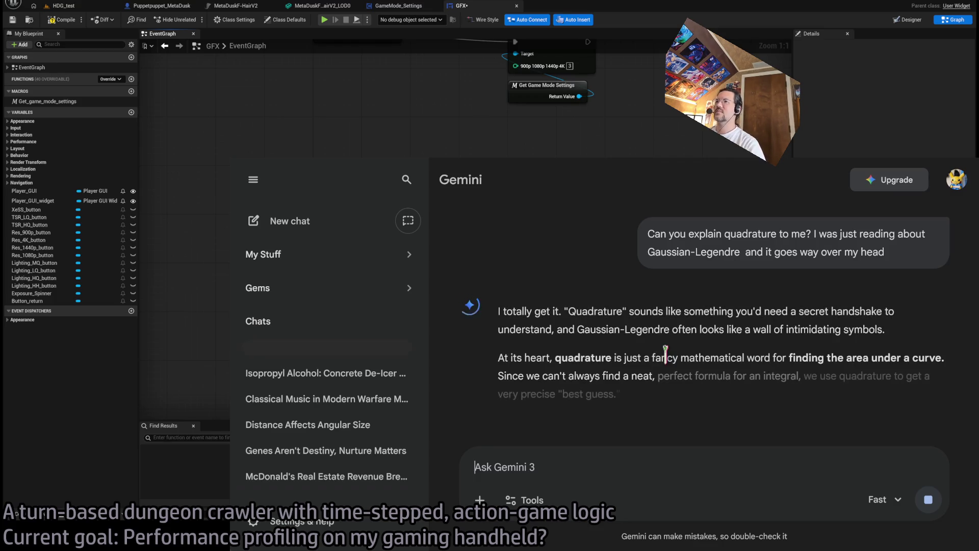
pyautogui.scroll(-2, 651, 279)
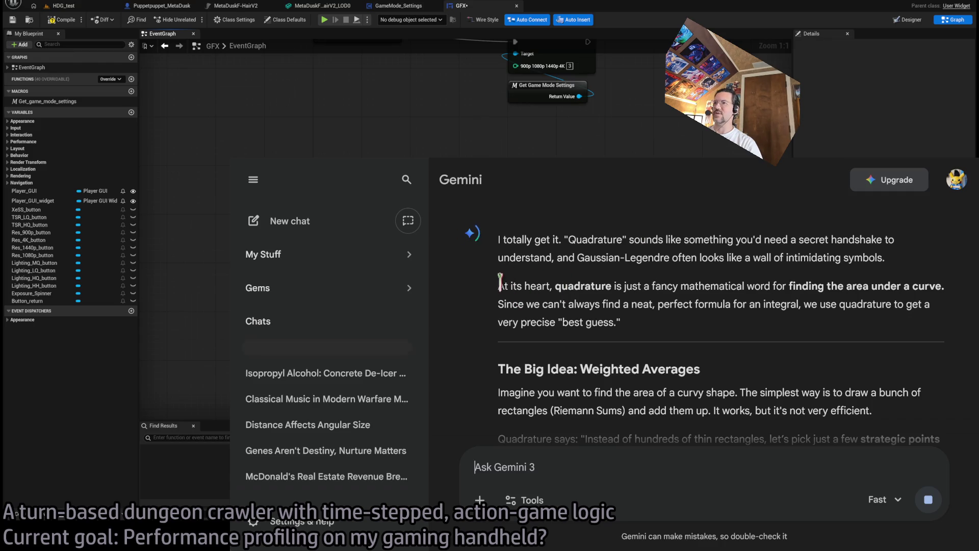
pyautogui.moveTo(582, 286); pyautogui.dragTo(760, 286)
pyautogui.click(681, 306)
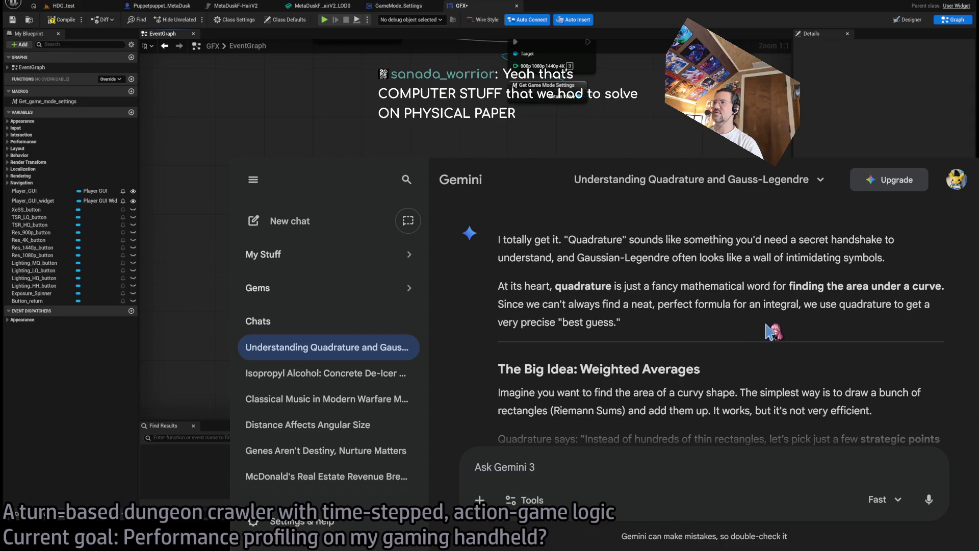
pyautogui.moveTo(501, 306); pyautogui.dragTo(662, 304)
pyautogui.click(644, 320)
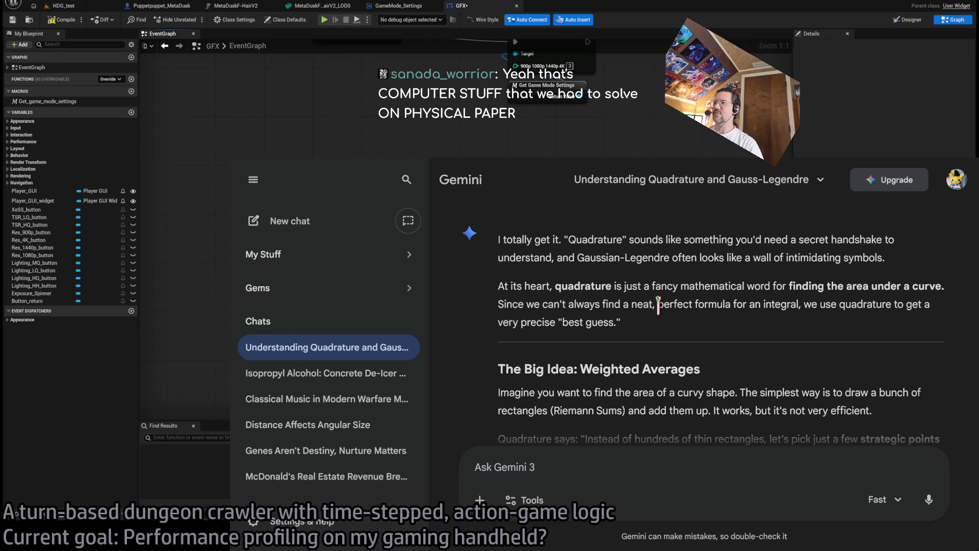
pyautogui.moveTo(811, 305); pyautogui.dragTo(621, 324)
pyautogui.scroll(-2, 613, 343)
pyautogui.click(697, 293)
pyautogui.scroll(-1, 687, 319)
pyautogui.scroll(-1, 687, 319)
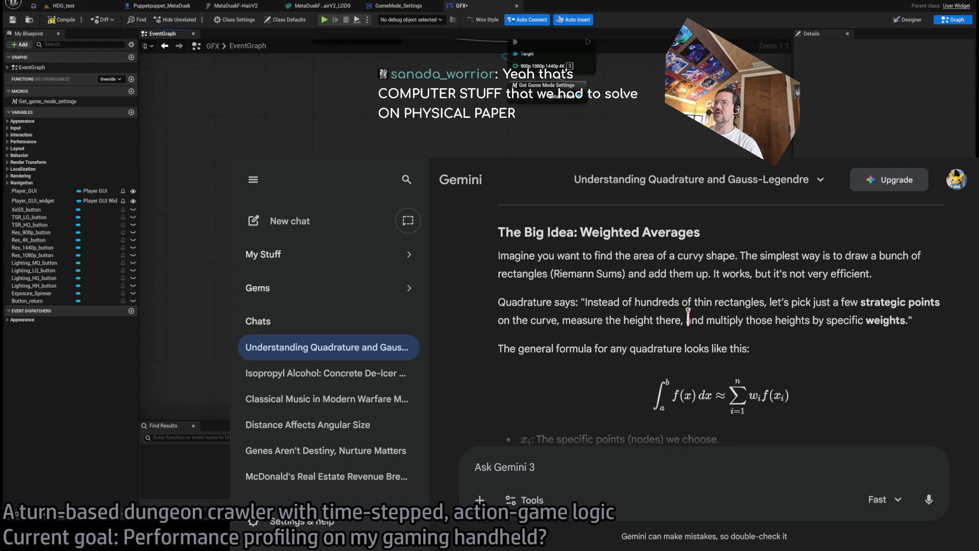
pyautogui.scroll(-1, 556, 252)
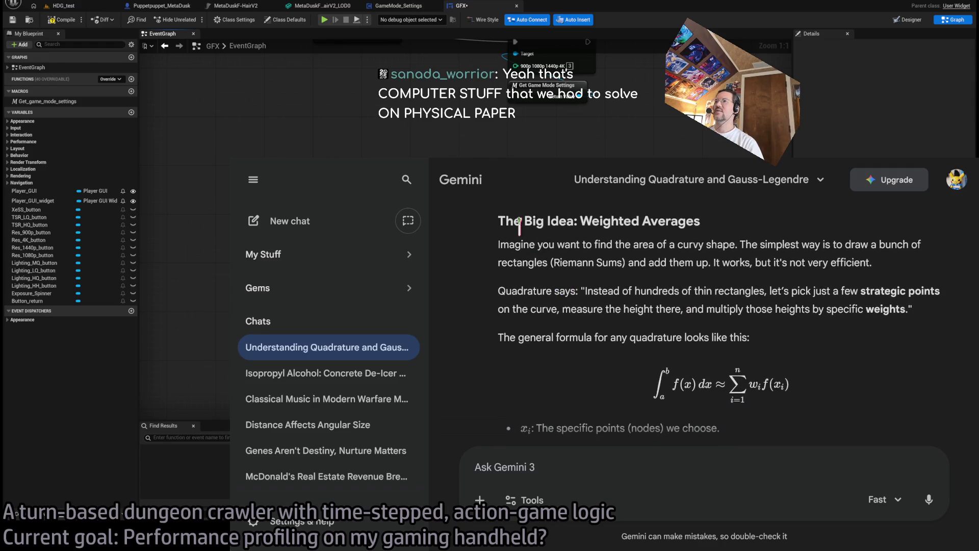
pyautogui.moveTo(500, 221); pyautogui.dragTo(698, 221)
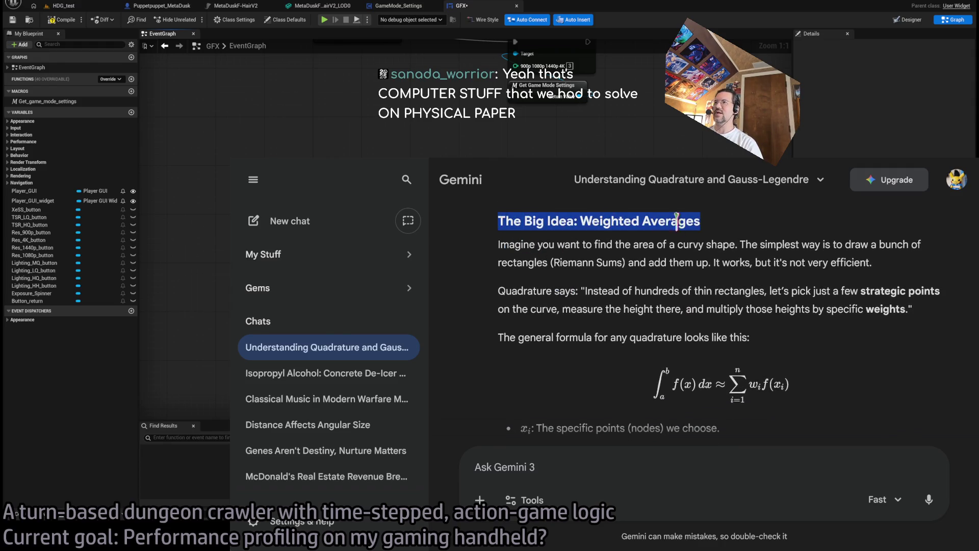
pyautogui.scroll(3, 681, 300)
pyautogui.moveTo(609, 300)
pyautogui.mouseDown()
pyautogui.moveTo(673, 327)
pyautogui.moveTo(612, 316)
pyautogui.mouseUp()
pyautogui.tripleClick(612, 316)
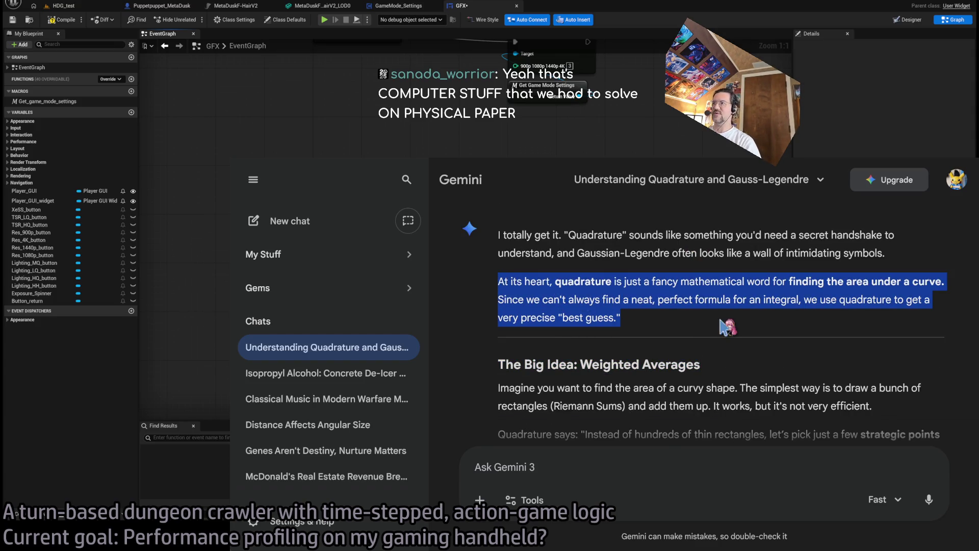
pyautogui.scroll(-2, 724, 327)
pyautogui.scroll(-2, 594, 316)
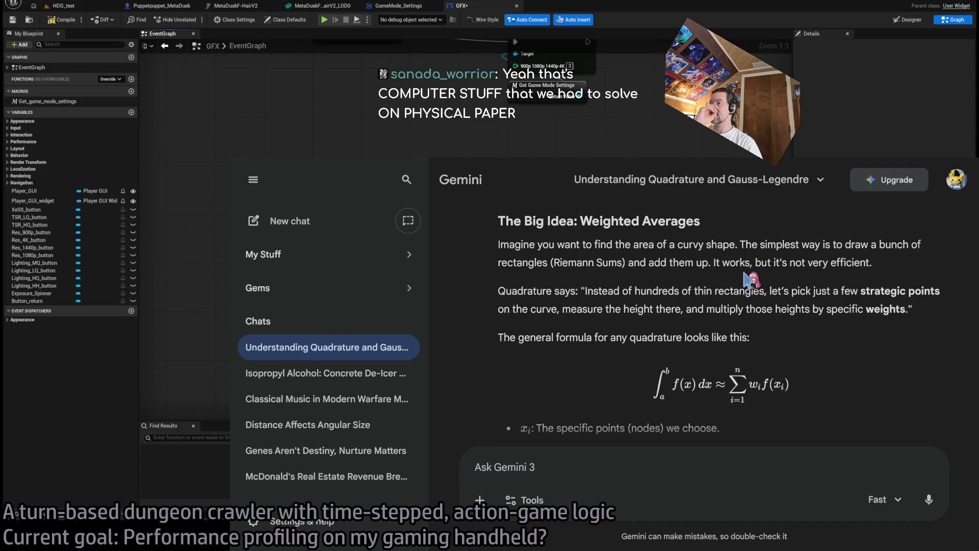
pyautogui.tripleClick(887, 240)
pyautogui.click(888, 239)
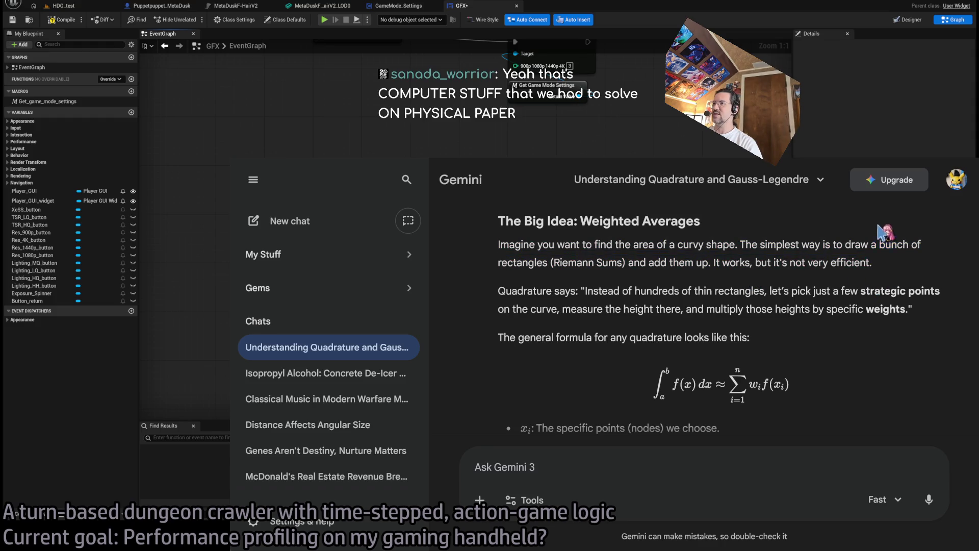
pyautogui.moveTo(505, 293)
pyautogui.mouseDown()
pyautogui.moveTo(709, 308)
pyautogui.moveTo(768, 294)
pyautogui.moveTo(743, 293)
pyautogui.moveTo(937, 288)
pyautogui.mouseUp()
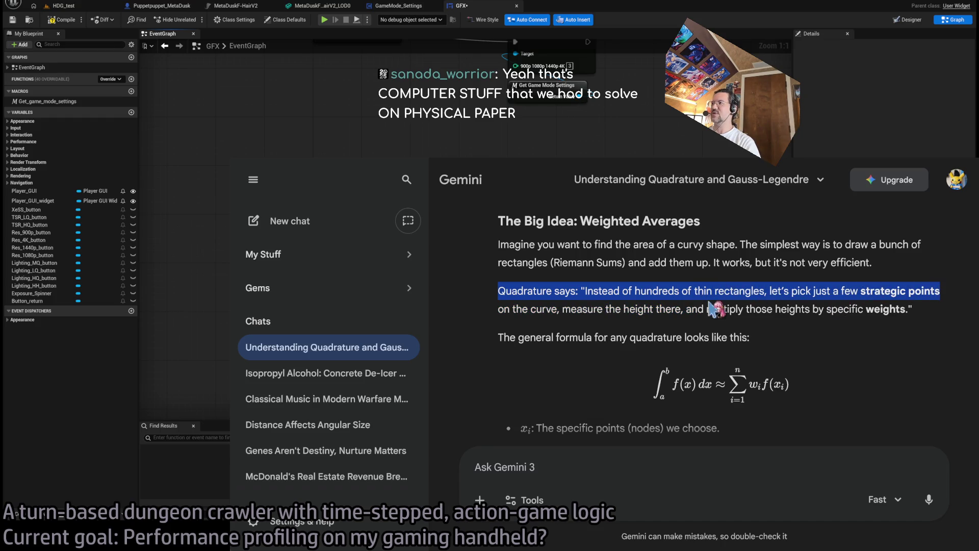
pyautogui.click(503, 308)
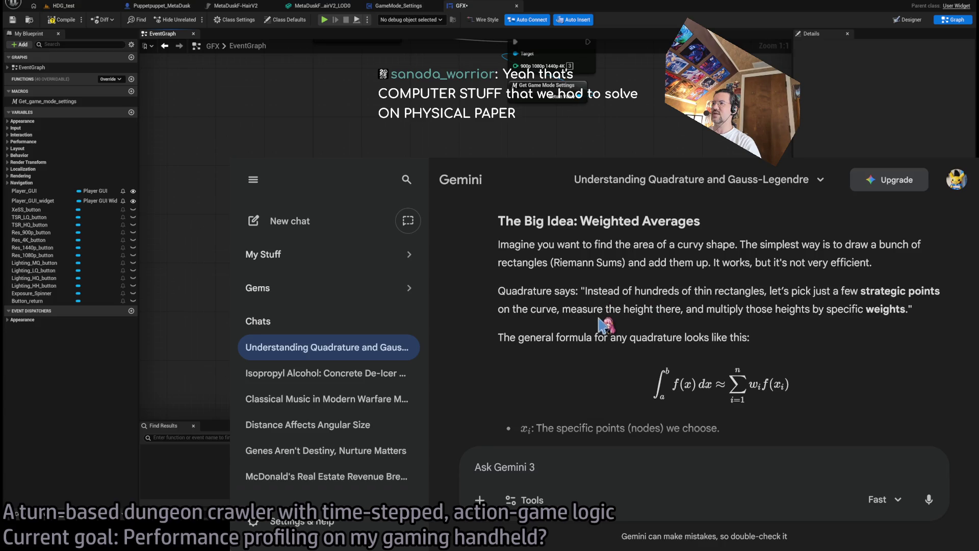
pyautogui.moveTo(687, 308)
pyautogui.mouseDown()
pyautogui.moveTo(952, 308)
pyautogui.moveTo(922, 312)
pyautogui.moveTo(908, 330)
pyautogui.moveTo(684, 338)
pyautogui.moveTo(779, 312)
pyautogui.moveTo(763, 263)
pyautogui.moveTo(474, 333)
pyautogui.moveTo(502, 314)
pyautogui.moveTo(494, 321)
pyautogui.moveTo(586, 352)
pyautogui.moveTo(792, 325)
pyautogui.mouseUp()
pyautogui.scroll(4, 490, 326)
pyautogui.scroll(-1, 585, 352)
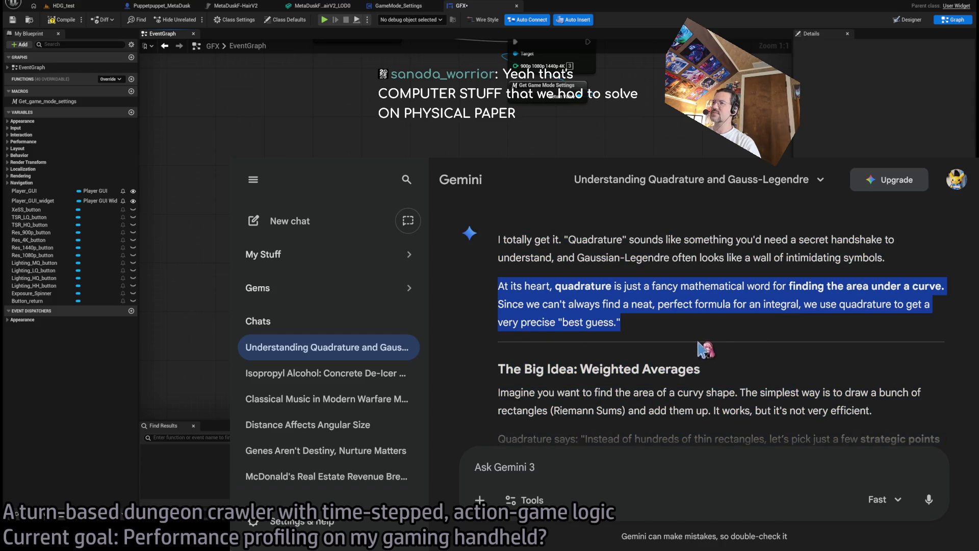
pyautogui.click(753, 322)
pyautogui.moveTo(499, 304)
pyautogui.mouseDown()
pyautogui.moveTo(799, 304)
pyautogui.moveTo(745, 304)
pyautogui.moveTo(786, 304)
pyautogui.mouseUp()
pyautogui.scroll(-3, 678, 360)
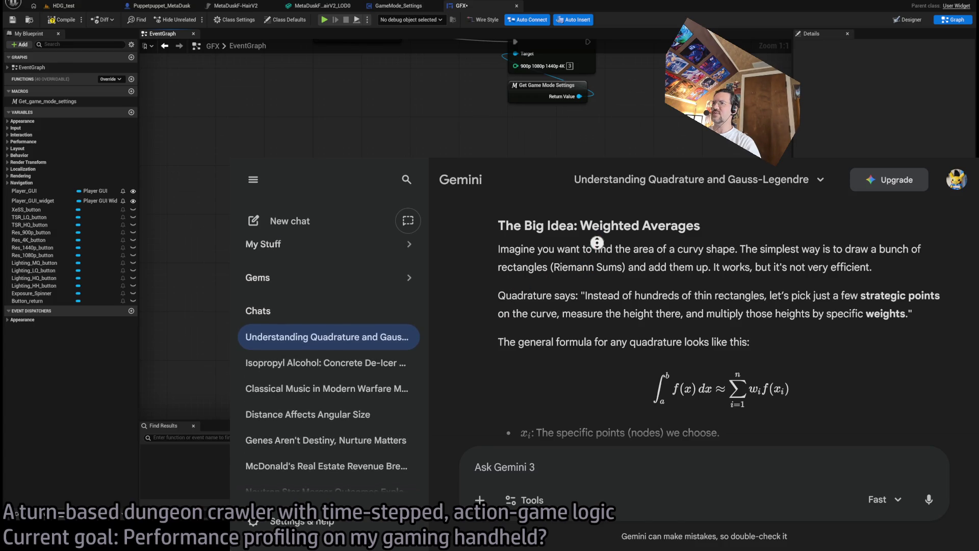
pyautogui.middleClick(588, 223)
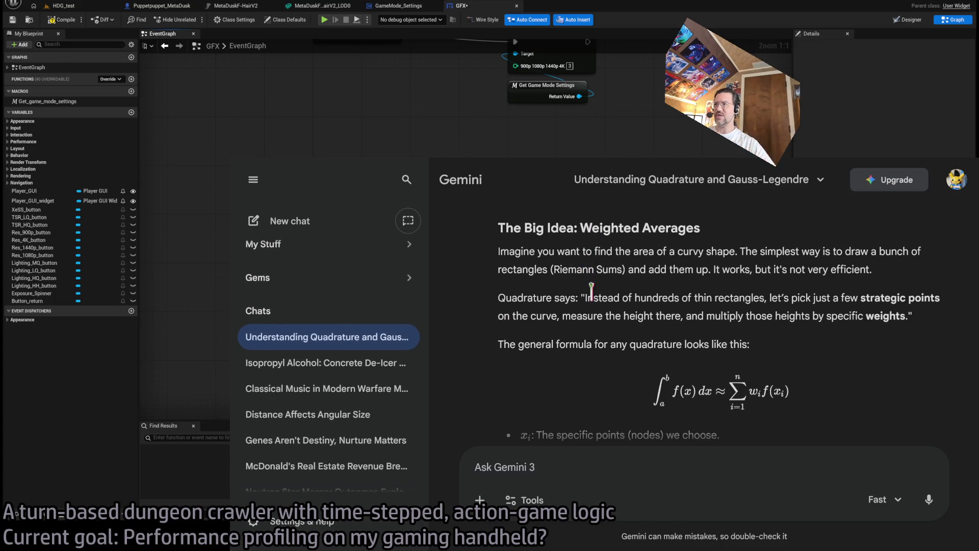
pyautogui.scroll(-1, 525, 295)
pyautogui.moveTo(518, 295); pyautogui.dragTo(702, 296)
pyautogui.click(765, 301)
pyautogui.middleClick(583, 283)
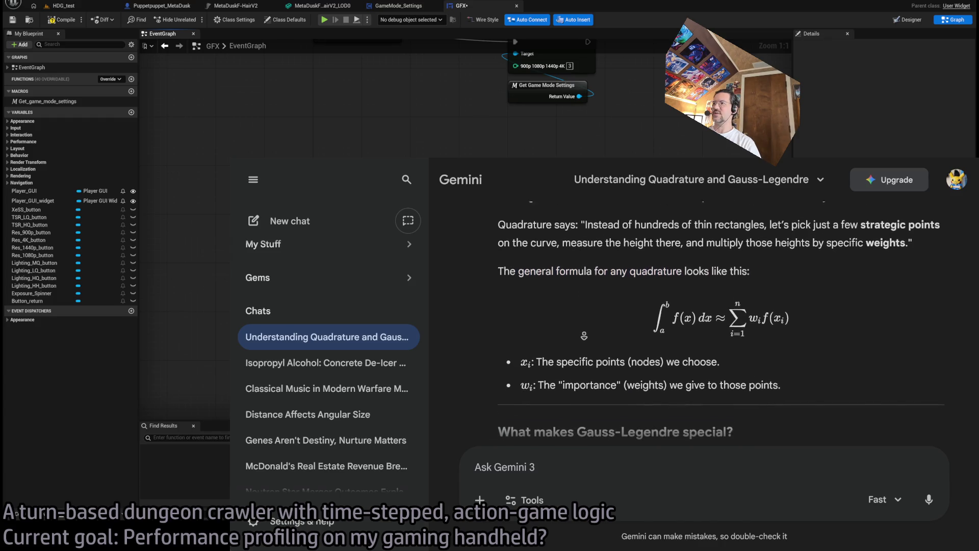
# Read Gemini's bullets on the chosen nodes and the basic methods sentence.
pyautogui.scroll(-1, 582, 283)
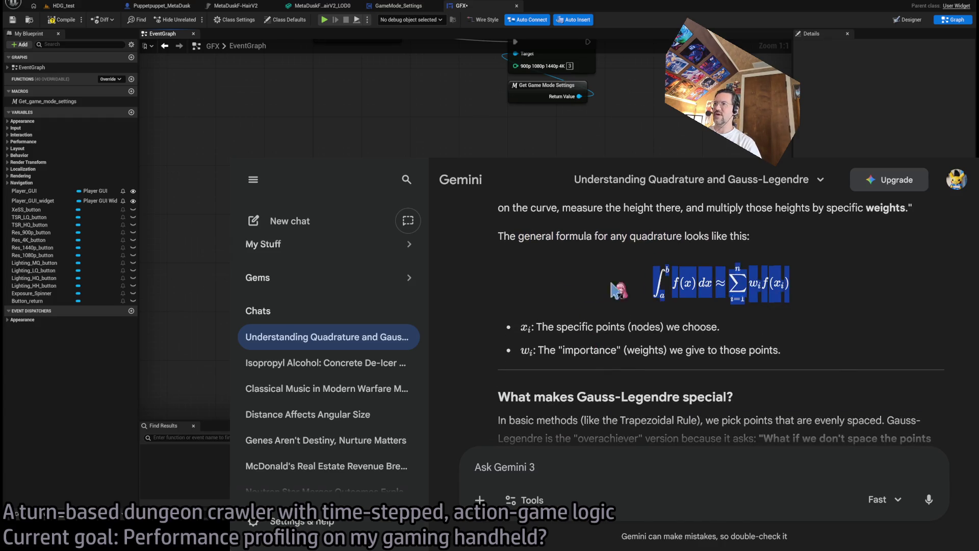
pyautogui.tripleClick(559, 327)
pyautogui.scroll(-3, 651, 383)
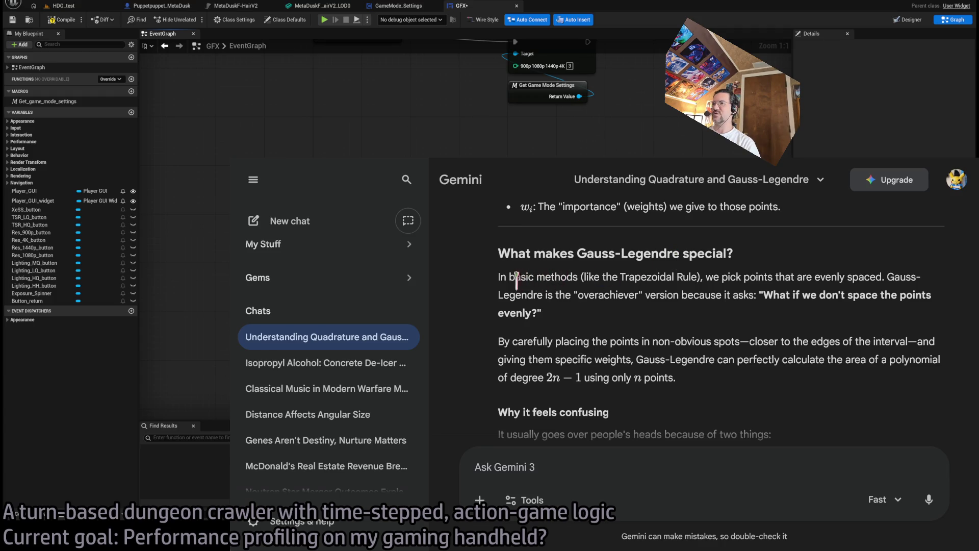
pyautogui.moveTo(502, 278)
pyautogui.mouseDown()
pyautogui.moveTo(898, 278)
pyautogui.moveTo(551, 296)
pyautogui.moveTo(749, 299)
pyautogui.moveTo(780, 313)
pyautogui.moveTo(760, 295)
pyautogui.mouseUp()
pyautogui.click(712, 306)
pyautogui.click(748, 315)
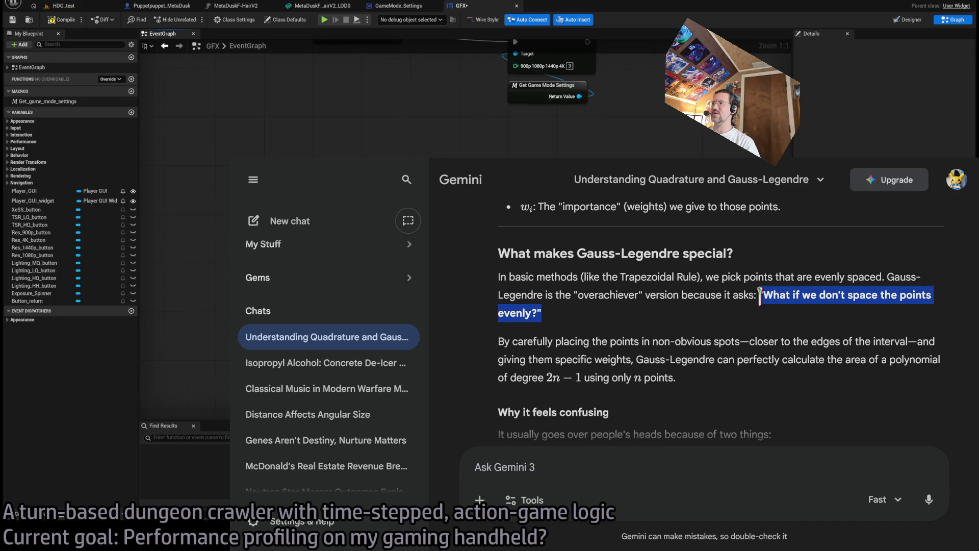
pyautogui.click(514, 326)
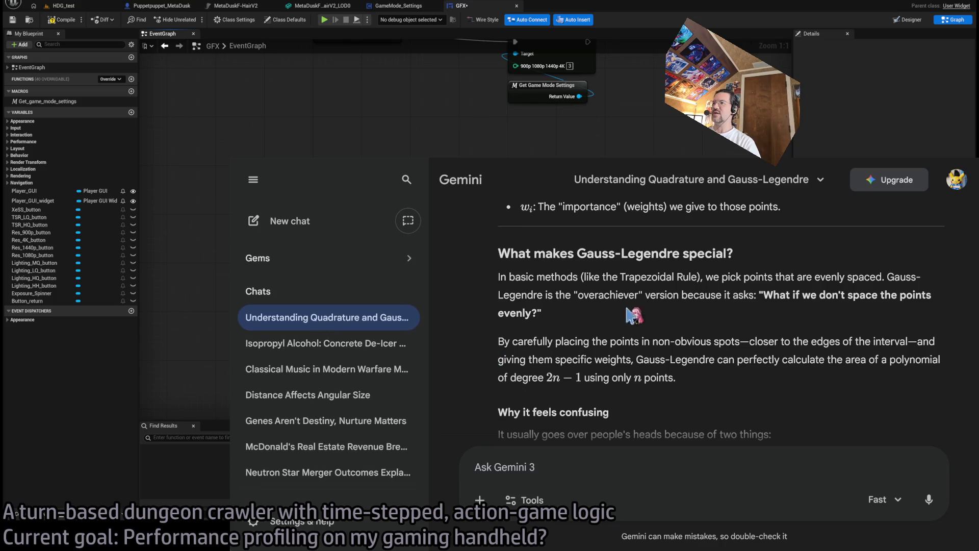
# Read the explanation of non-obvious point placement and the Gauss-Legendre sentence.
pyautogui.scroll(-1, 707, 306)
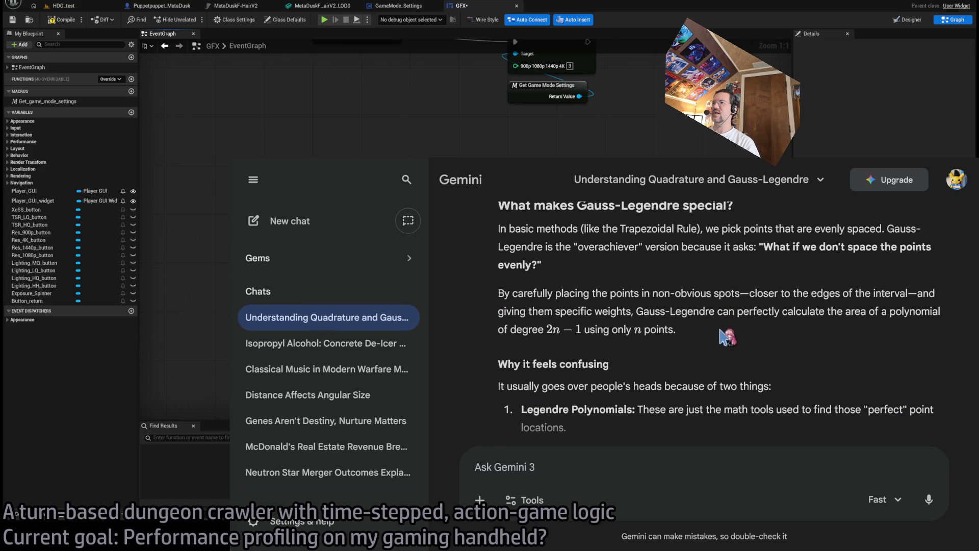
pyautogui.moveTo(725, 332); pyautogui.dragTo(640, 290)
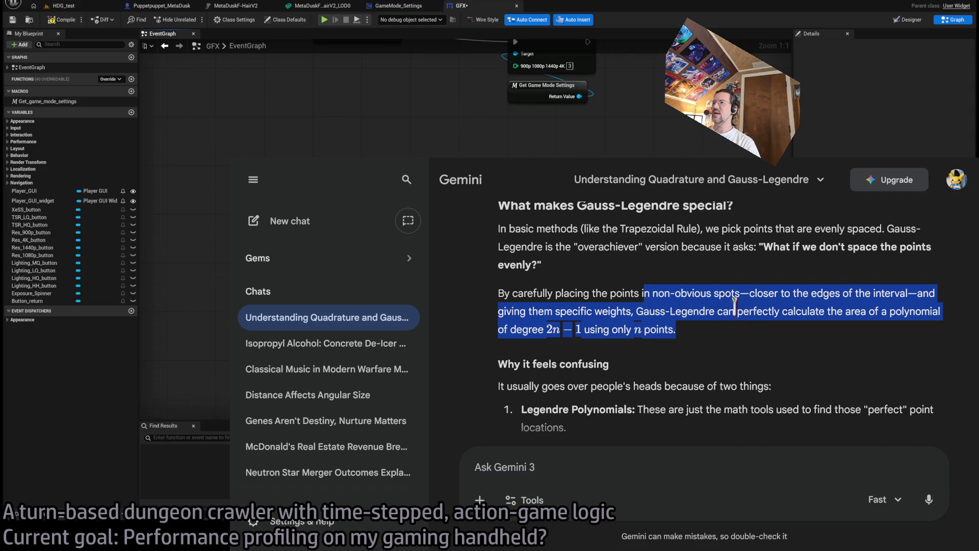
pyautogui.click(735, 308)
pyautogui.moveTo(651, 306)
pyautogui.mouseDown()
pyautogui.moveTo(935, 310)
pyautogui.moveTo(771, 306)
pyautogui.moveTo(916, 311)
pyautogui.moveTo(541, 328)
pyautogui.moveTo(720, 343)
pyautogui.mouseUp()
pyautogui.click(736, 311)
pyautogui.click(719, 343)
# Read the degree 2n − 1 with n points claim, finish the reply, then return to the top.
pyautogui.scroll(-3, 696, 301)
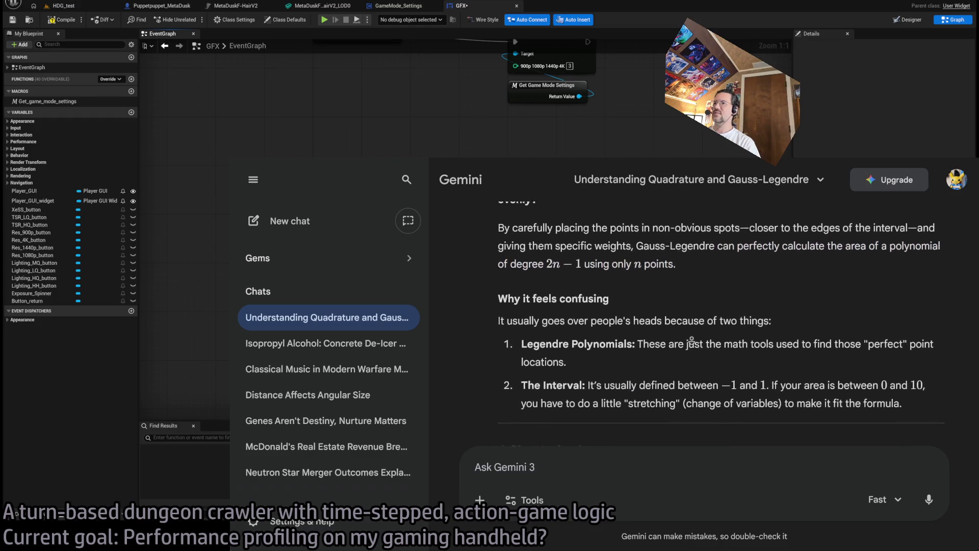
pyautogui.moveTo(739, 253); pyautogui.dragTo(516, 249)
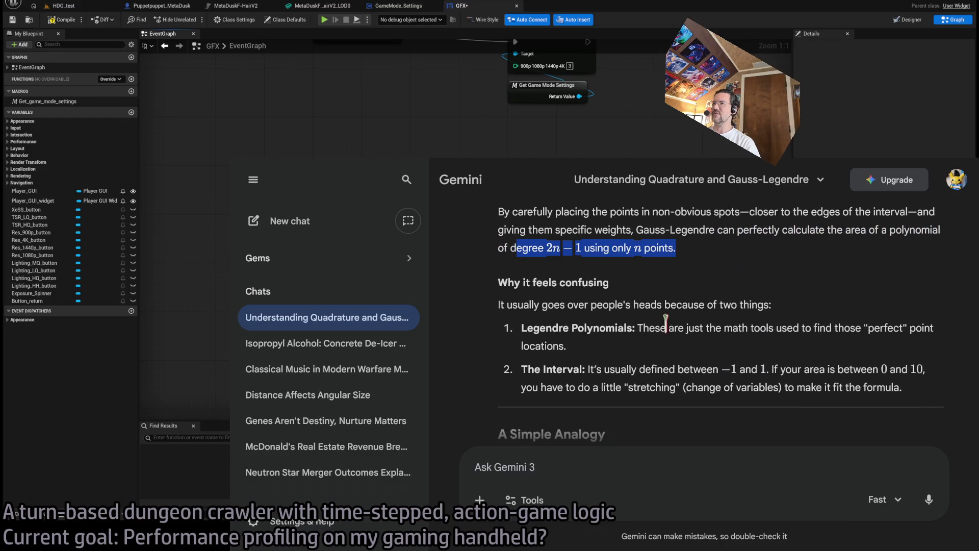
pyautogui.click(594, 305)
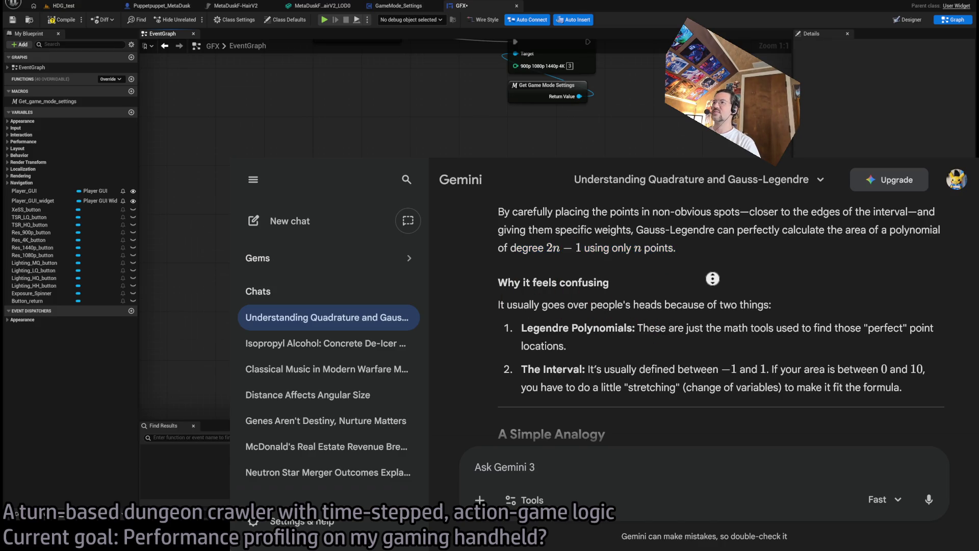
pyautogui.scroll(-1, 712, 298)
pyautogui.scroll(-4, 712, 298)
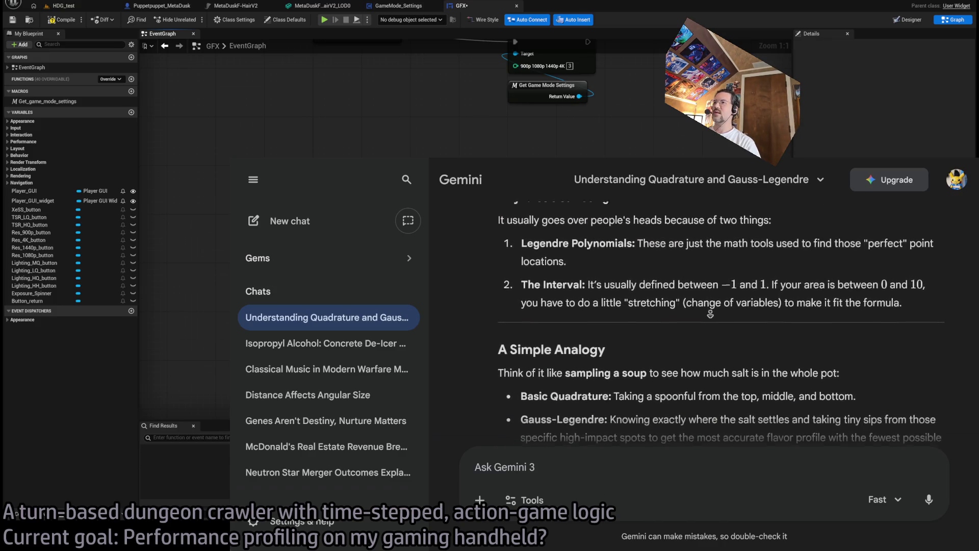
pyautogui.scroll(5, 706, 324)
pyautogui.scroll(10, 707, 323)
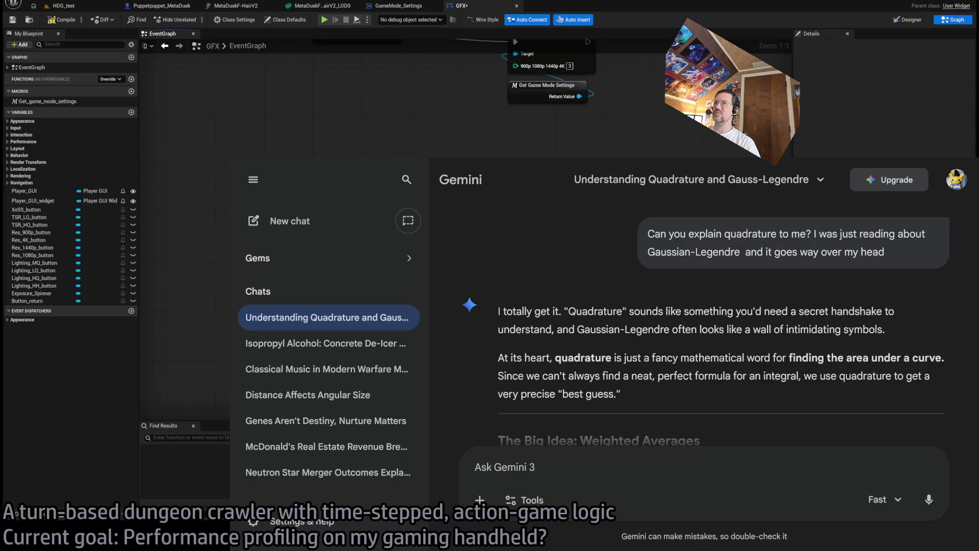
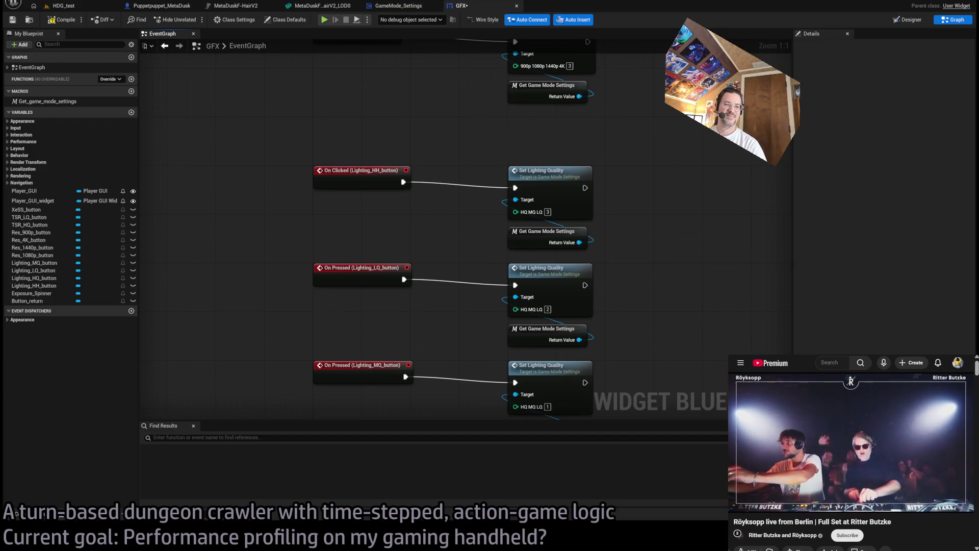
# Jump from the GFX graph to Set_lighting_quality in GameMode_Settings and view its chain through Save Settings To Disk.
pyautogui.moveTo(472, 294); pyautogui.dragTo(439, 235)
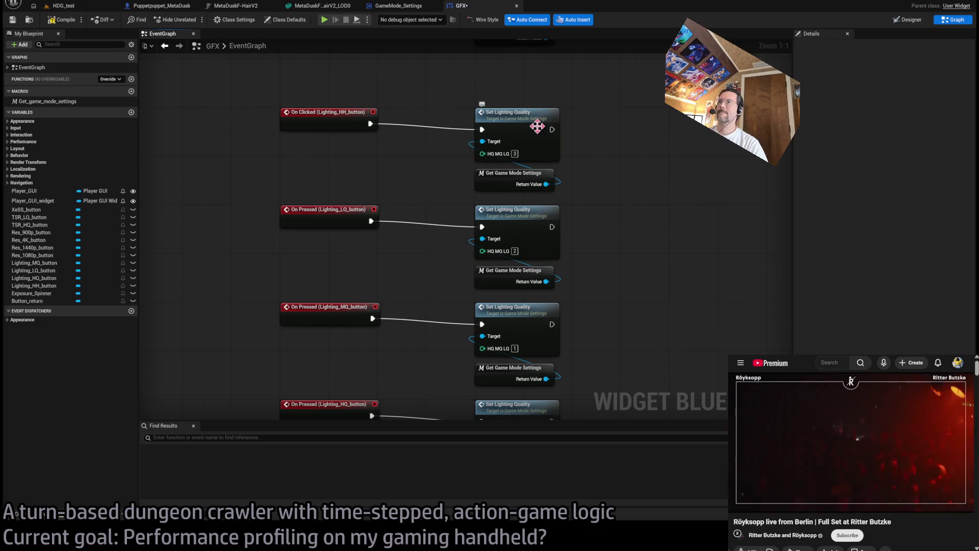
pyautogui.doubleClick(537, 126)
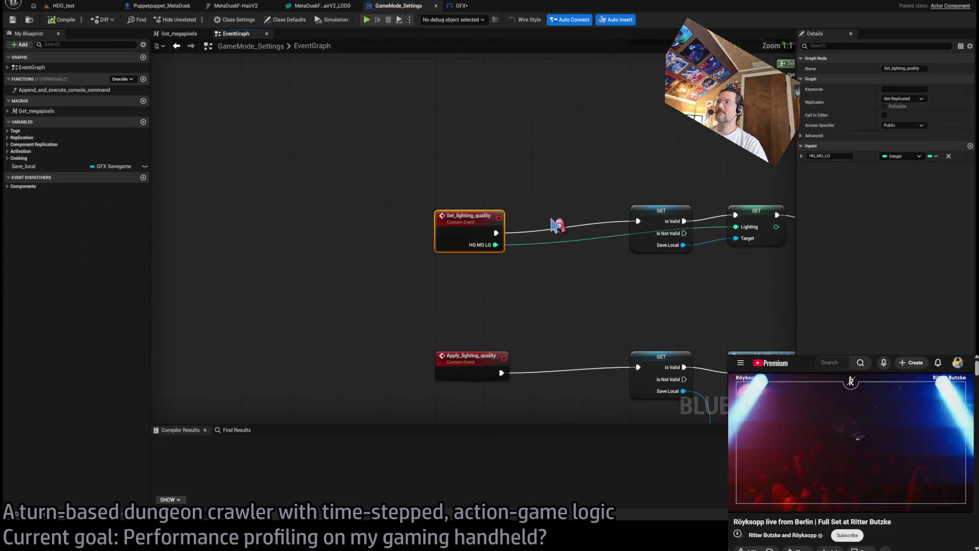
pyautogui.scroll(-2, 465, 201)
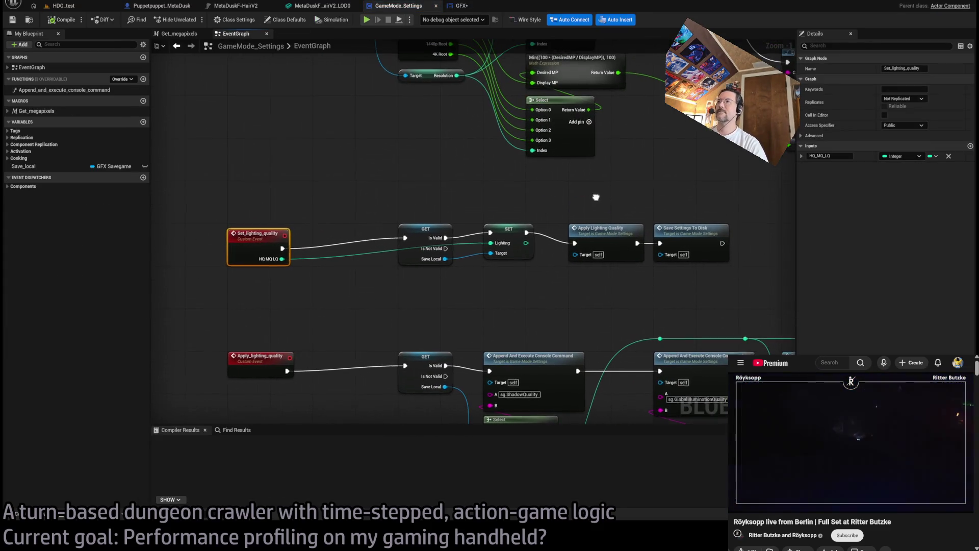
pyautogui.moveTo(573, 229)
pyautogui.mouseDown()
pyautogui.moveTo(761, 220)
pyautogui.moveTo(728, 225)
pyautogui.mouseUp()
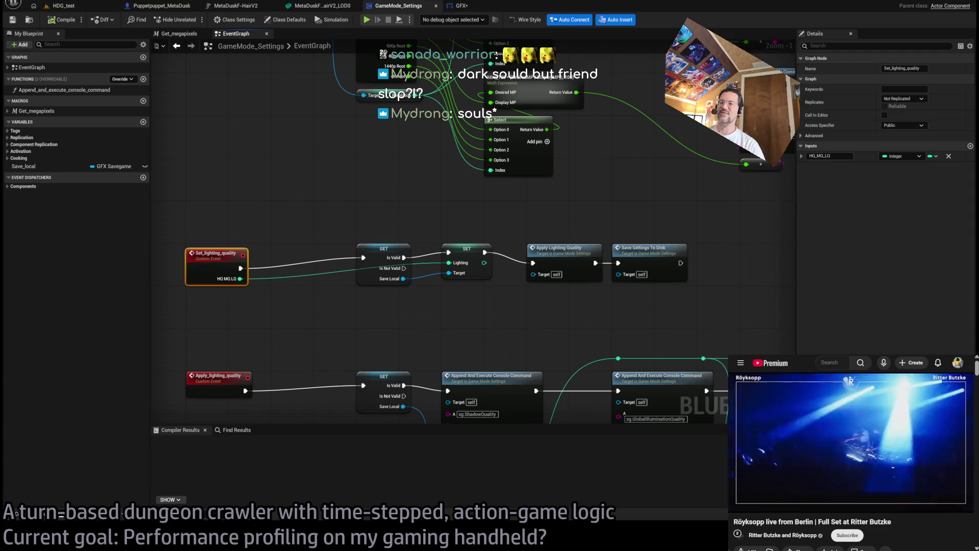
pyautogui.click(452, 223)
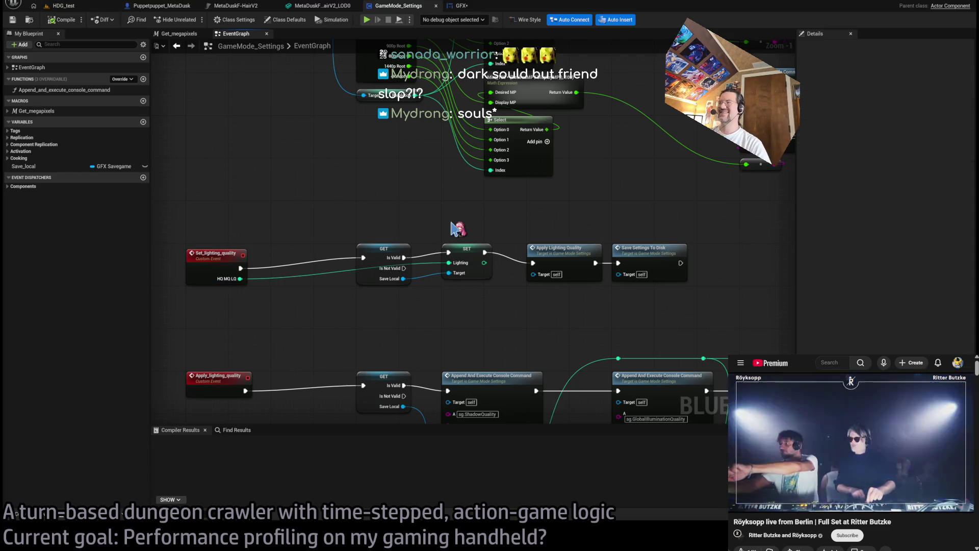
pyautogui.scroll(-2, 453, 225)
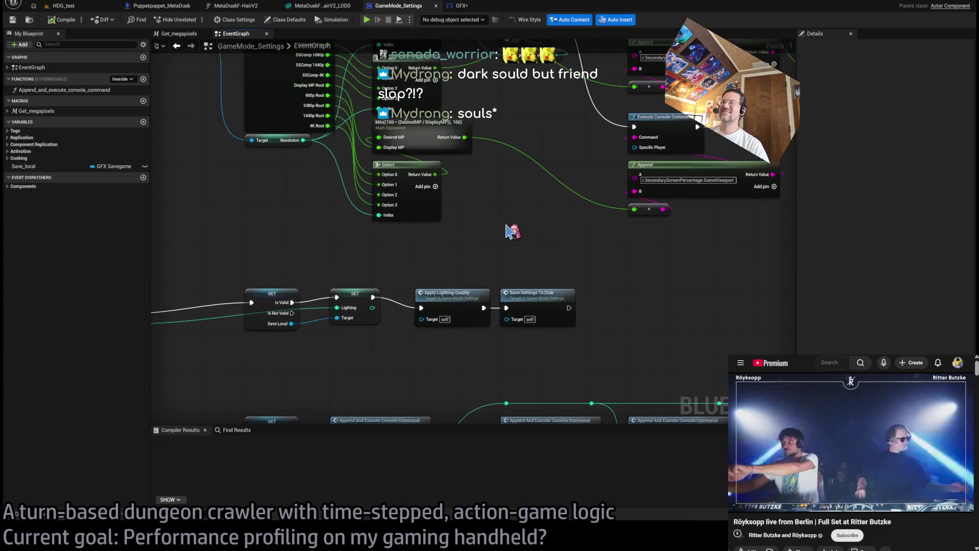
pyautogui.scroll(2, 520, 236)
pyautogui.click(587, 298)
pyautogui.moveTo(462, 275)
pyautogui.mouseDown()
pyautogui.moveTo(494, 199)
pyautogui.moveTo(519, 236)
pyautogui.moveTo(518, 286)
pyautogui.moveTo(511, 278)
pyautogui.moveTo(526, 240)
pyautogui.moveTo(571, 326)
pyautogui.moveTo(607, 309)
pyautogui.mouseUp()
pyautogui.moveTo(629, 370); pyautogui.dragTo(638, 196)
pyautogui.moveTo(656, 347)
pyautogui.mouseDown()
pyautogui.moveTo(643, 256)
pyautogui.moveTo(691, 223)
pyautogui.mouseUp()
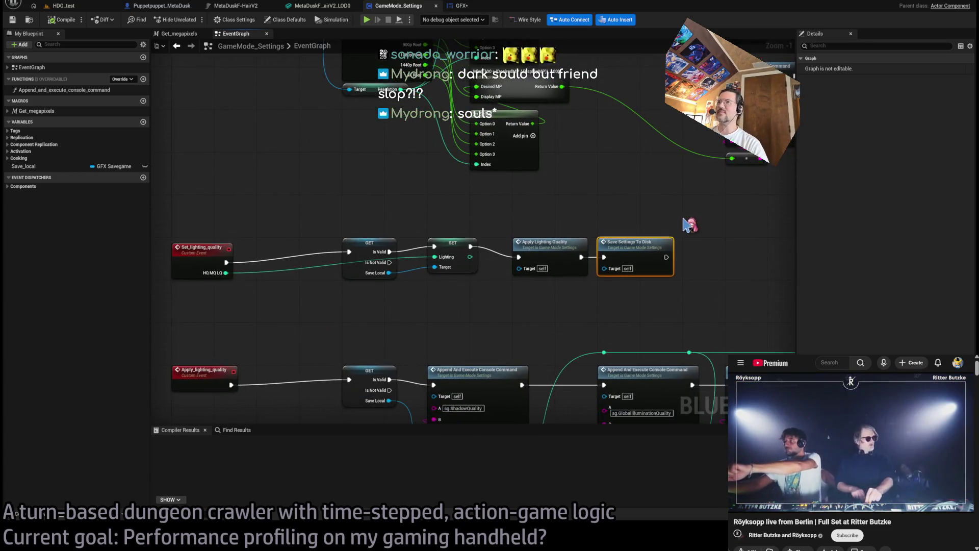
pyautogui.moveTo(693, 276)
pyautogui.mouseDown()
pyautogui.moveTo(695, 163)
pyautogui.moveTo(711, 124)
pyautogui.moveTo(680, 156)
pyautogui.moveTo(715, 234)
pyautogui.moveTo(744, 266)
pyautogui.moveTo(753, 204)
pyautogui.moveTo(574, 291)
pyautogui.mouseUp()
pyautogui.click(706, 233)
pyautogui.moveTo(546, 332); pyautogui.dragTo(575, 375)
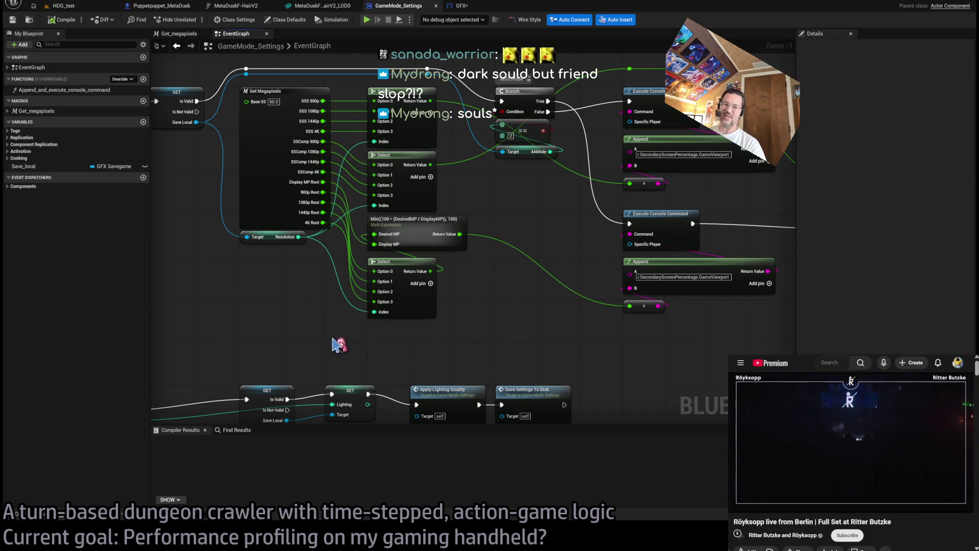
pyautogui.moveTo(474, 344)
pyautogui.mouseDown()
pyautogui.moveTo(557, 269)
pyautogui.moveTo(530, 319)
pyautogui.mouseUp()
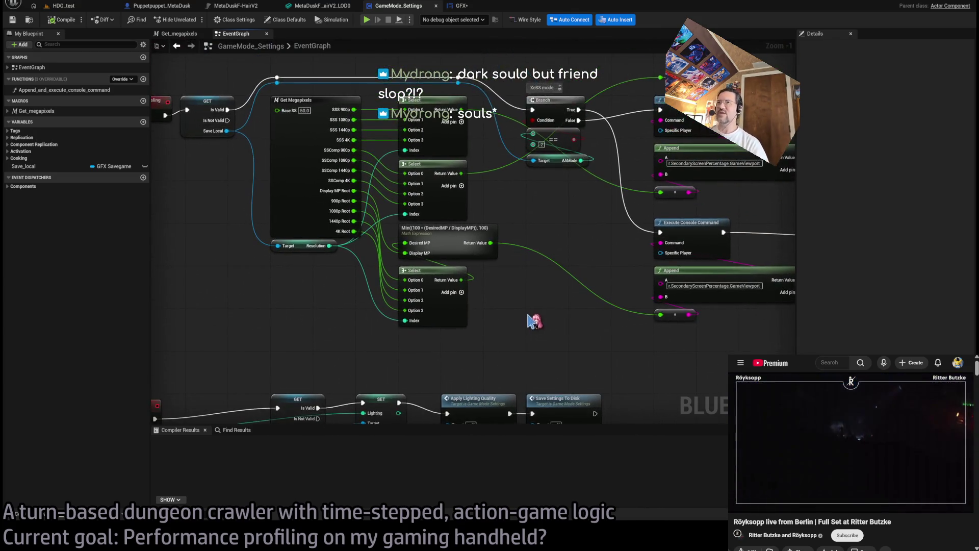
pyautogui.scroll(-5, 529, 315)
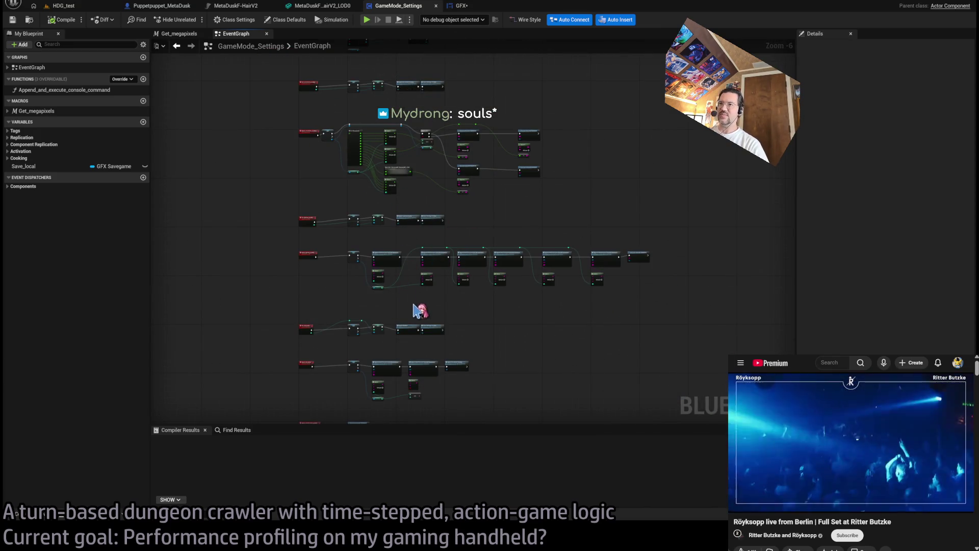
pyautogui.scroll(4, 422, 310)
pyautogui.moveTo(612, 306)
pyautogui.mouseDown()
pyautogui.moveTo(634, 305)
pyautogui.moveTo(619, 315)
pyautogui.mouseUp()
pyautogui.moveTo(401, 278); pyautogui.dragTo(383, 388)
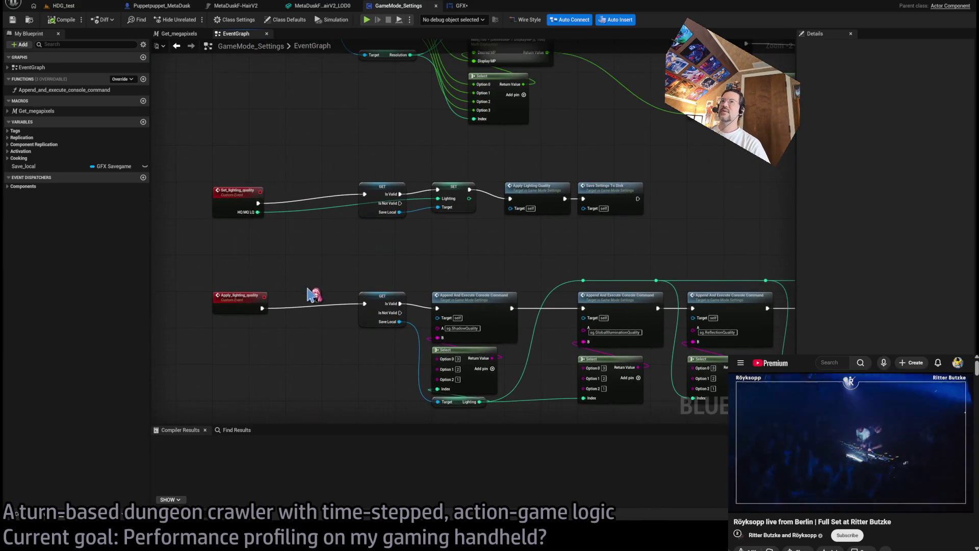
pyautogui.moveTo(433, 256); pyautogui.dragTo(403, 295)
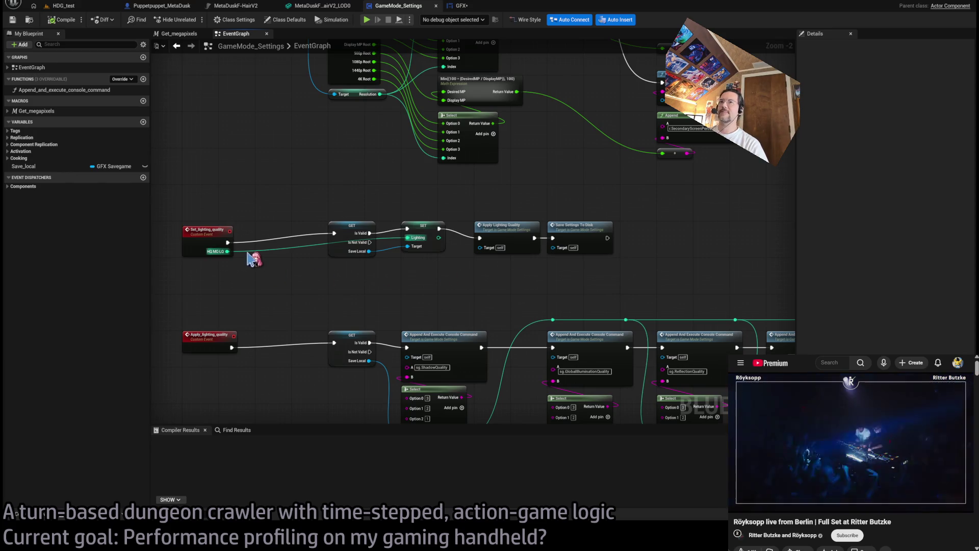
pyautogui.scroll(1, 354, 201)
pyautogui.scroll(1, 397, 230)
pyautogui.moveTo(399, 231)
pyautogui.mouseDown()
pyautogui.moveTo(474, 192)
pyautogui.moveTo(469, 142)
pyautogui.mouseUp()
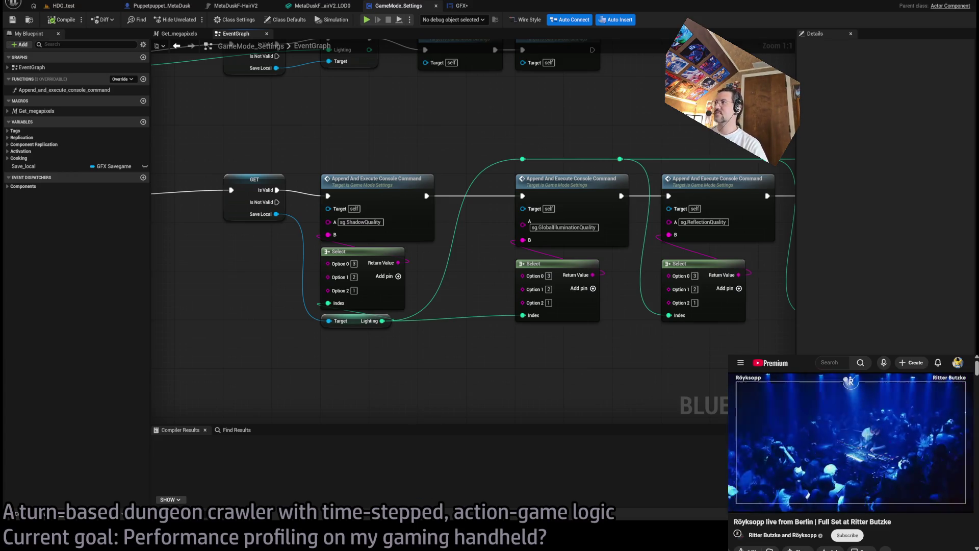
pyautogui.scroll(-3, 328, 365)
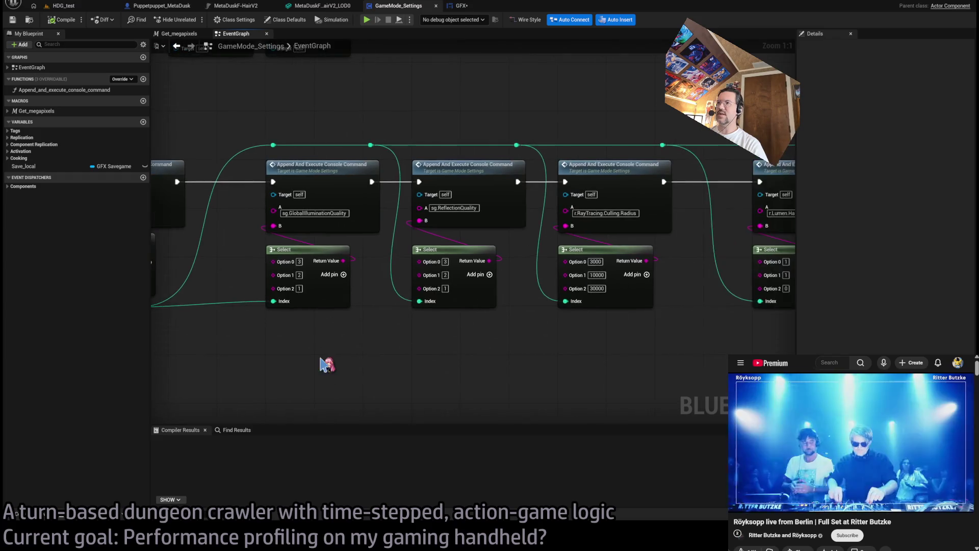
pyautogui.moveTo(579, 373); pyautogui.dragTo(317, 350)
pyautogui.scroll(-2, 317, 350)
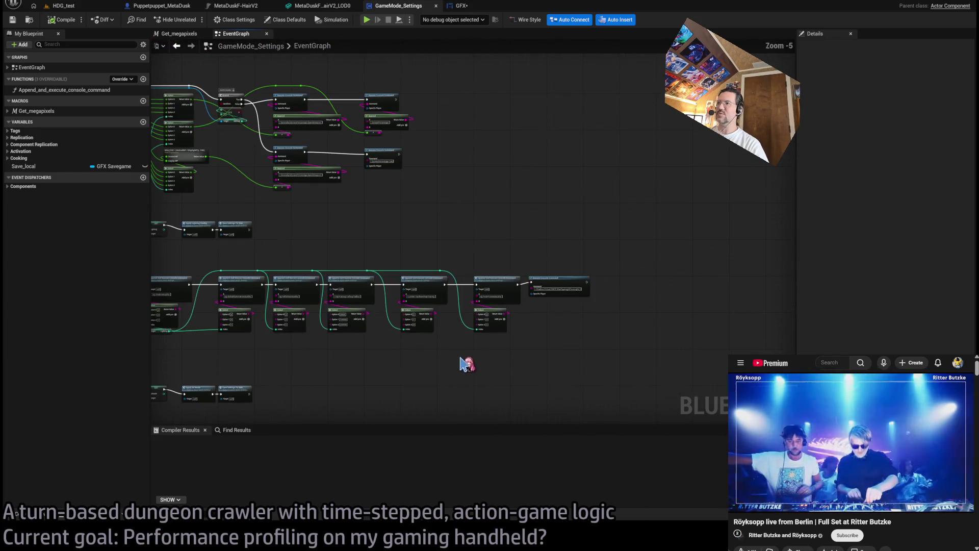
pyautogui.moveTo(742, 203); pyautogui.dragTo(266, 302)
pyautogui.moveTo(640, 306); pyautogui.dragTo(277, 242)
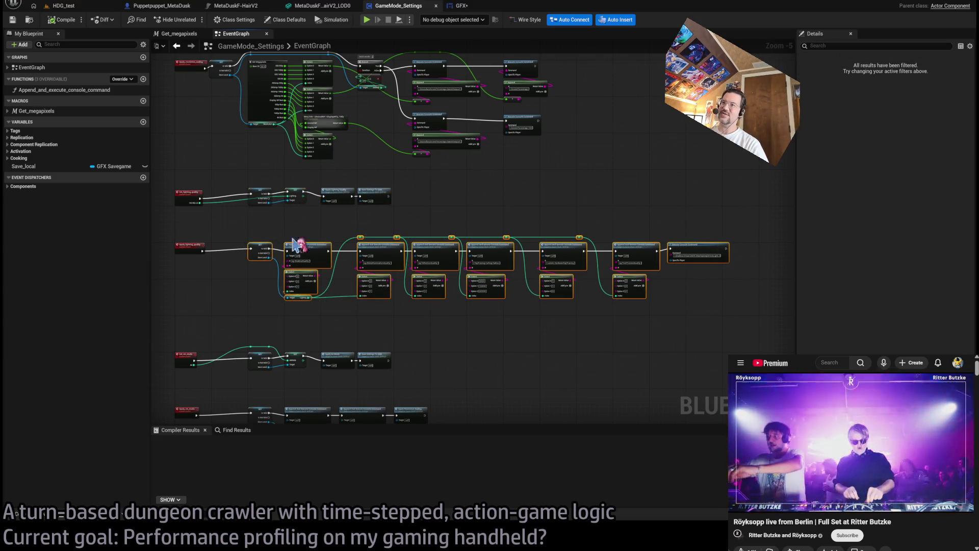
pyautogui.click(638, 343)
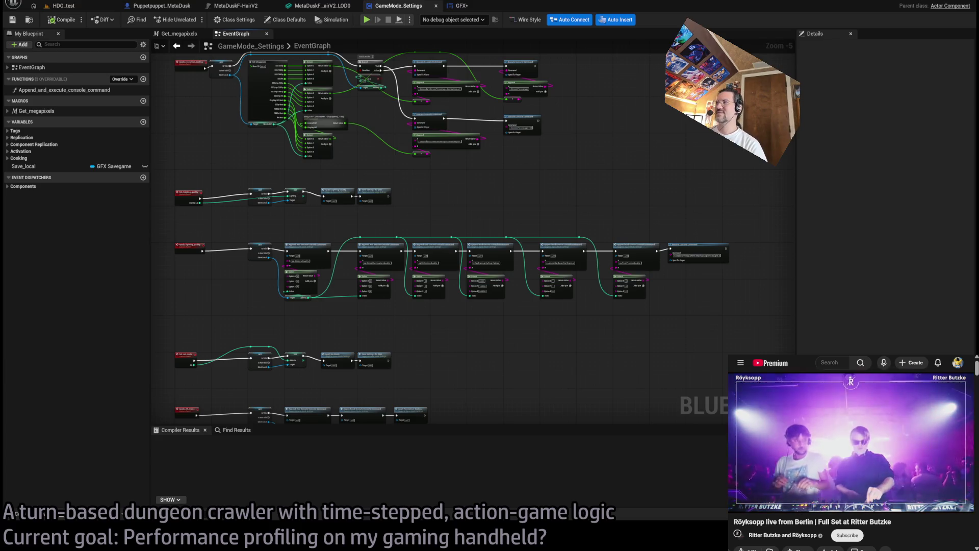
pyautogui.scroll(3, 352, 321)
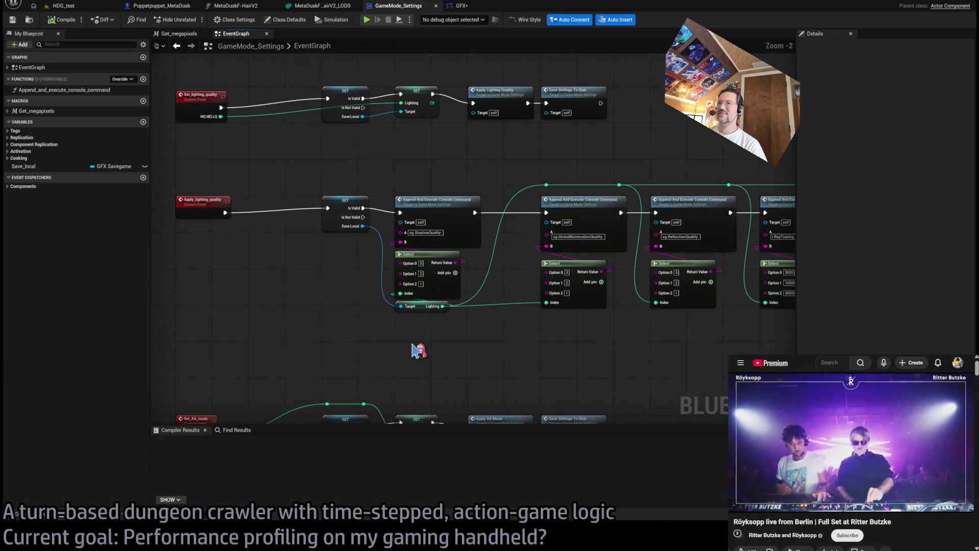
pyautogui.moveTo(426, 351); pyautogui.dragTo(453, 361)
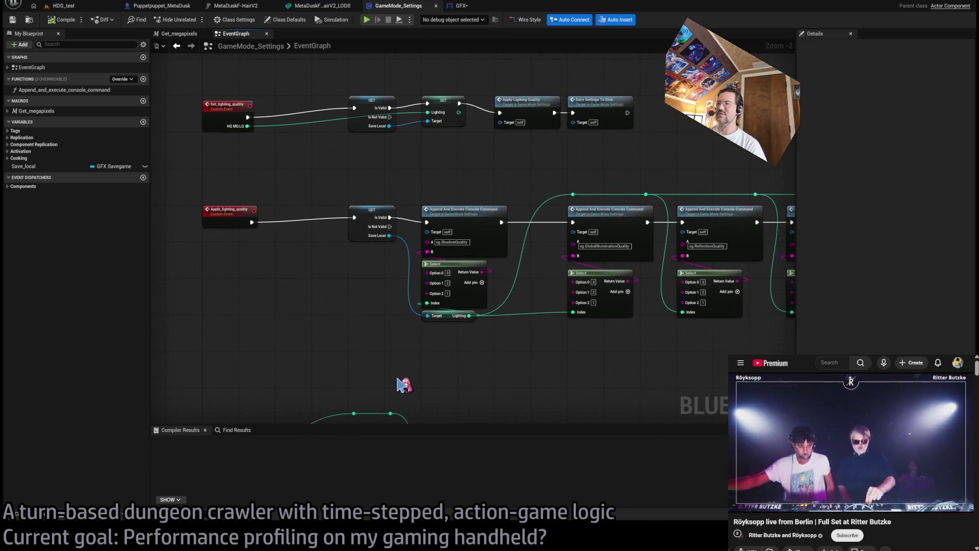
pyautogui.moveTo(327, 183); pyautogui.dragTo(477, 343)
pyautogui.click(453, 352)
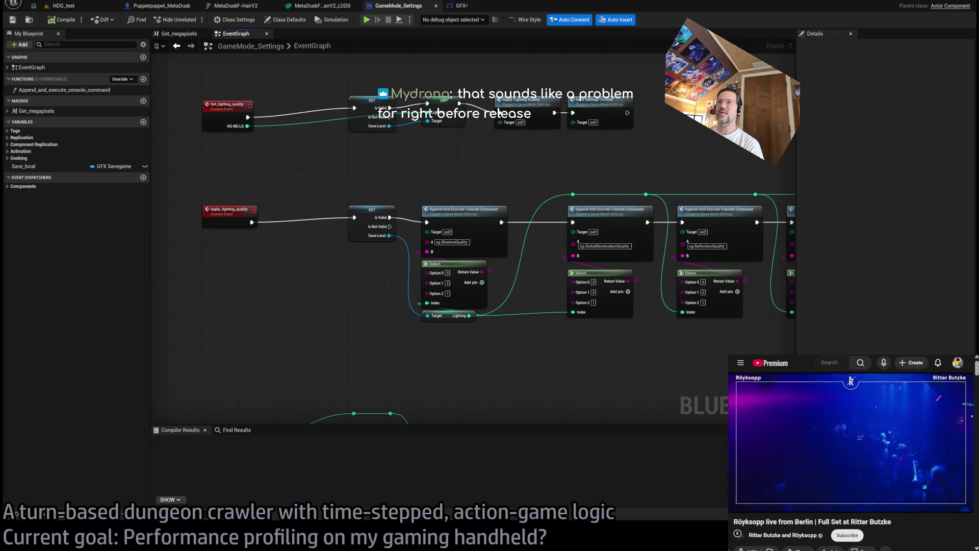
pyautogui.scroll(3, 428, 321)
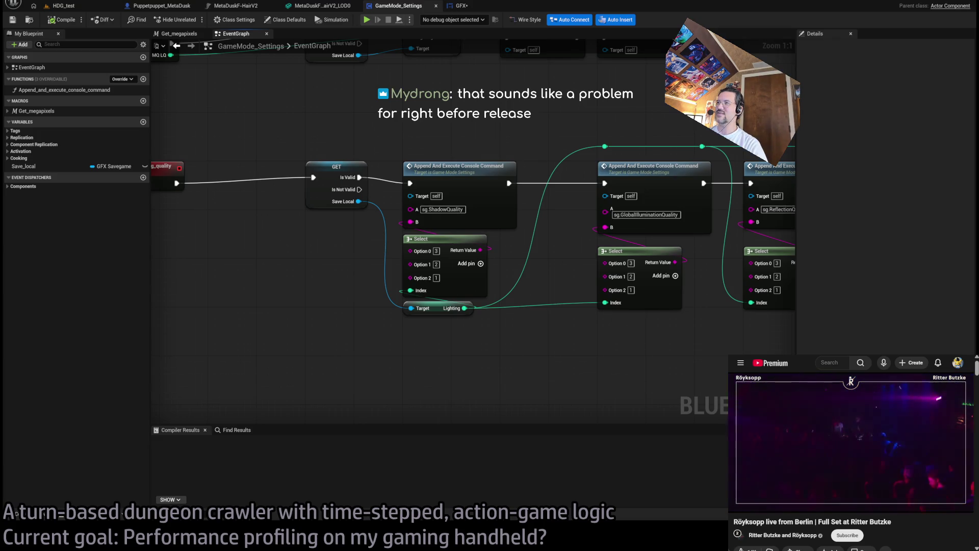
pyautogui.moveTo(540, 361); pyautogui.dragTo(219, 372)
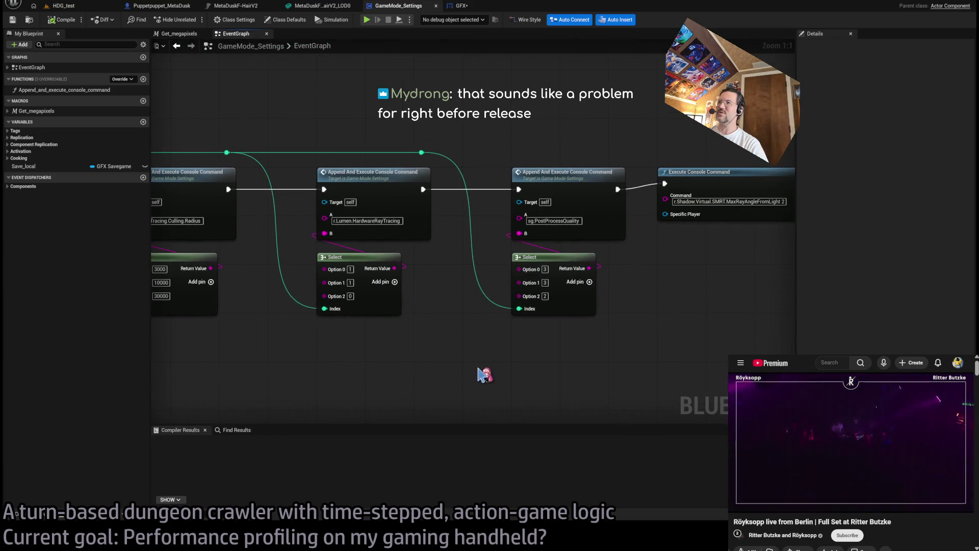
pyautogui.moveTo(481, 376); pyautogui.dragTo(306, 369)
pyautogui.moveTo(249, 378)
pyautogui.mouseDown()
pyautogui.moveTo(460, 368)
pyautogui.moveTo(614, 342)
pyautogui.moveTo(663, 316)
pyautogui.moveTo(660, 264)
pyautogui.mouseUp()
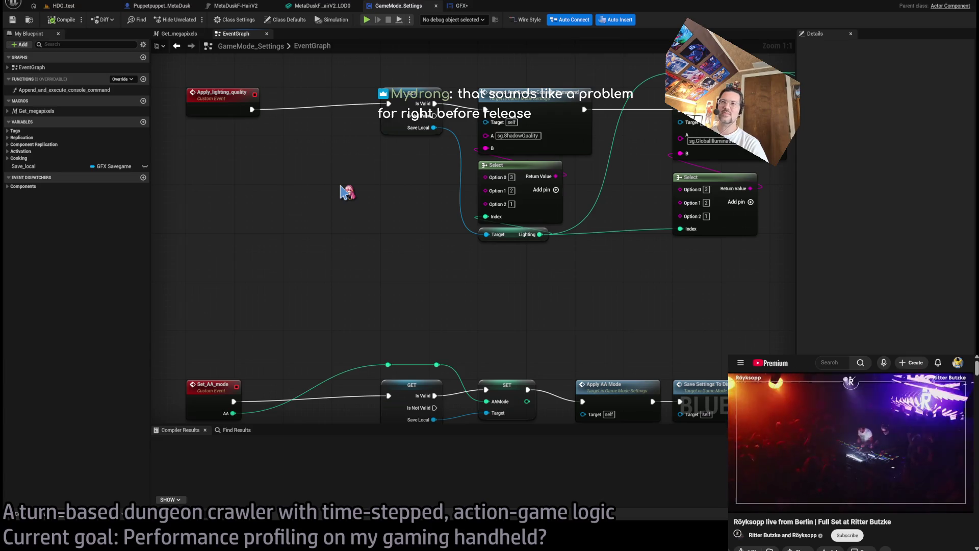
pyautogui.moveTo(365, 189)
pyautogui.mouseDown()
pyautogui.moveTo(388, 221)
pyautogui.moveTo(406, 220)
pyautogui.mouseUp()
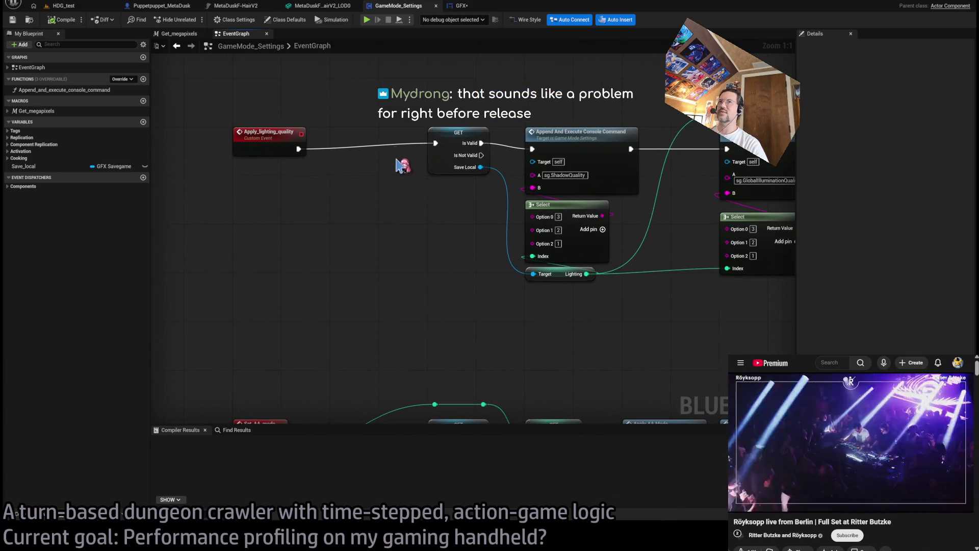
pyautogui.moveTo(512, 102)
pyautogui.mouseDown()
pyautogui.moveTo(551, 110)
pyautogui.moveTo(487, 118)
pyautogui.moveTo(361, 106)
pyautogui.moveTo(427, 99)
pyautogui.moveTo(444, 122)
pyautogui.mouseUp()
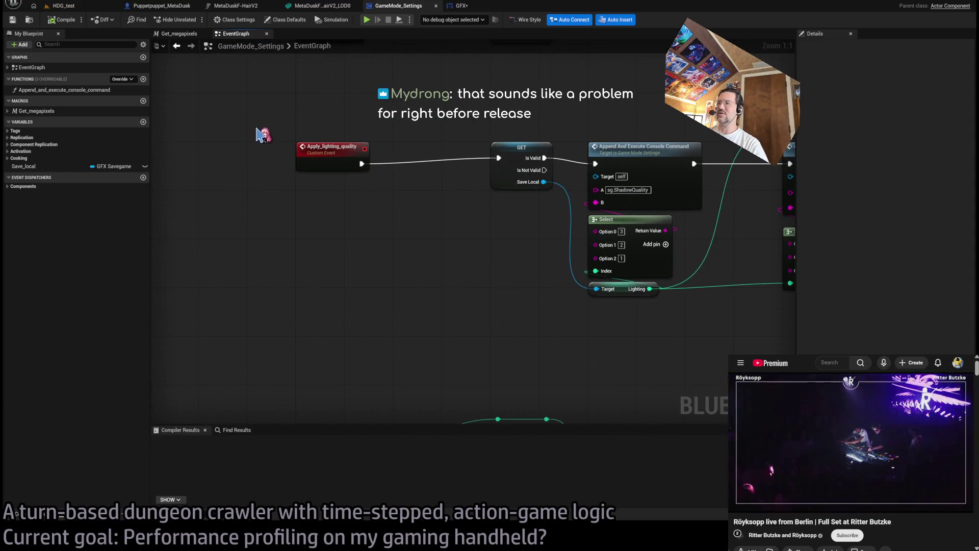
pyautogui.moveTo(405, 141); pyautogui.dragTo(365, 138)
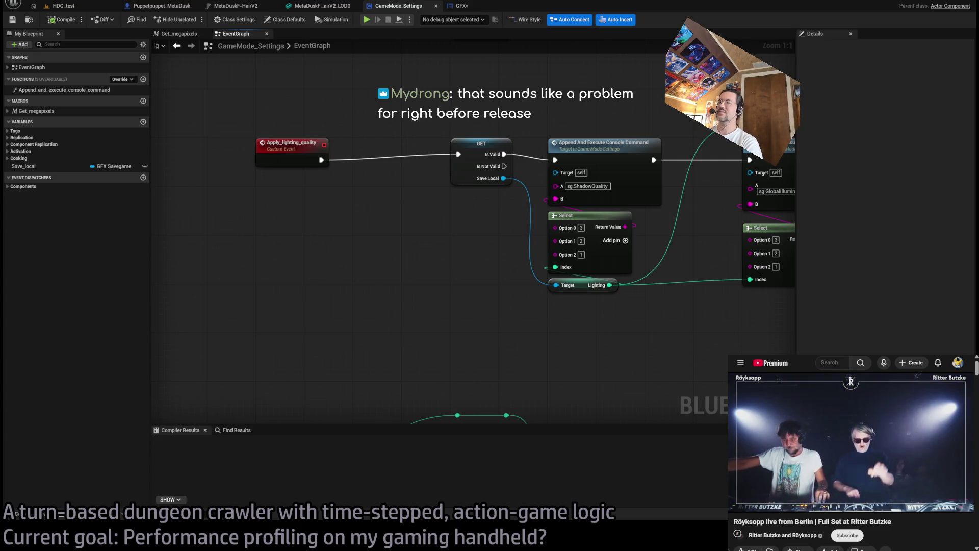
pyautogui.scroll(-3, 321, 313)
pyautogui.scroll(3, 437, 314)
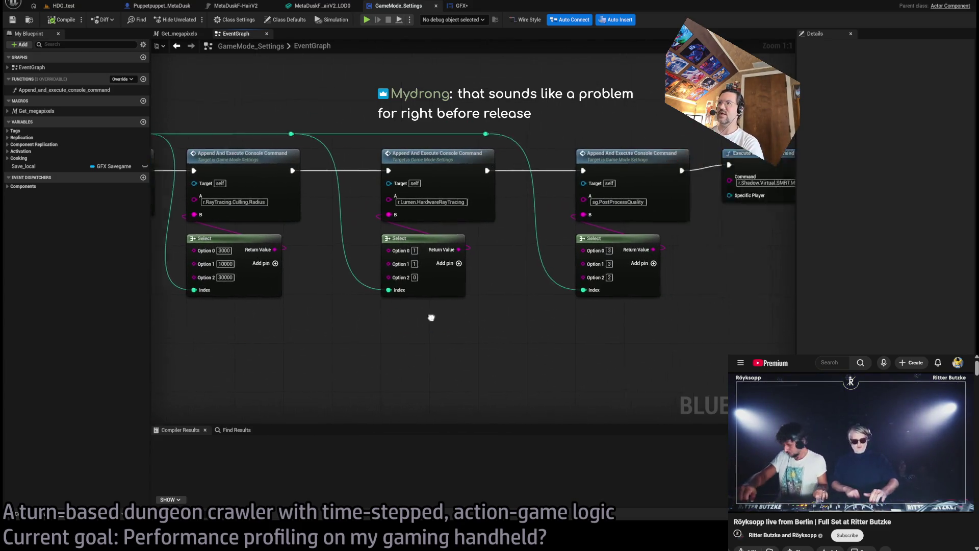
pyautogui.scroll(-2, 437, 314)
pyautogui.scroll(2, 407, 319)
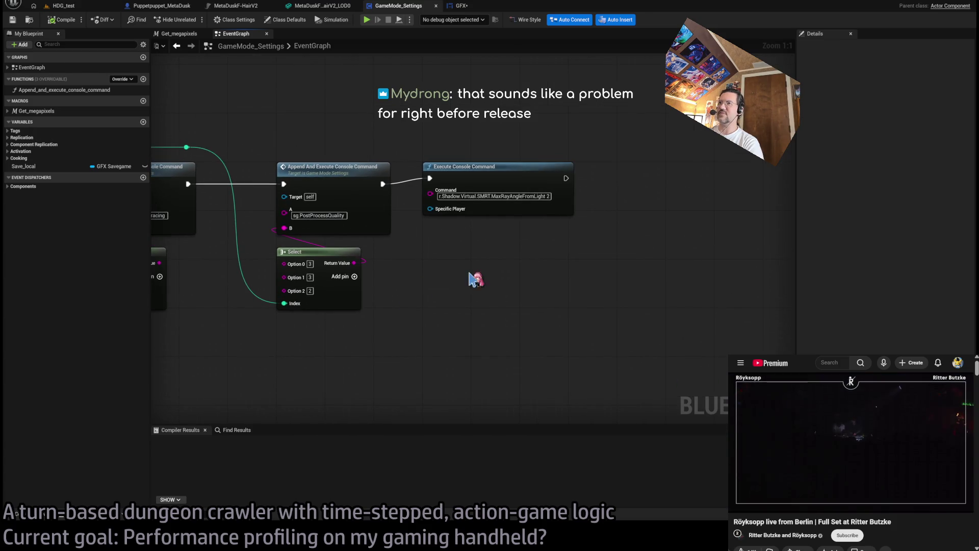
pyautogui.moveTo(647, 130)
pyautogui.mouseDown()
pyautogui.moveTo(212, 342)
pyautogui.moveTo(234, 350)
pyautogui.mouseUp()
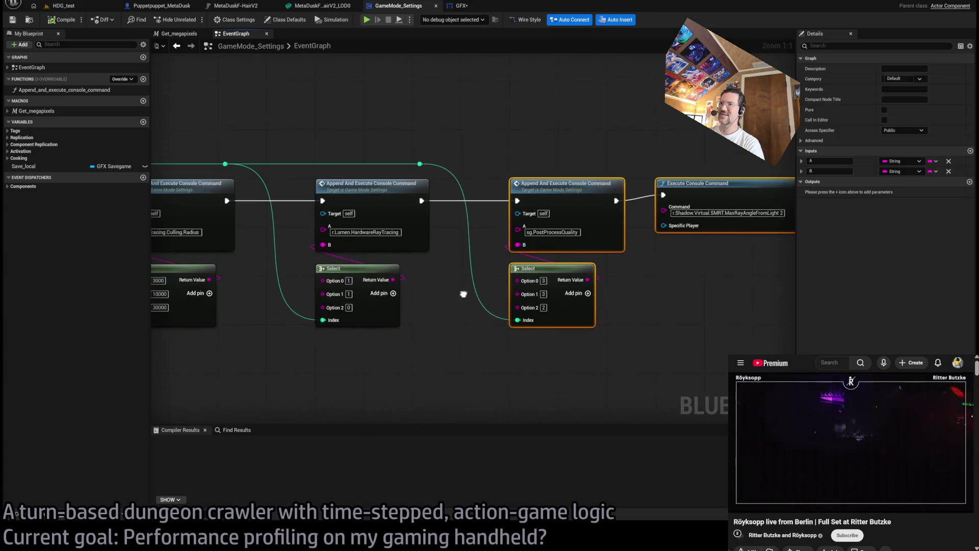
pyautogui.moveTo(449, 187); pyautogui.dragTo(320, 338)
pyautogui.scroll(-3, 552, 356)
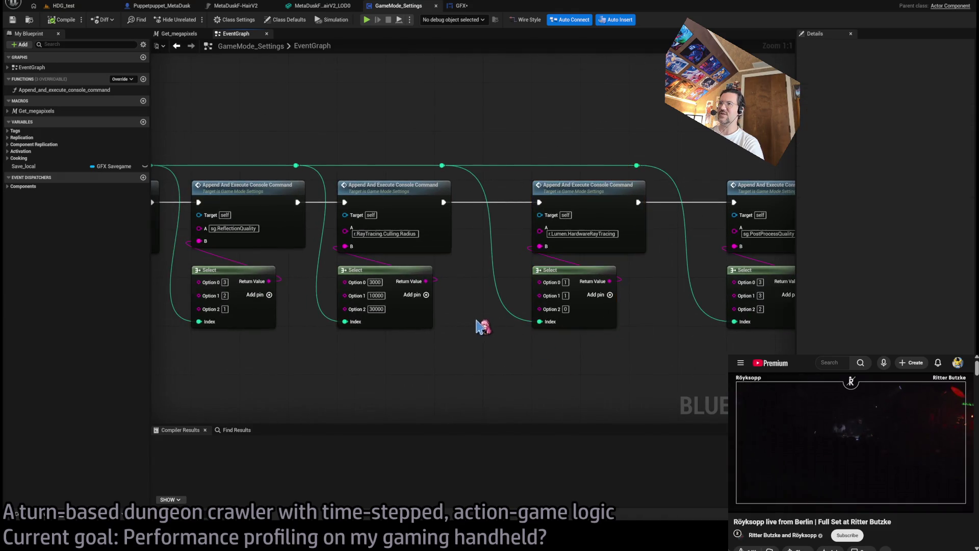
pyautogui.moveTo(653, 290)
pyautogui.mouseDown()
pyautogui.moveTo(595, 327)
pyautogui.moveTo(410, 326)
pyautogui.mouseUp()
pyautogui.moveTo(732, 174); pyautogui.dragTo(499, 320)
pyautogui.moveTo(748, 170)
pyautogui.mouseDown()
pyautogui.moveTo(566, 319)
pyautogui.moveTo(490, 339)
pyautogui.moveTo(615, 300)
pyautogui.mouseUp()
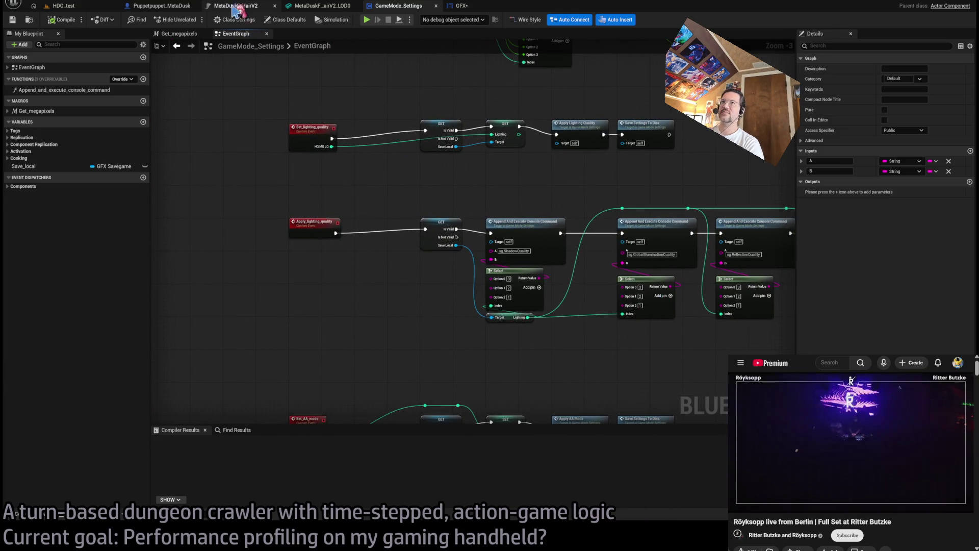
# Cycle through the hair groom, hair LOD0 mesh and HDG_test tabs, ending on the GFX widget EventGraph.
pyautogui.click(234, 6)
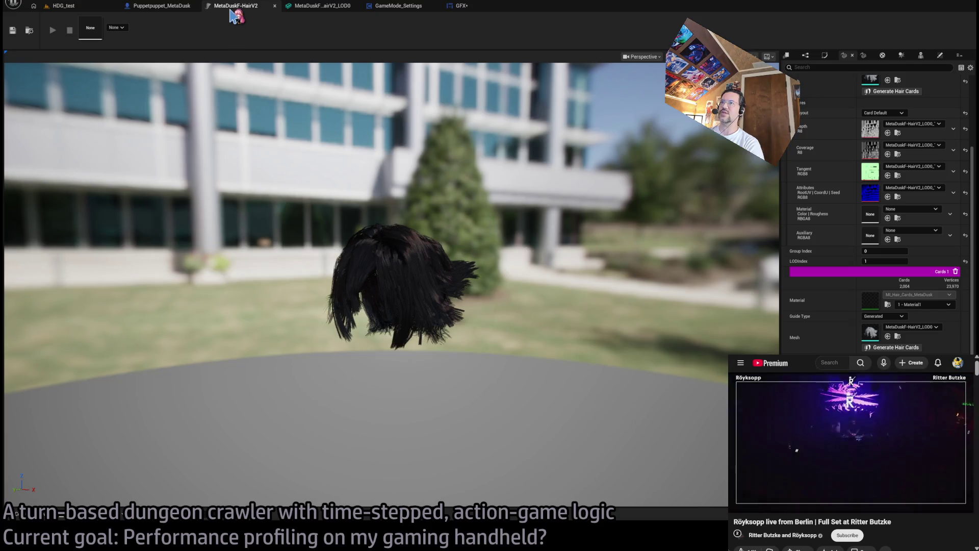
pyautogui.click(309, 7)
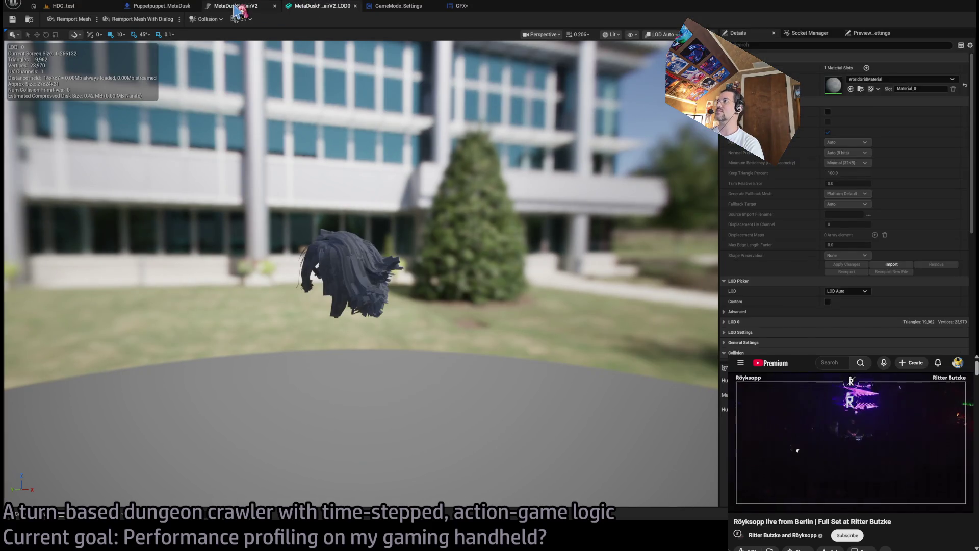
pyautogui.click(237, 6)
pyautogui.click(66, 6)
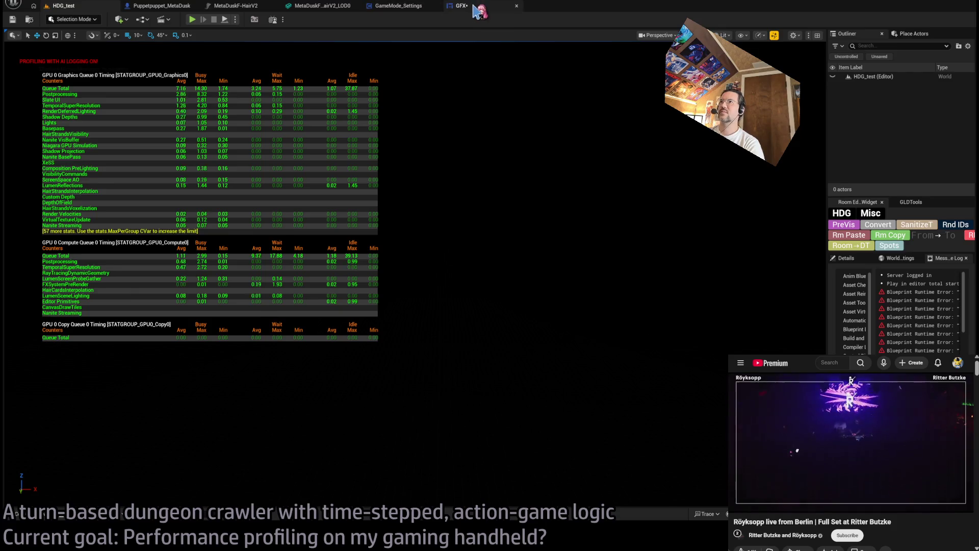
pyautogui.click(470, 6)
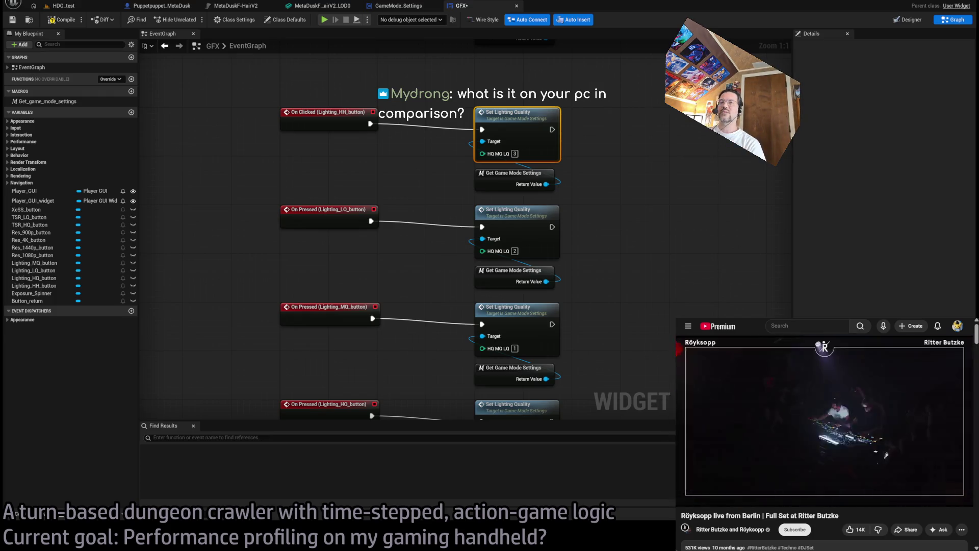
# Stop the running HDG_test game session.
pyautogui.click(174, 161)
pyautogui.click(91, 10)
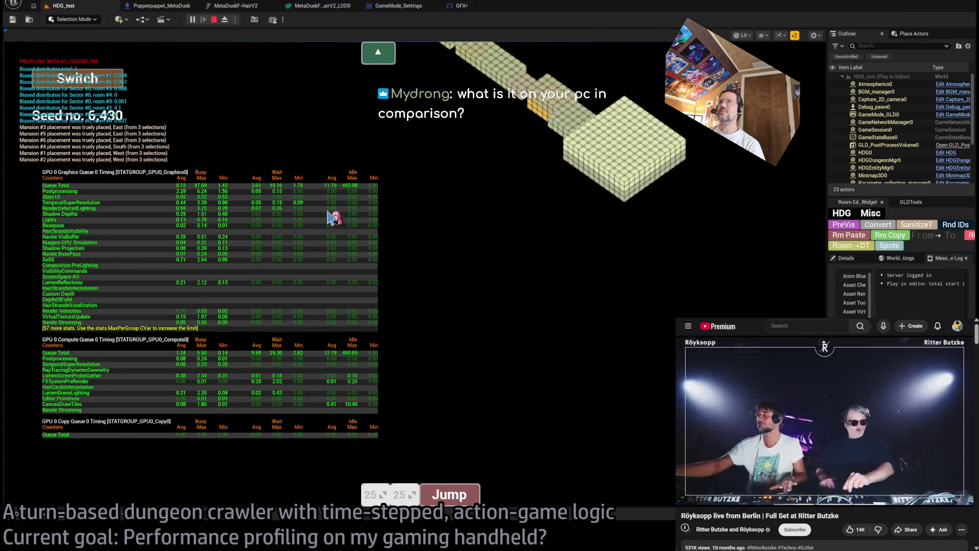
pyautogui.click(213, 19)
# Empty the Hair entry's LOD overrides in Puppetpuppet_MetaDusk, then return to the HDG_test level.
pyautogui.click(170, 9)
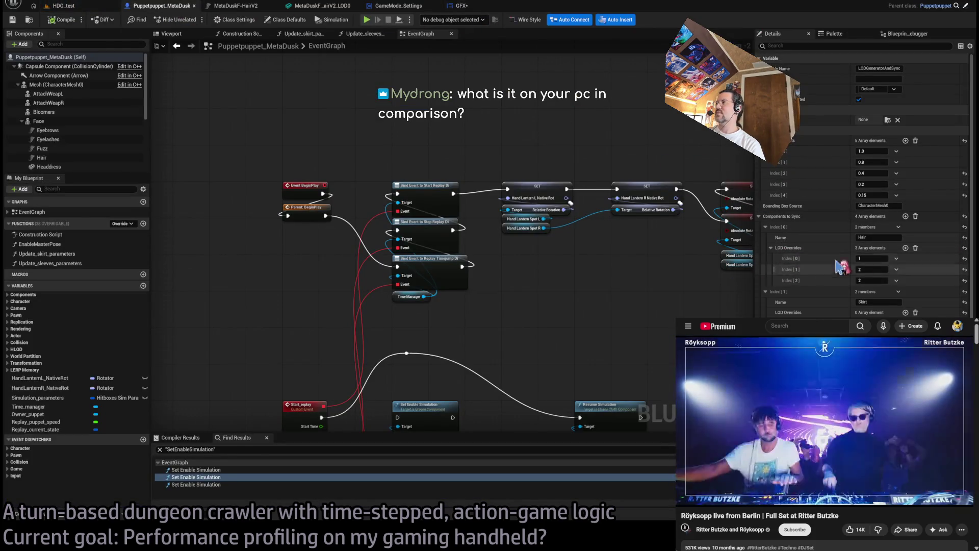
pyautogui.click(915, 248)
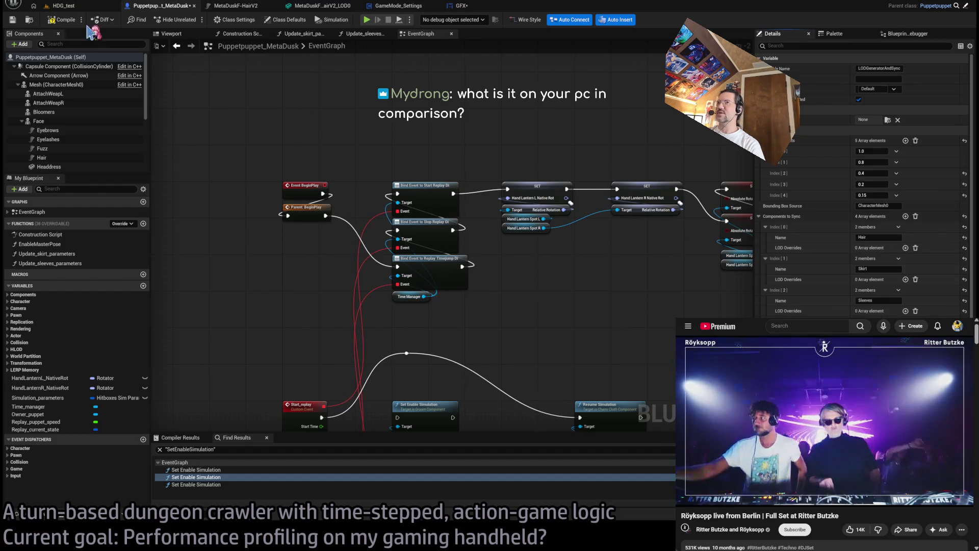
pyautogui.click(101, 11)
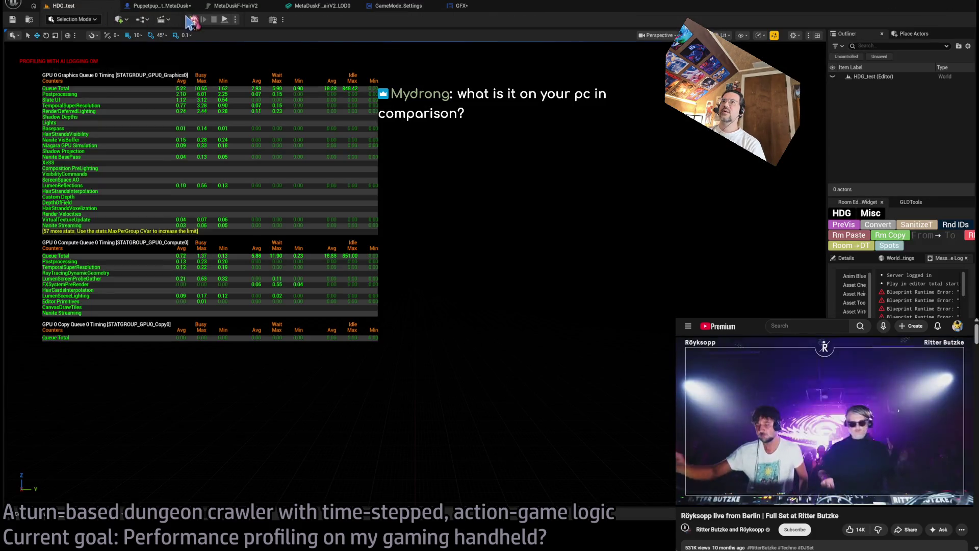
pyautogui.click(192, 19)
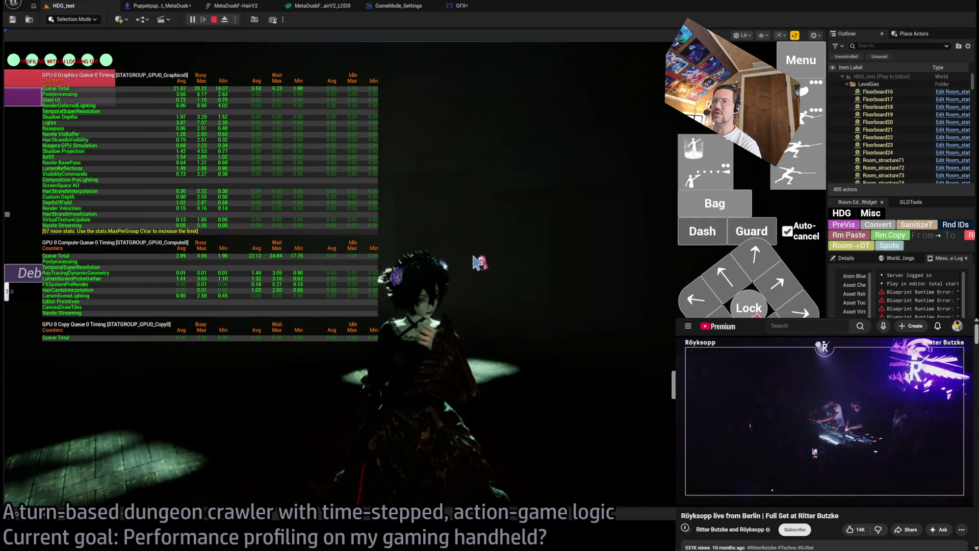
pyautogui.click(662, 352)
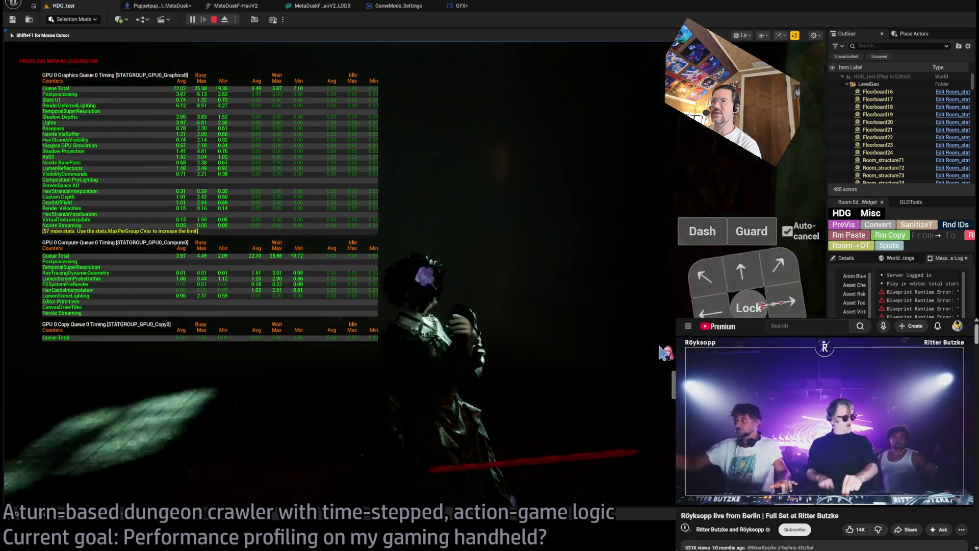
pyautogui.press('w')
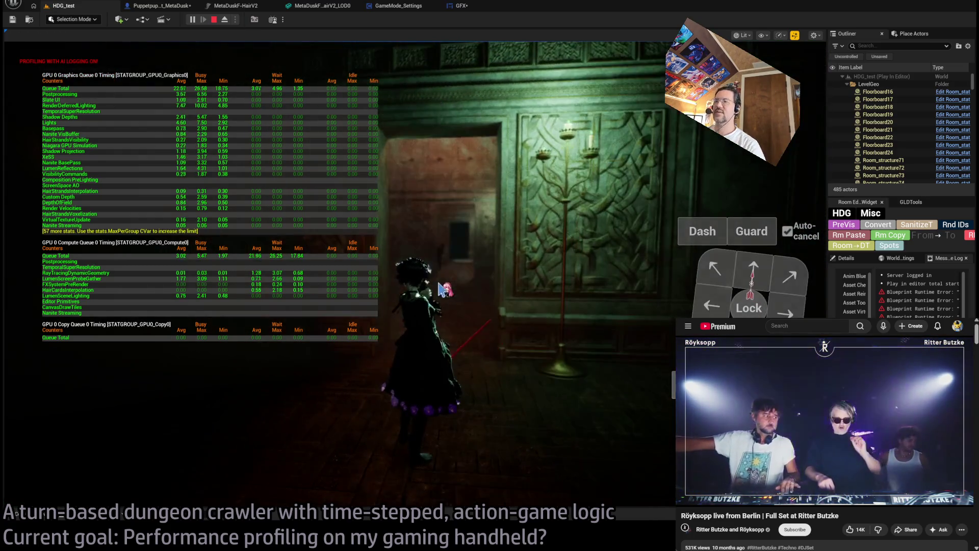
pyautogui.hotkey('shift', 'F1')
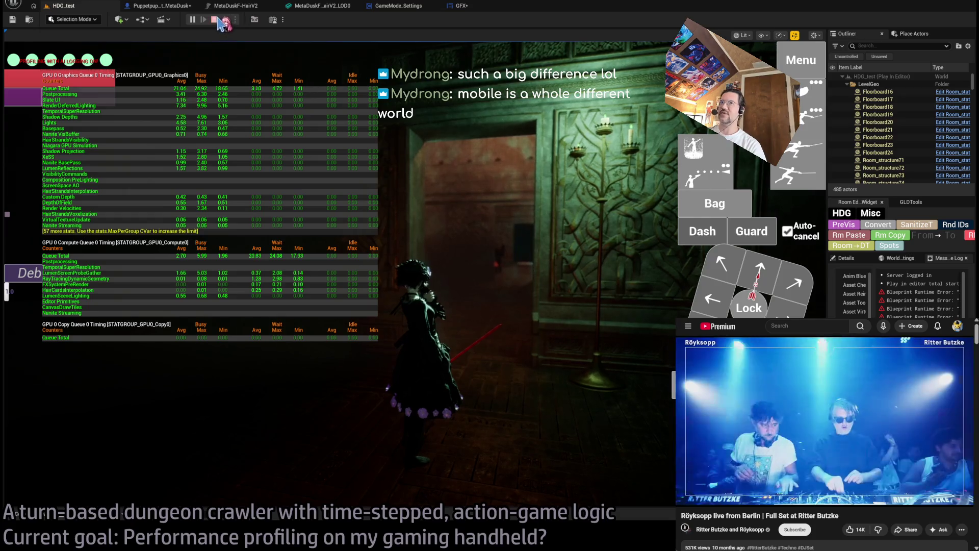
pyautogui.press('Escape')
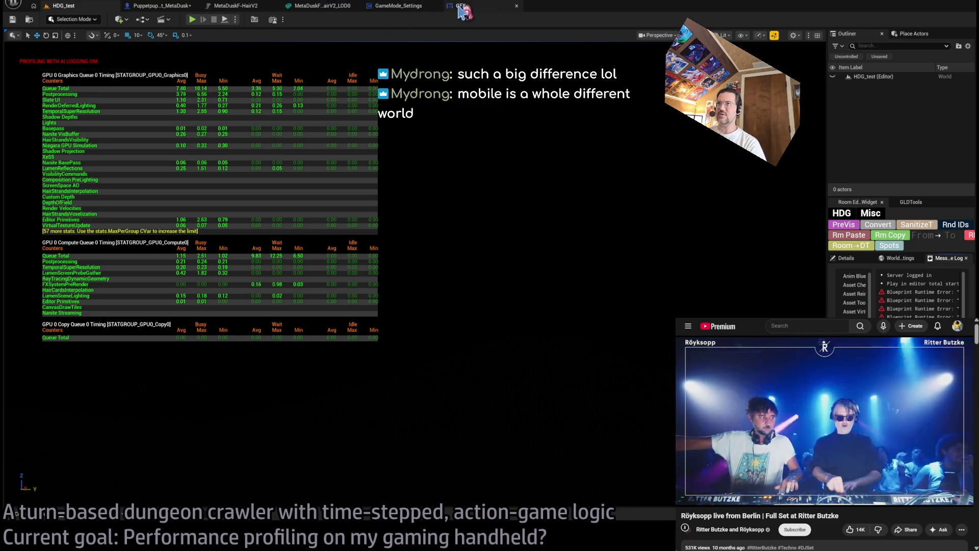
pyautogui.click(173, 6)
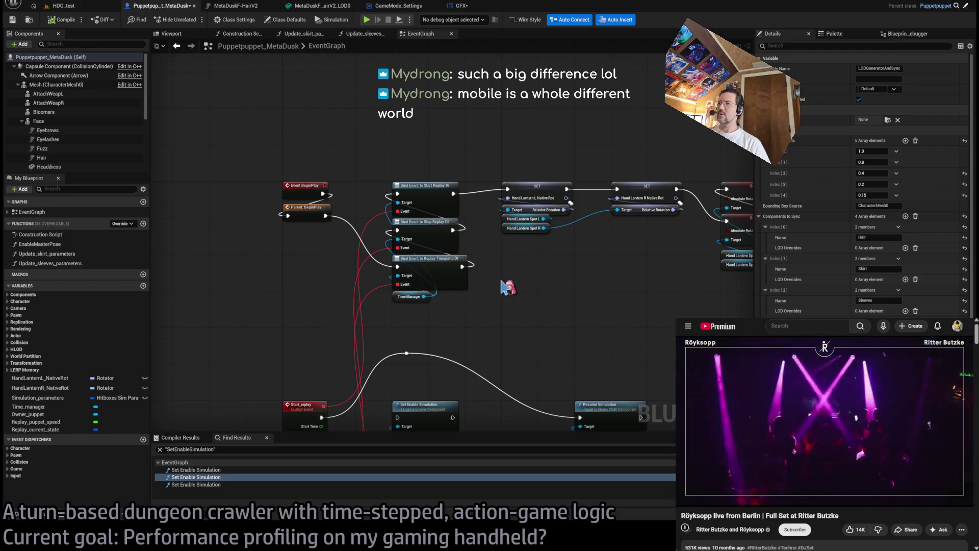
# Wire Start_replay through Set Enable Simulation into Resume Simulation and delete the leftover reroute node.
pyautogui.scroll(2, 508, 288)
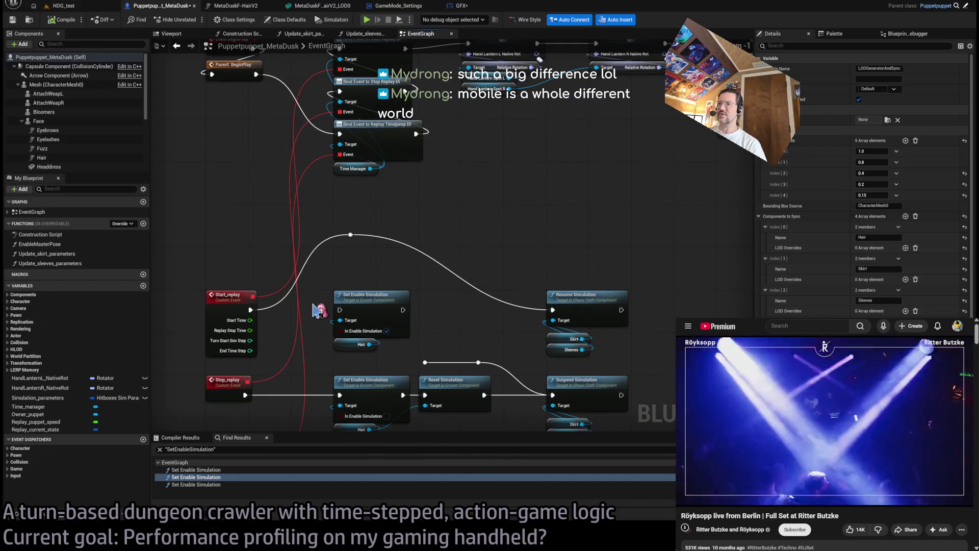
pyautogui.moveTo(250, 310); pyautogui.dragTo(340, 309)
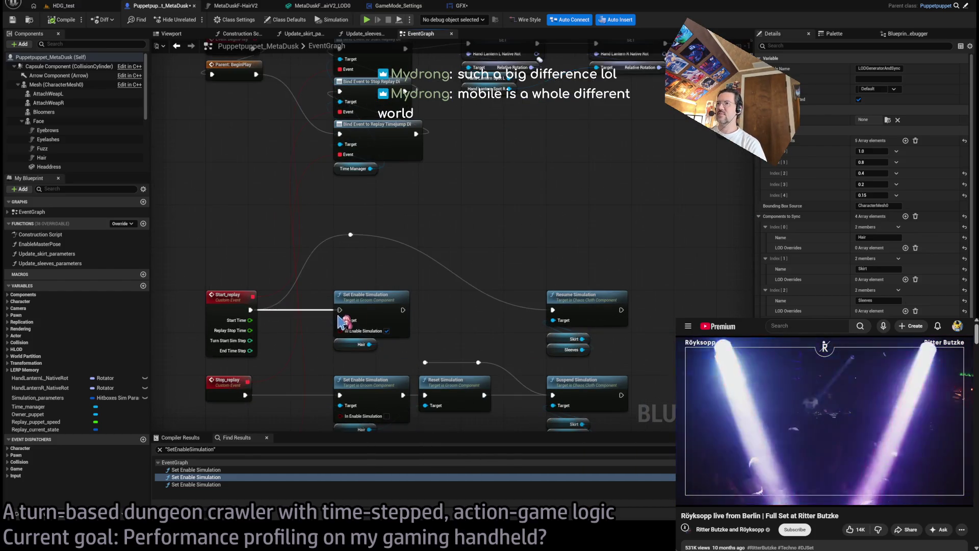
pyautogui.moveTo(403, 310); pyautogui.dragTo(552, 310)
pyautogui.click(350, 235)
pyautogui.press('Delete')
# Pan around the graph to inspect the replay event chains and Update Skirt Parameters nodes.
pyautogui.scroll(2, 507, 169)
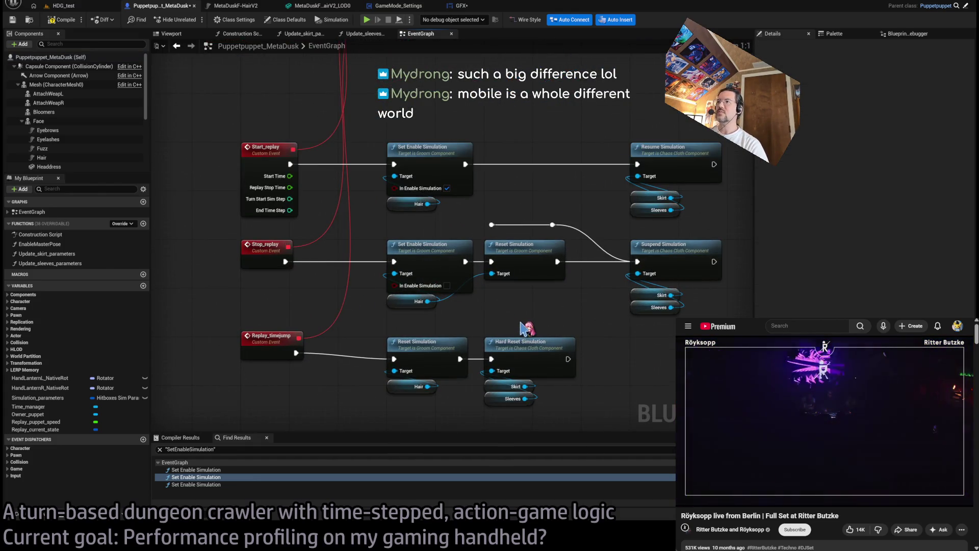
pyautogui.scroll(-5, 525, 326)
pyautogui.scroll(2, 587, 264)
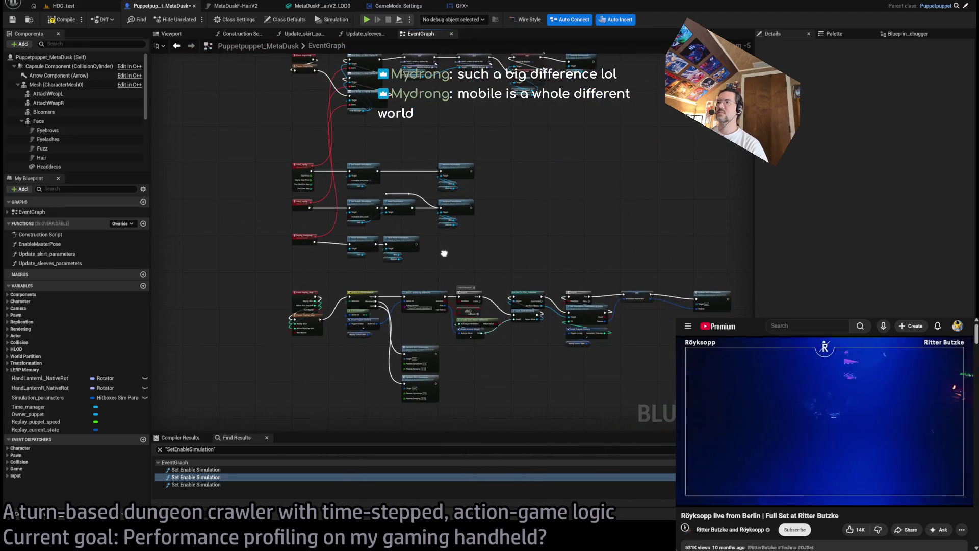
pyautogui.moveTo(447, 368); pyautogui.dragTo(459, 225)
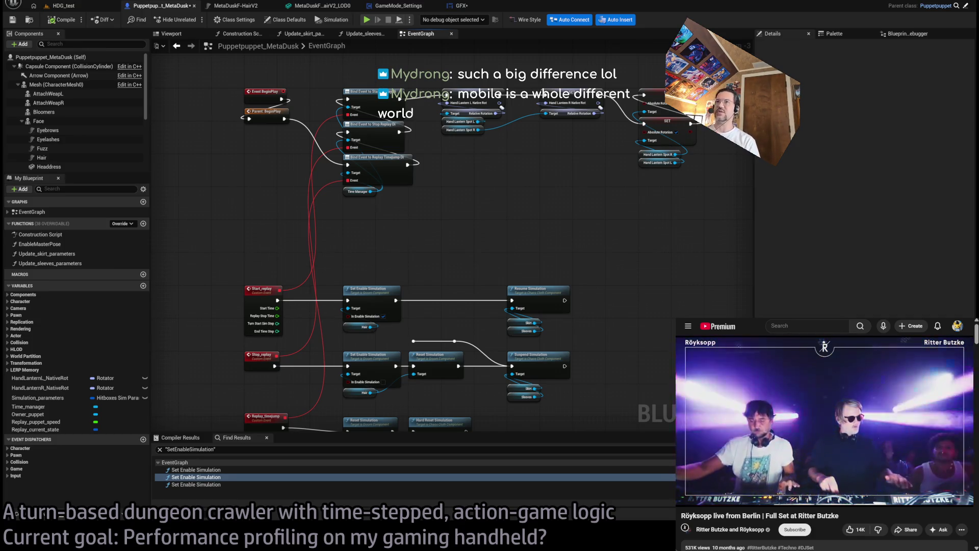
pyautogui.moveTo(429, 228)
pyautogui.mouseDown()
pyautogui.moveTo(433, 254)
pyautogui.moveTo(480, 291)
pyautogui.moveTo(469, 176)
pyautogui.mouseUp()
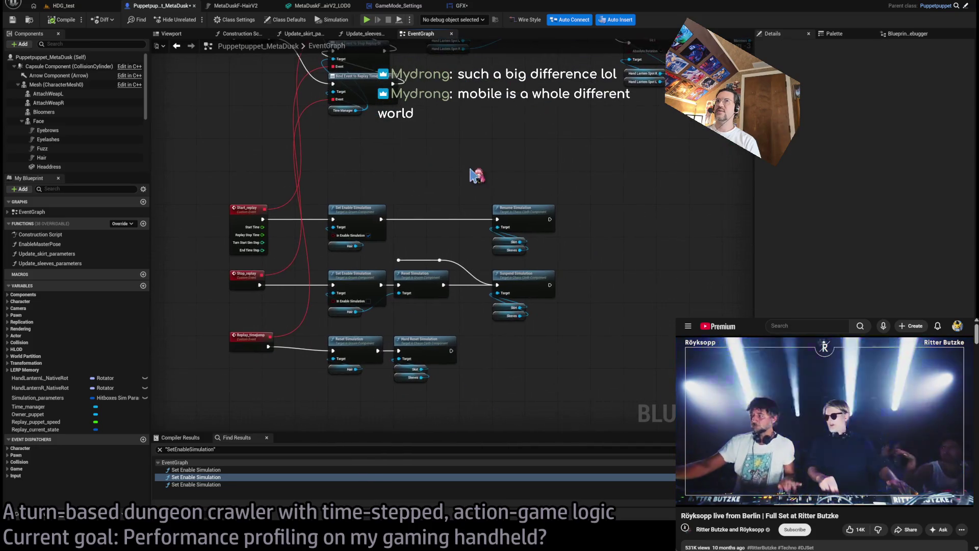
pyautogui.moveTo(479, 309); pyautogui.dragTo(465, 181)
pyautogui.moveTo(571, 255); pyautogui.dragTo(492, 144)
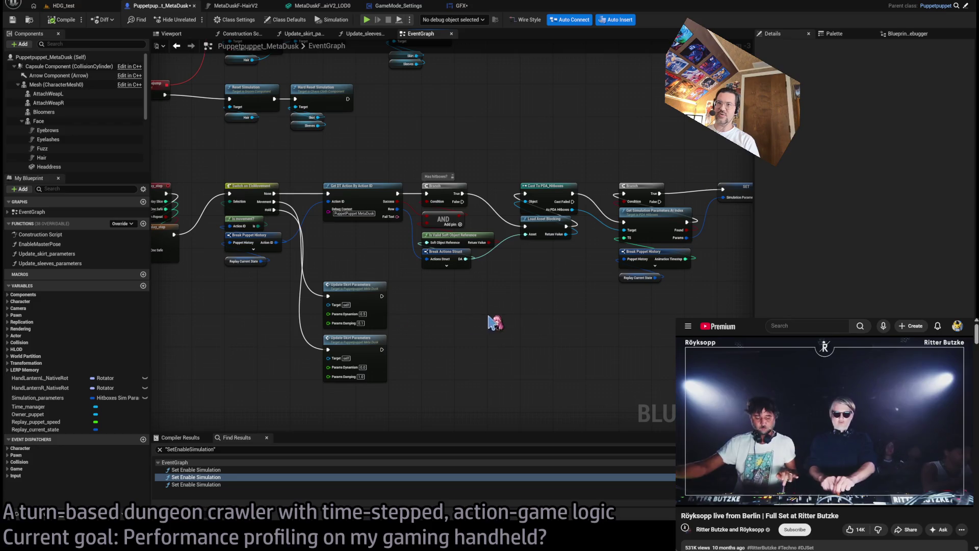
pyautogui.moveTo(439, 297); pyautogui.dragTo(288, 383)
pyautogui.moveTo(452, 400)
pyautogui.mouseDown()
pyautogui.moveTo(312, 280)
pyautogui.moveTo(471, 347)
pyautogui.mouseUp()
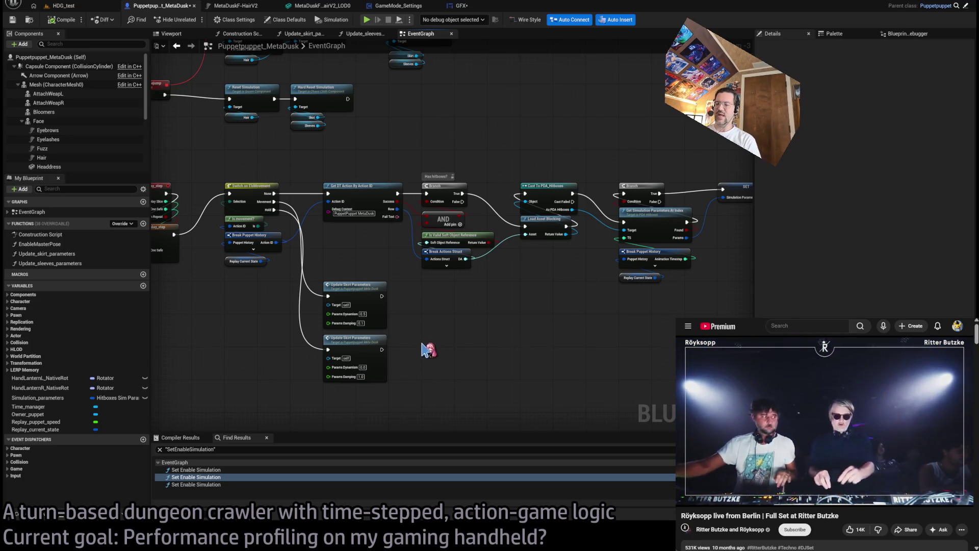
pyautogui.moveTo(419, 278); pyautogui.dragTo(319, 399)
pyautogui.click(436, 404)
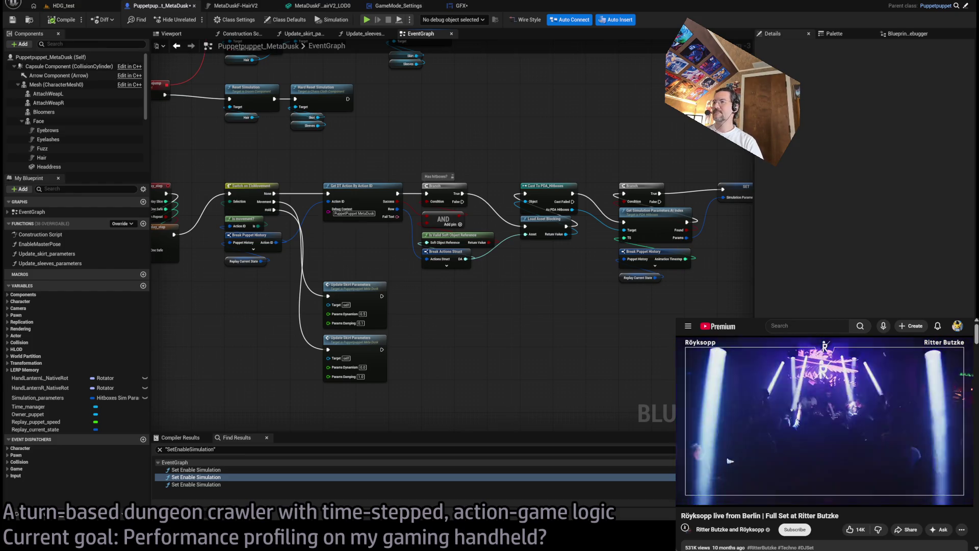
pyautogui.moveTo(565, 408)
pyautogui.mouseDown()
pyautogui.moveTo(485, 339)
pyautogui.moveTo(524, 284)
pyautogui.moveTo(546, 301)
pyautogui.mouseUp()
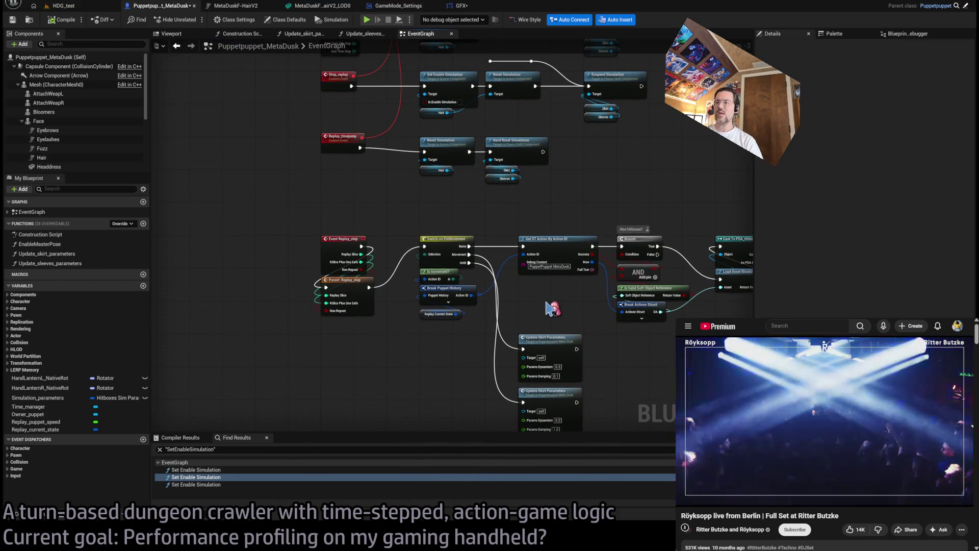
pyautogui.moveTo(513, 263)
pyautogui.mouseDown()
pyautogui.moveTo(507, 274)
pyautogui.moveTo(422, 268)
pyautogui.mouseUp()
pyautogui.moveTo(459, 123); pyautogui.dragTo(449, 341)
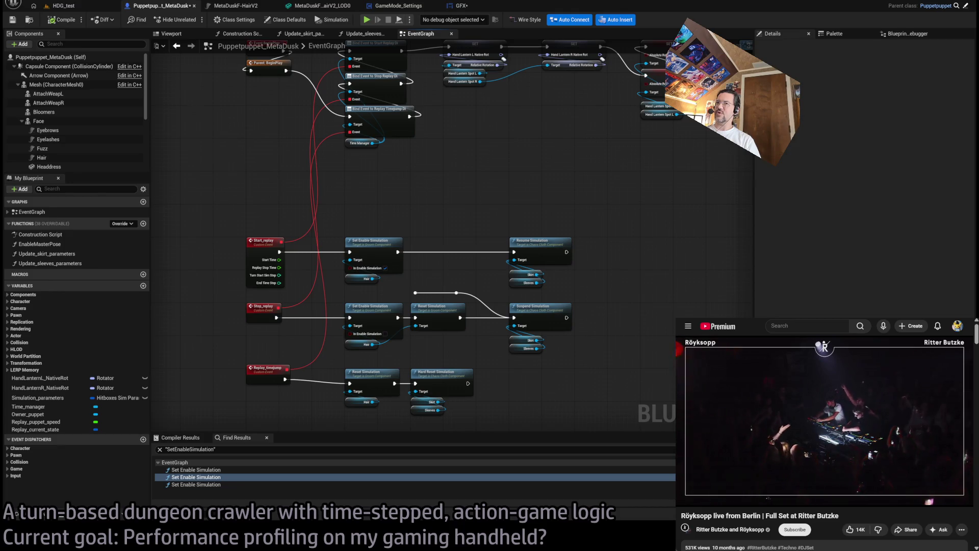
pyautogui.moveTo(437, 231)
pyautogui.mouseDown()
pyautogui.moveTo(446, 309)
pyautogui.moveTo(408, 105)
pyautogui.mouseUp()
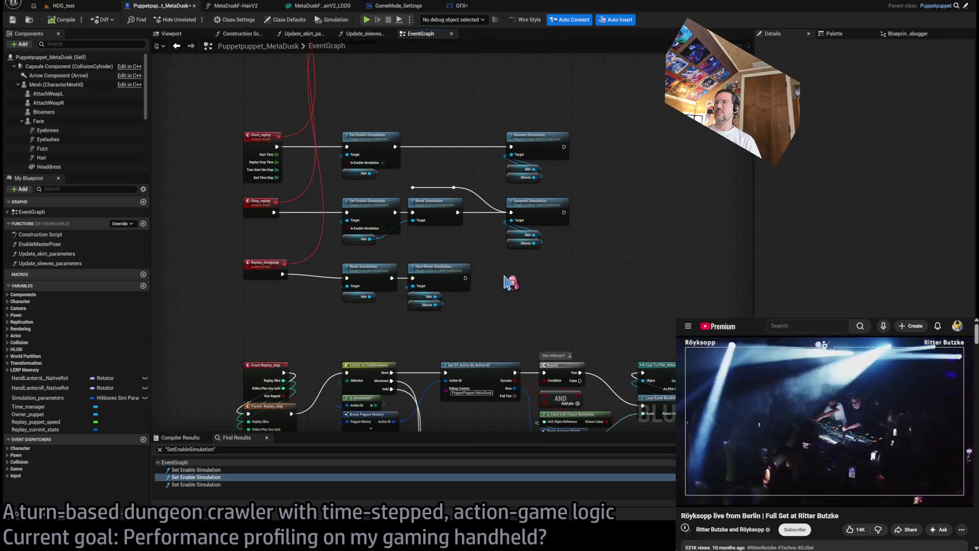
pyautogui.moveTo(536, 388)
pyautogui.mouseDown()
pyautogui.moveTo(483, 311)
pyautogui.moveTo(518, 309)
pyautogui.mouseUp()
pyautogui.moveTo(592, 316); pyautogui.dragTo(614, 289)
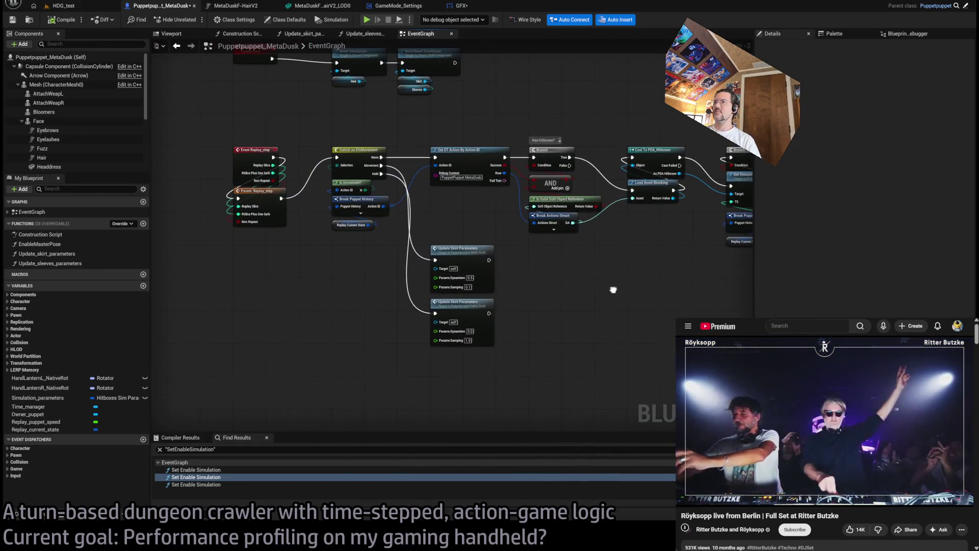
pyautogui.moveTo(525, 263)
pyautogui.mouseDown()
pyautogui.moveTo(460, 240)
pyautogui.moveTo(439, 303)
pyautogui.moveTo(436, 293)
pyautogui.mouseUp()
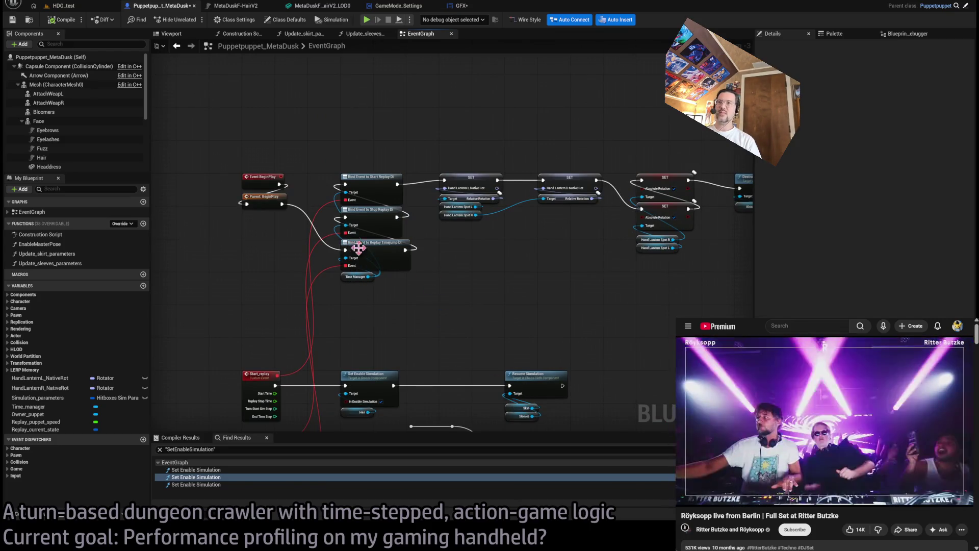
# Look over the Start_replay, Stop_replay and Replay_step nodes, then switch tabs to the GFX widget blueprint.
pyautogui.scroll(2, 368, 288)
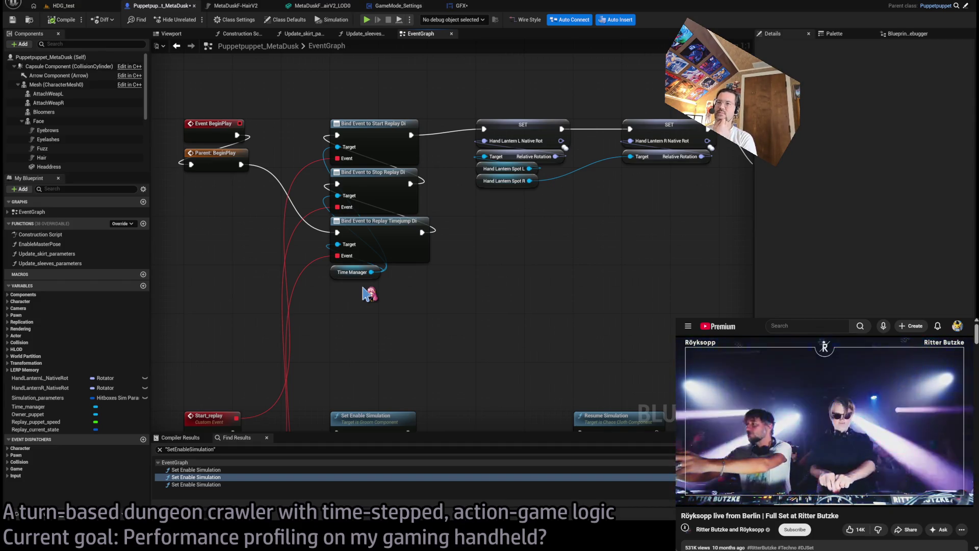
pyautogui.moveTo(368, 294); pyautogui.dragTo(372, 142)
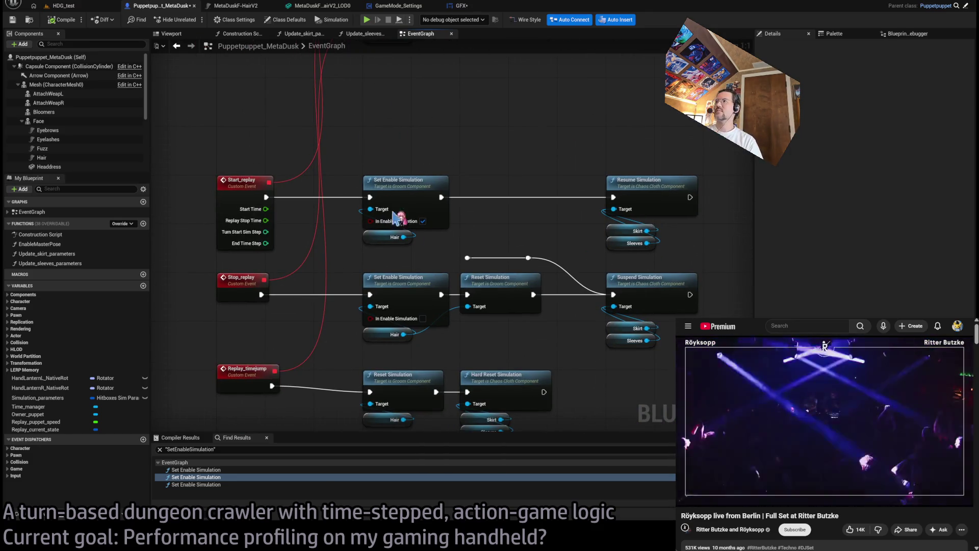
pyautogui.moveTo(387, 205); pyautogui.dragTo(396, 151)
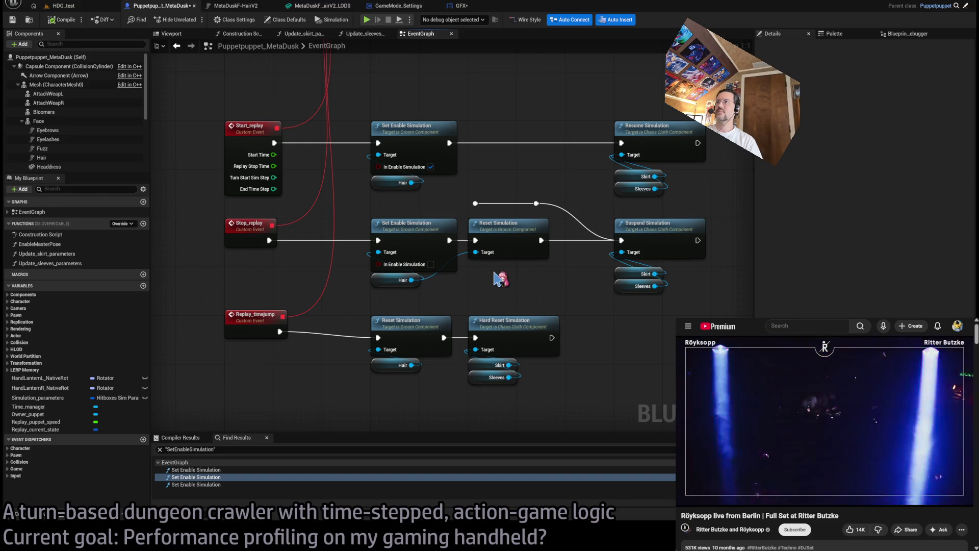
pyautogui.moveTo(529, 296)
pyautogui.mouseDown()
pyautogui.moveTo(558, 160)
pyautogui.moveTo(531, 87)
pyautogui.mouseUp()
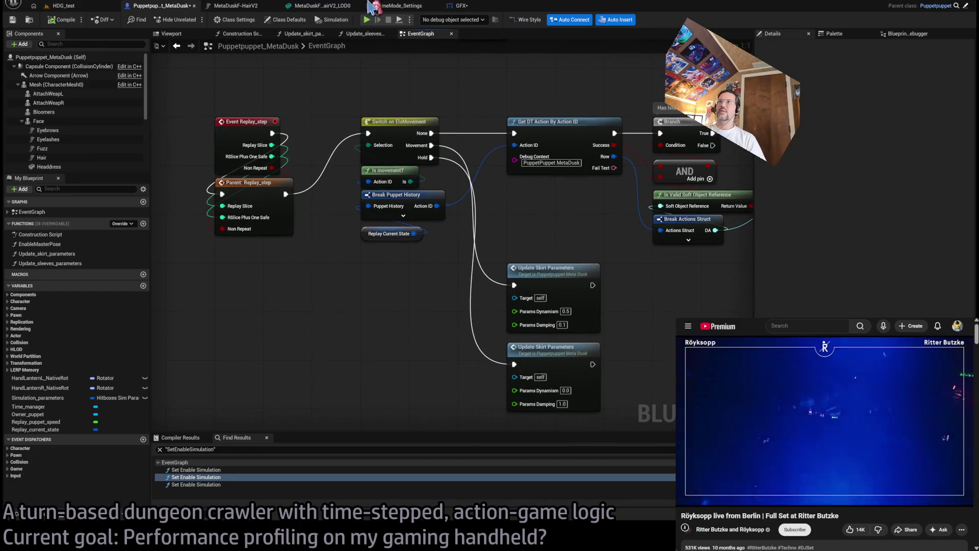
pyautogui.click(235, 6)
pyautogui.click(398, 6)
pyautogui.click(480, 11)
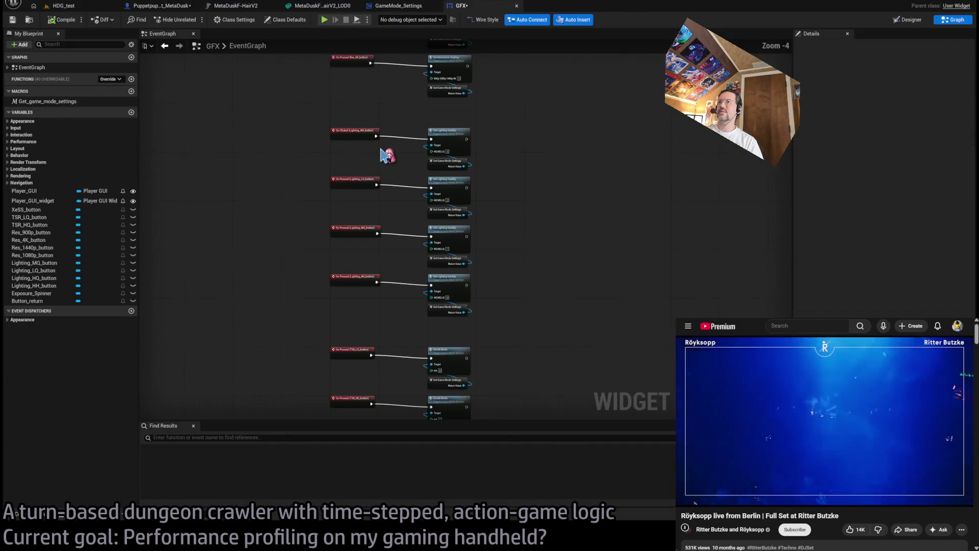
# Jump to Set_lighting_quality in GameMode_Settings and nudge the Lighting getter down.
pyautogui.scroll(4, 448, 199)
pyautogui.doubleClick(447, 197)
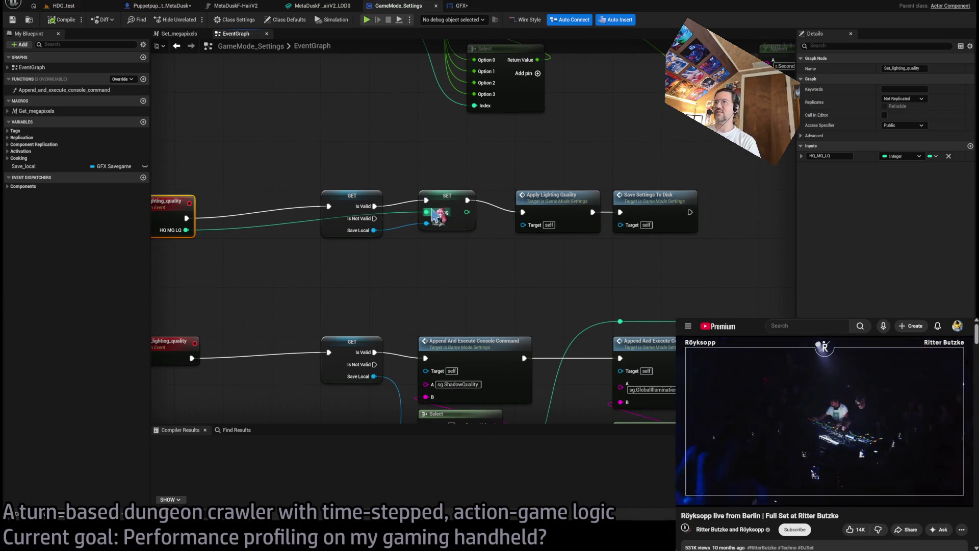
pyautogui.scroll(-2, 523, 178)
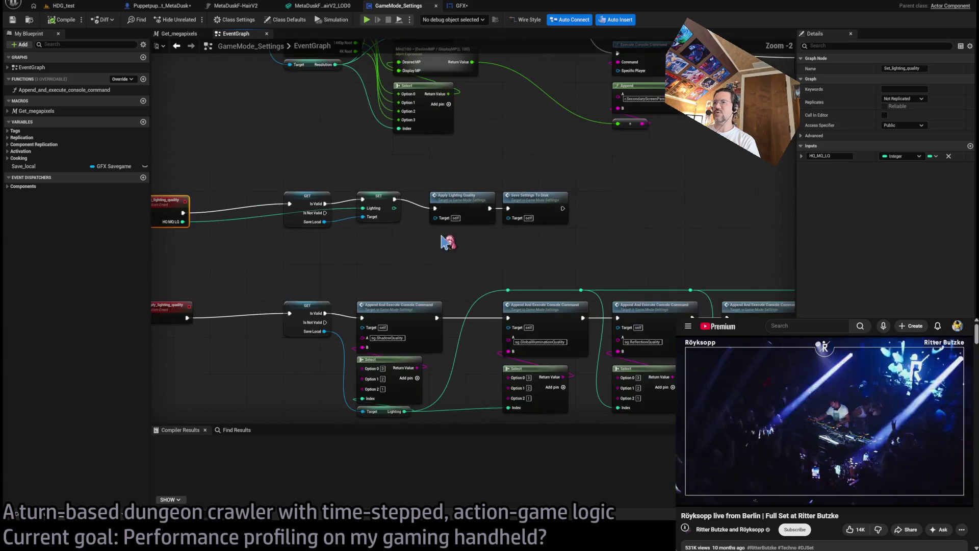
pyautogui.scroll(2, 517, 288)
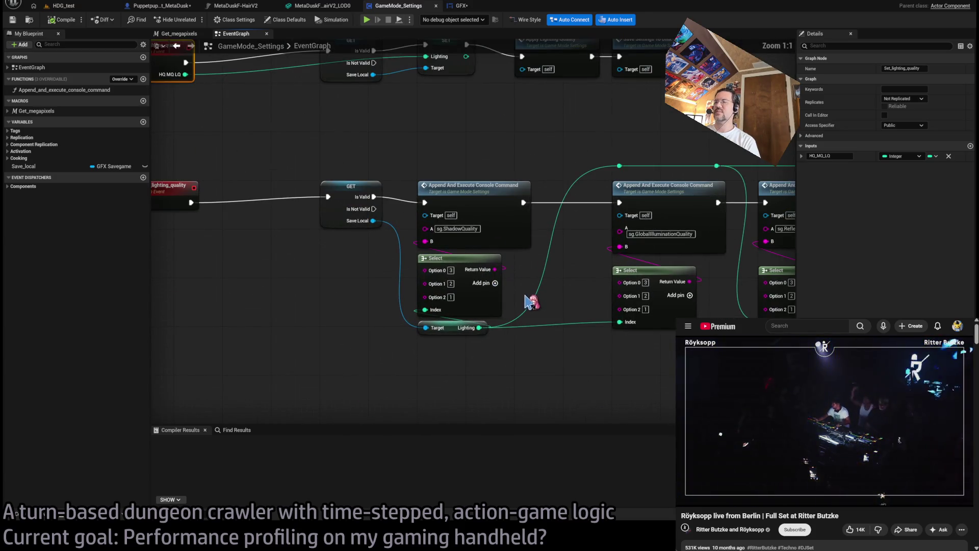
pyautogui.moveTo(453, 332); pyautogui.dragTo(453, 357)
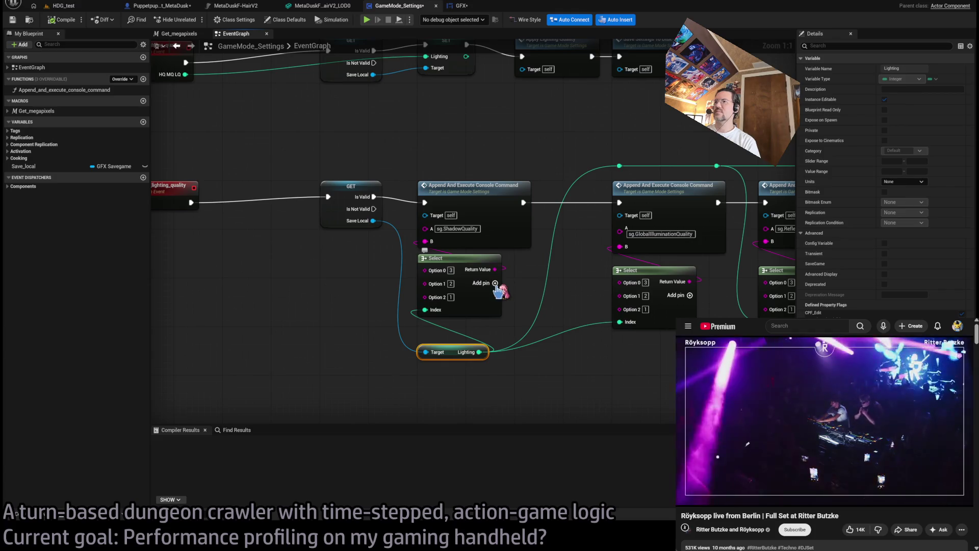
# Add a fourth option to the ShadowQuality, GlobalIlluminationQuality and ReflectionQuality Select nodes.
pyautogui.click(495, 283)
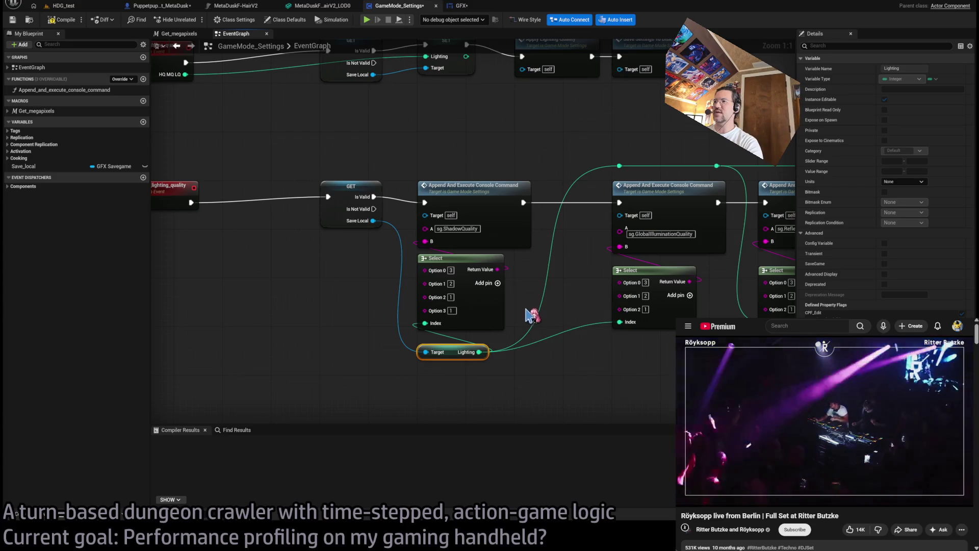
pyautogui.moveTo(529, 313); pyautogui.dragTo(451, 312)
pyautogui.click(598, 306)
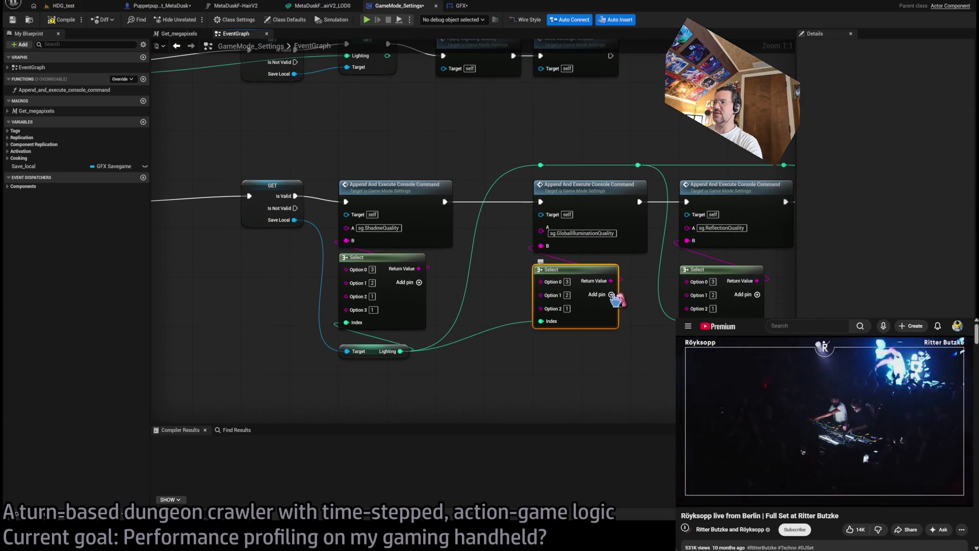
pyautogui.click(613, 295)
pyautogui.moveTo(641, 357); pyautogui.dragTo(492, 344)
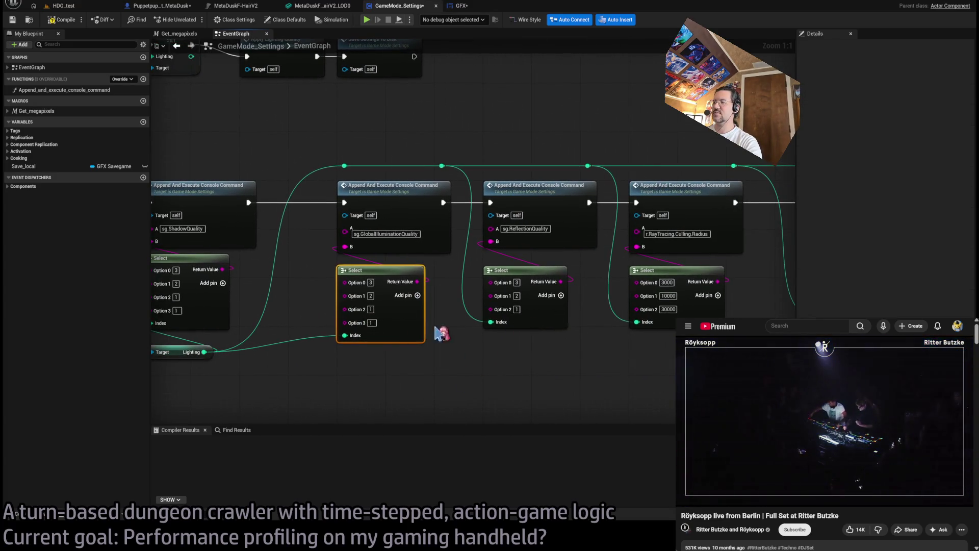
pyautogui.click(524, 362)
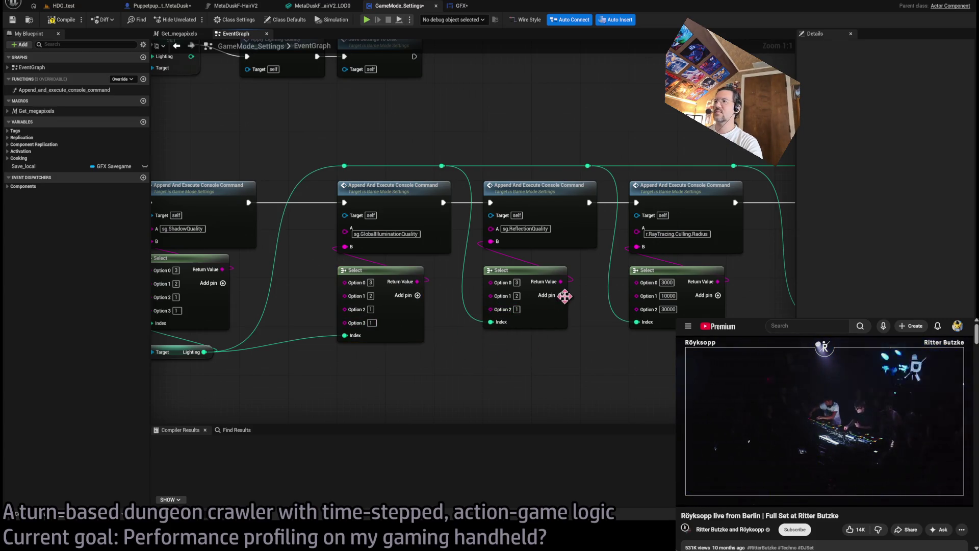
pyautogui.click(565, 295)
# Add a fourth option to the culling radius select (30000) and the HardwareRayTracing select (0).
pyautogui.moveTo(587, 352); pyautogui.dragTo(473, 344)
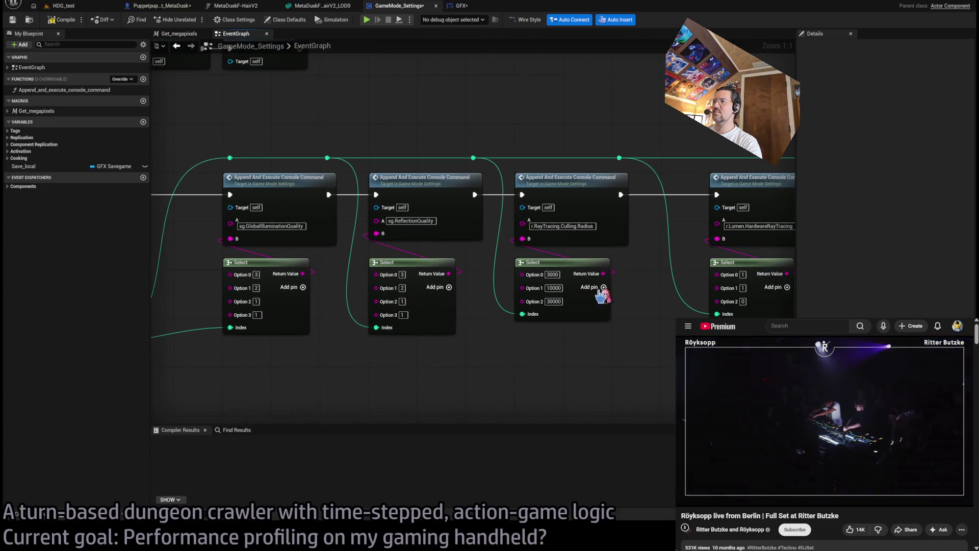
pyautogui.click(604, 287)
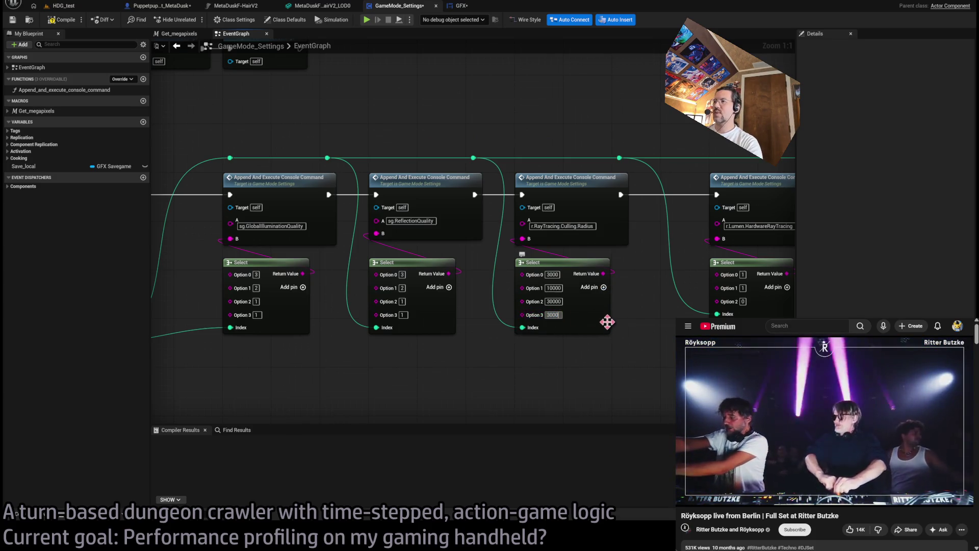
pyautogui.write('0')
pyautogui.moveTo(607, 321)
pyautogui.mouseDown()
pyautogui.moveTo(510, 327)
pyautogui.moveTo(549, 293)
pyautogui.mouseUp()
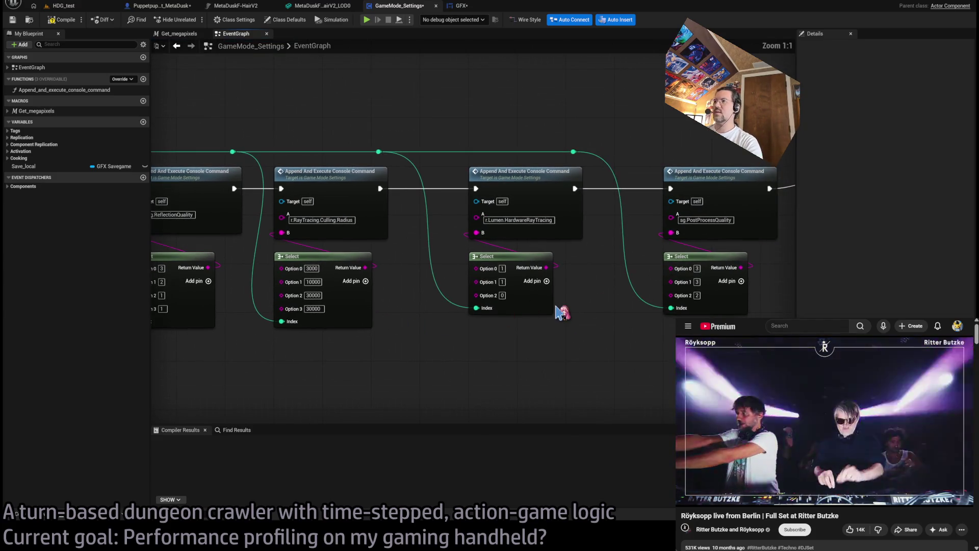
pyautogui.click(546, 281)
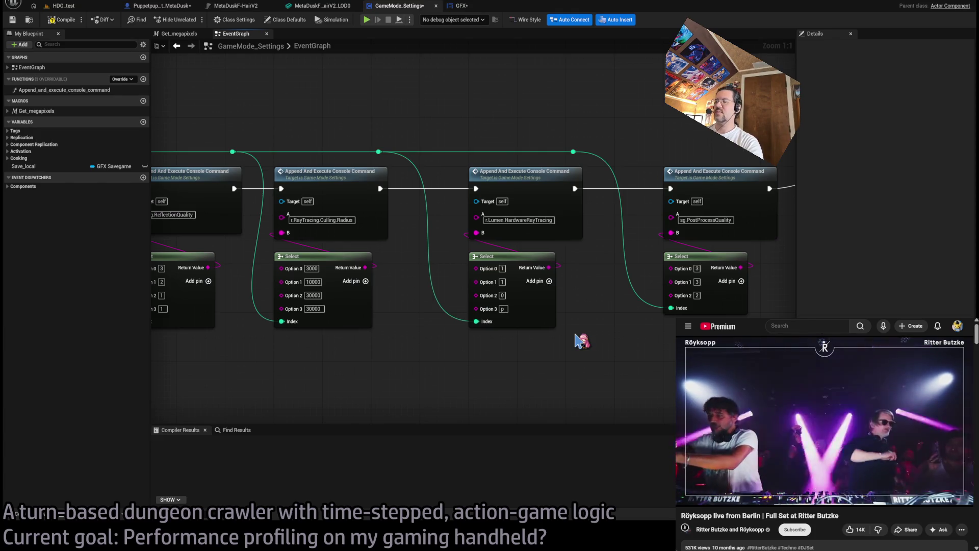
pyautogui.click(503, 309)
pyautogui.write('0')
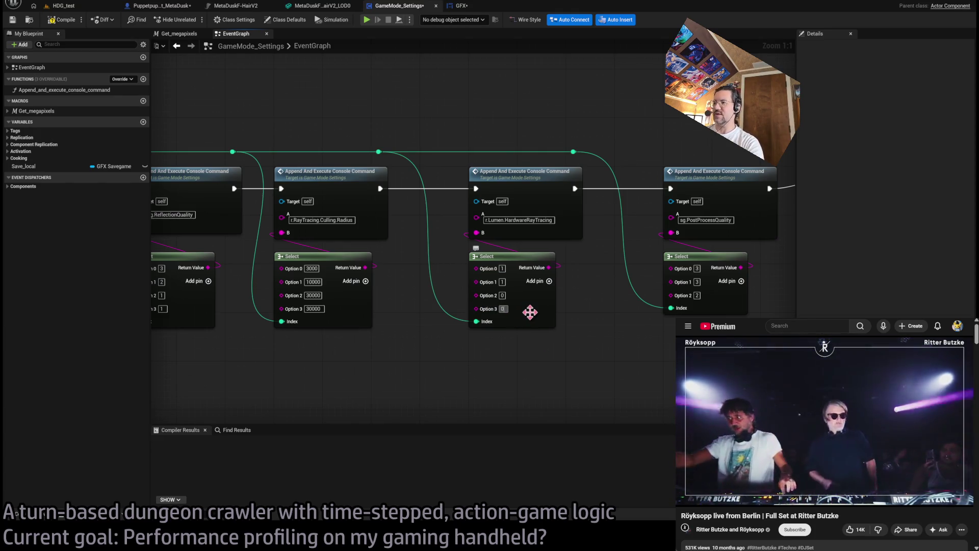
# Set the PostProcessQuality select's Option 2 to 2 and add an Option 3 of 2.
pyautogui.moveTo(525, 314); pyautogui.dragTo(293, 309)
pyautogui.click(463, 291)
pyautogui.write('2')
pyautogui.press('Return')
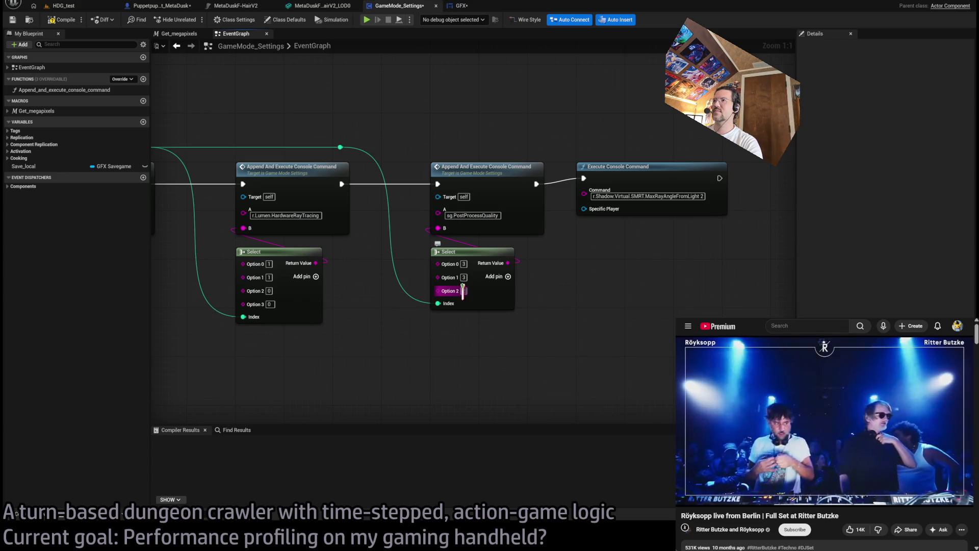
pyautogui.click(508, 277)
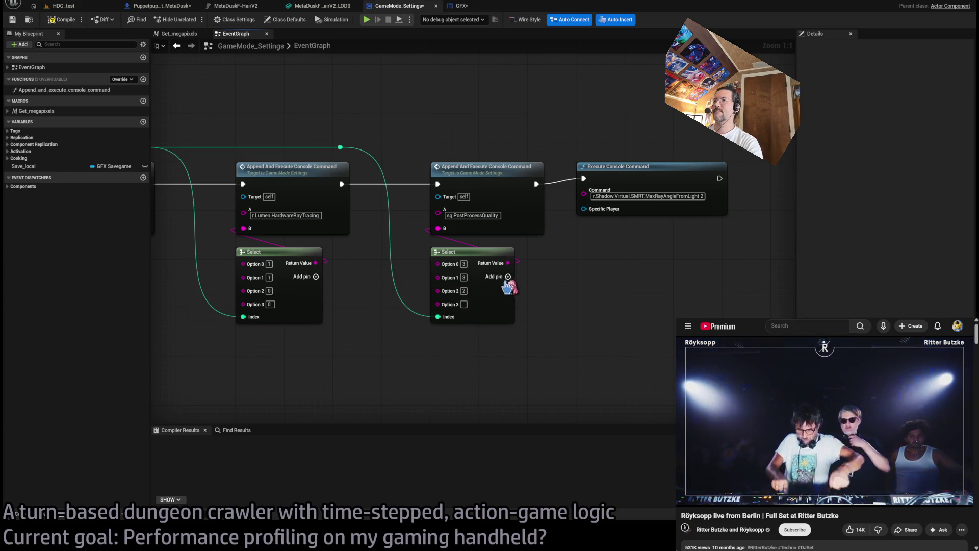
pyautogui.write('2')
pyautogui.press('Return')
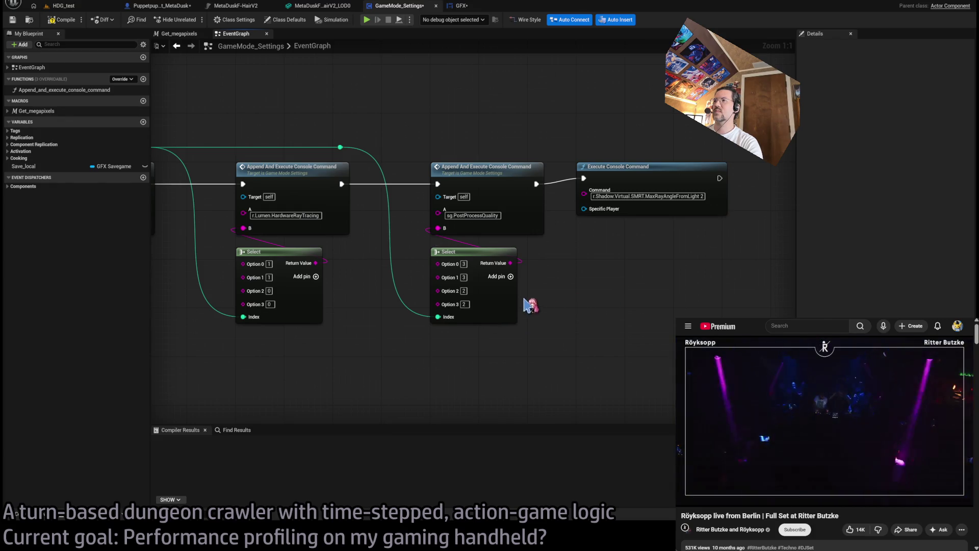
# Pan back to bring the Set_lighting_quality event to the top of the view.
pyautogui.moveTo(525, 306); pyautogui.dragTo(415, 327)
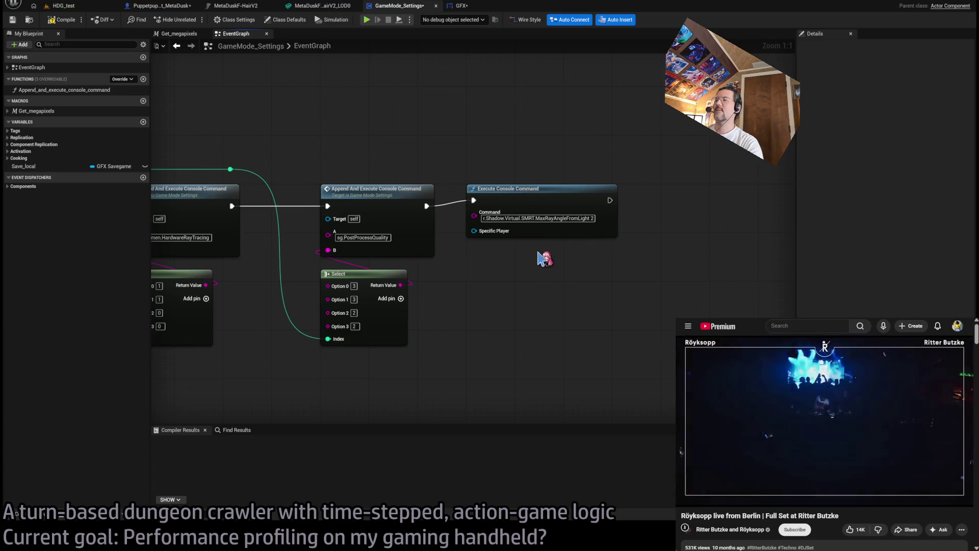
pyautogui.moveTo(508, 282); pyautogui.dragTo(599, 252)
pyautogui.scroll(-2, 599, 252)
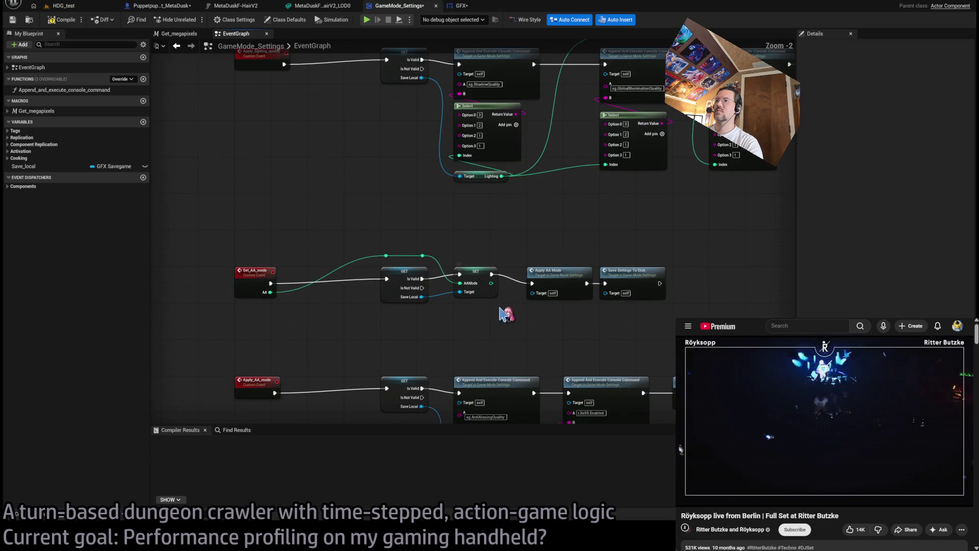
pyautogui.moveTo(527, 249)
pyautogui.mouseDown()
pyautogui.moveTo(498, 302)
pyautogui.moveTo(485, 410)
pyautogui.mouseUp()
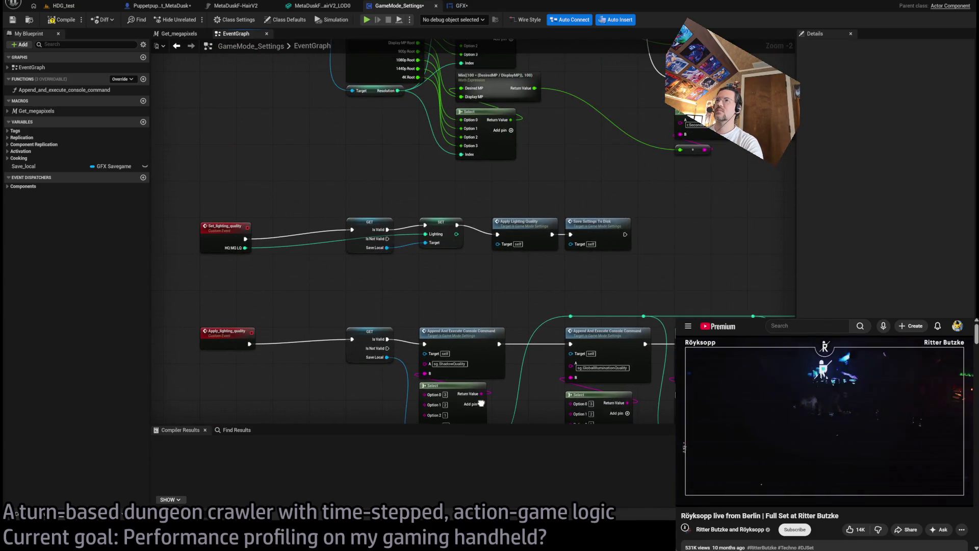
pyautogui.moveTo(363, 350); pyautogui.dragTo(364, 266)
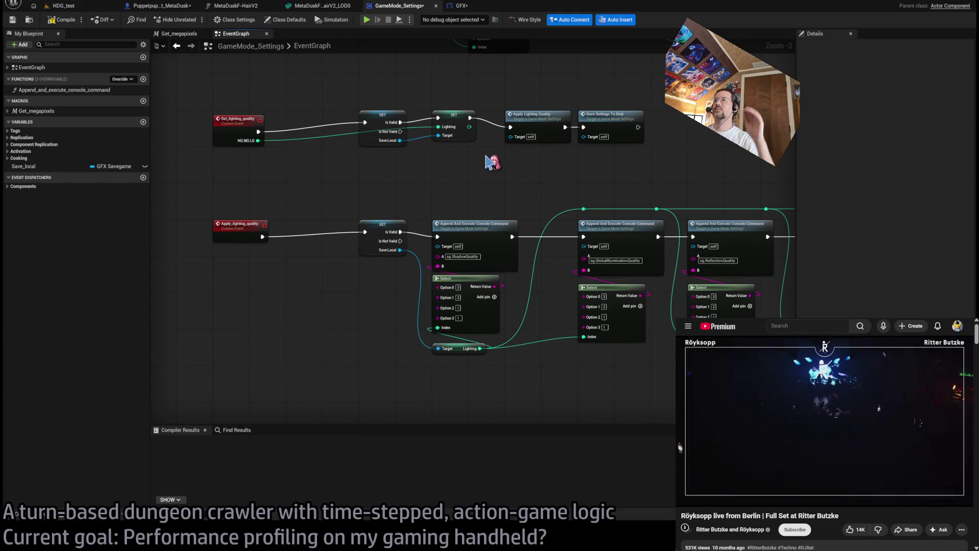
# Jump to Save_settings_to_disk and look over the BeginPlay save-game loading nodes beside it.
pyautogui.scroll(-3, 449, 208)
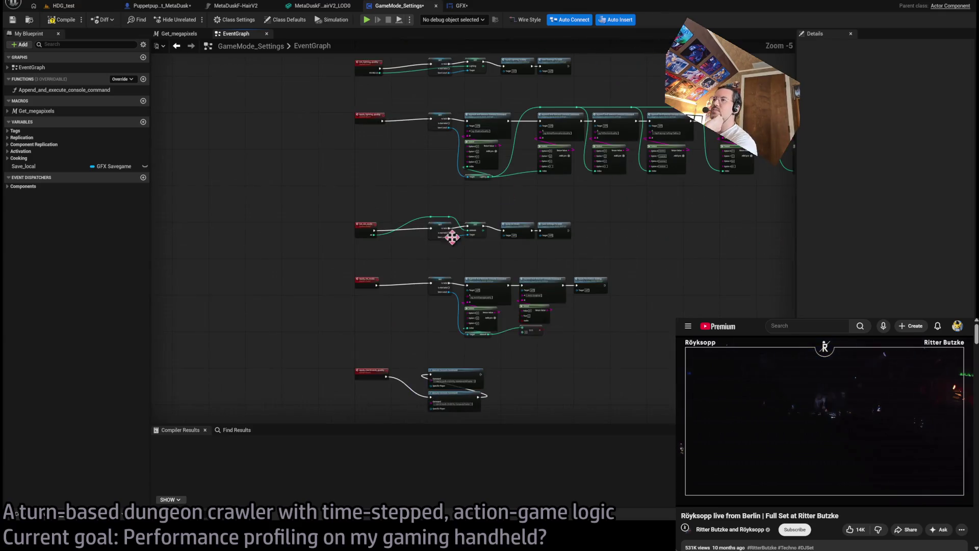
pyautogui.scroll(5, 451, 239)
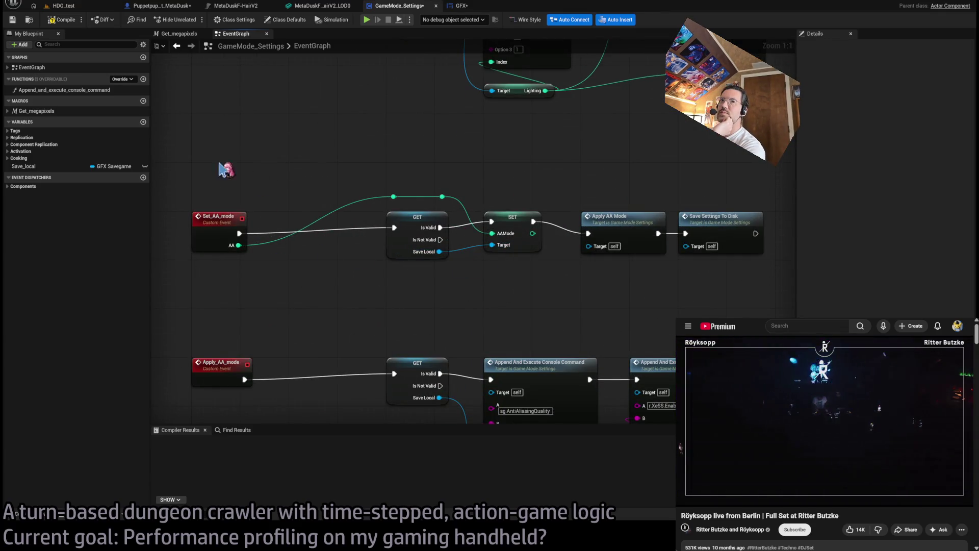
pyautogui.scroll(-5, 287, 223)
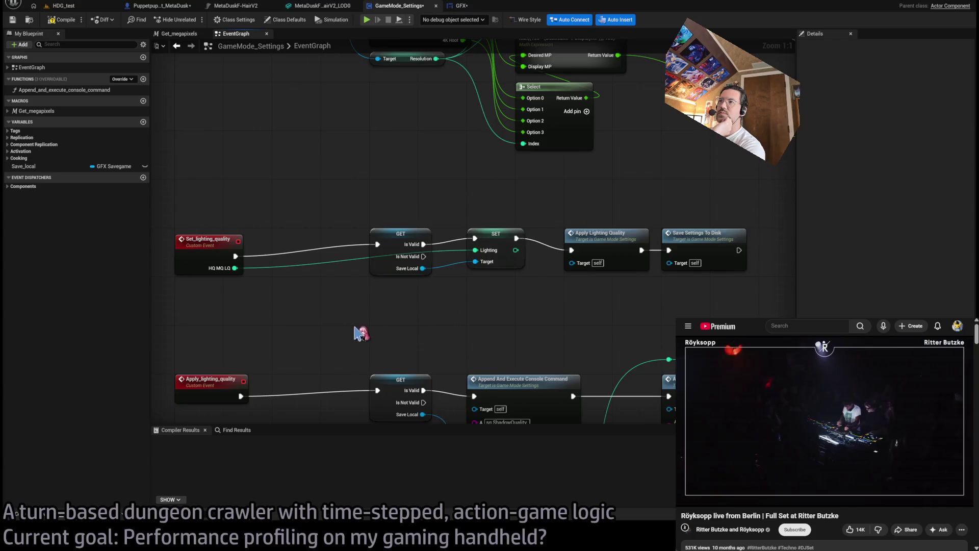
pyautogui.scroll(-2, 357, 340)
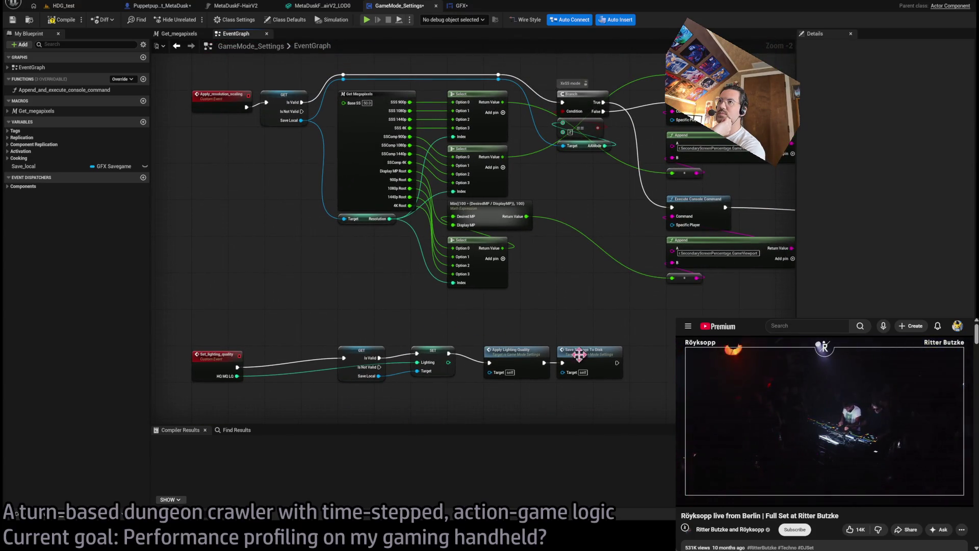
pyautogui.doubleClick(589, 343)
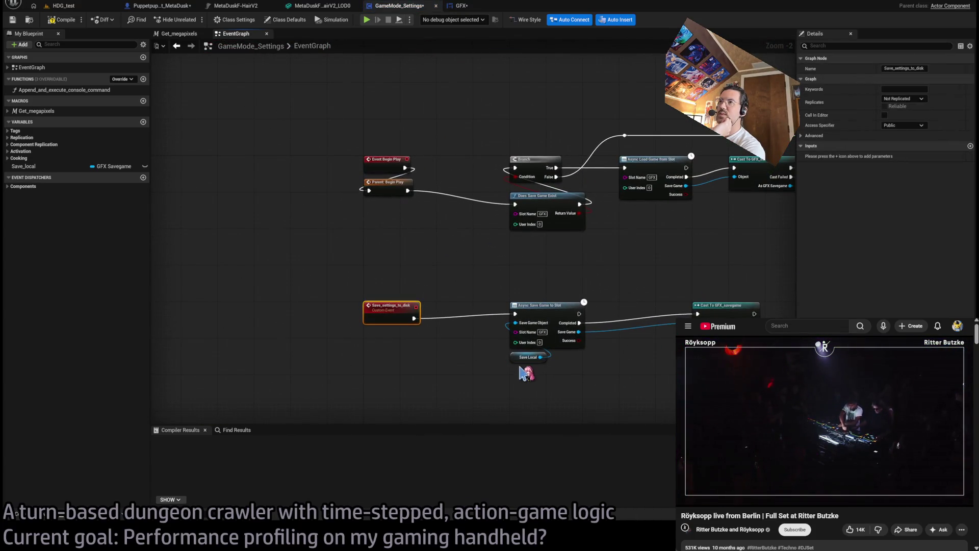
pyautogui.scroll(1, 422, 342)
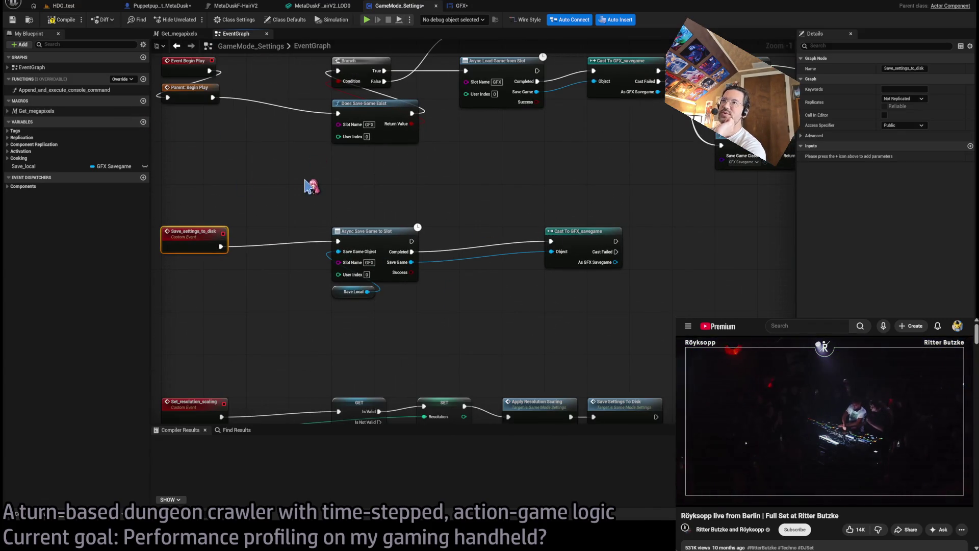
pyautogui.scroll(-1, 371, 215)
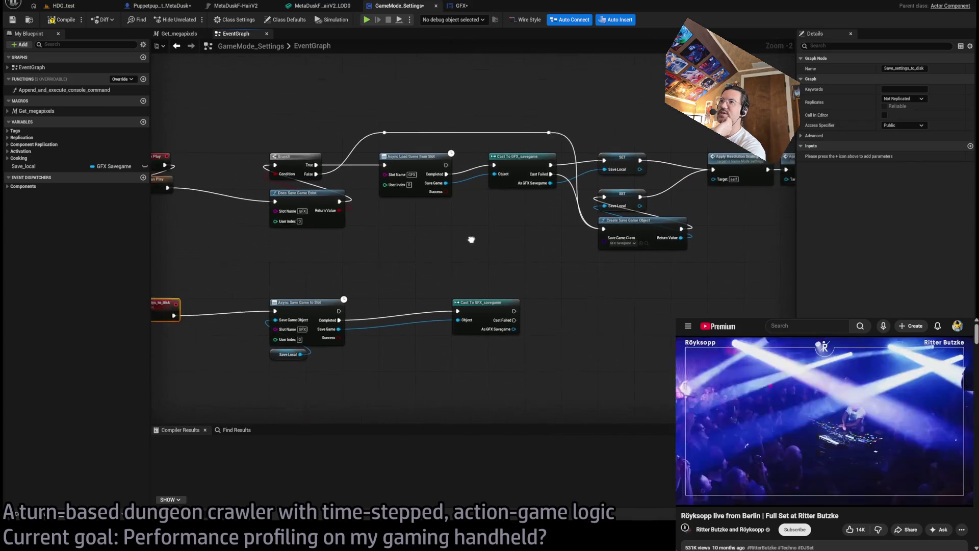
pyautogui.scroll(3, 464, 270)
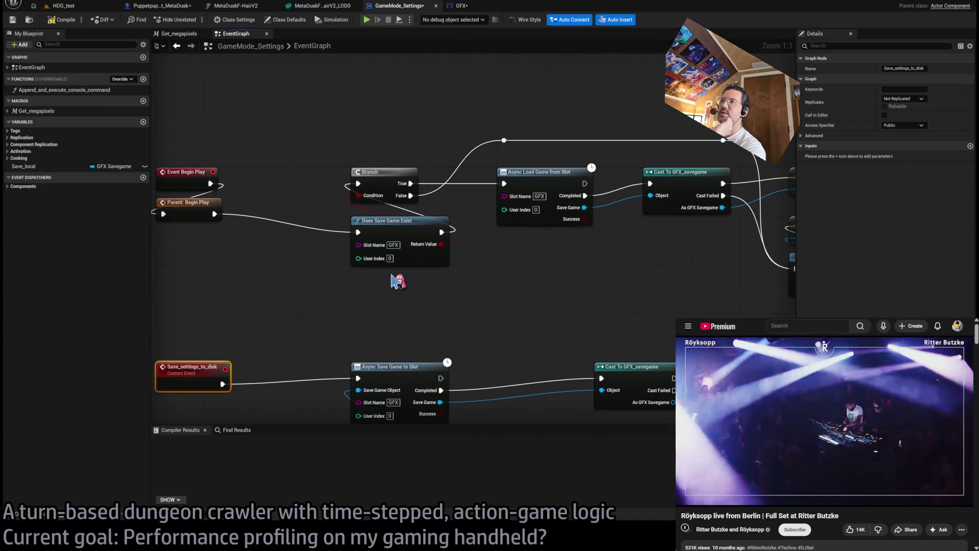
pyautogui.moveTo(238, 116)
pyautogui.mouseDown()
pyautogui.moveTo(586, 255)
pyautogui.moveTo(653, 294)
pyautogui.mouseUp()
pyautogui.click(536, 284)
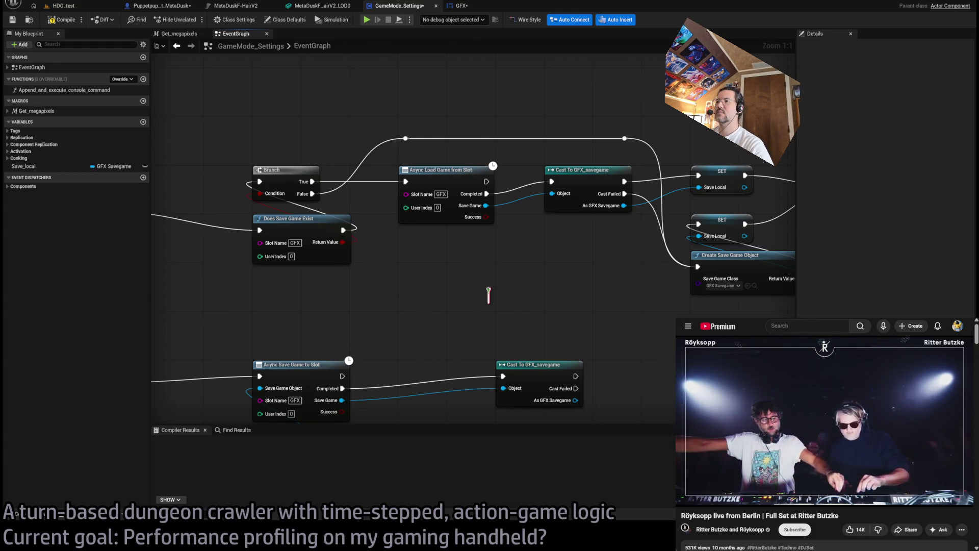
# Paste a Load Game from Slot node, wire it between Branch True and the Cast, and delete the async node.
pyautogui.hotkey('ctrl', 'v')
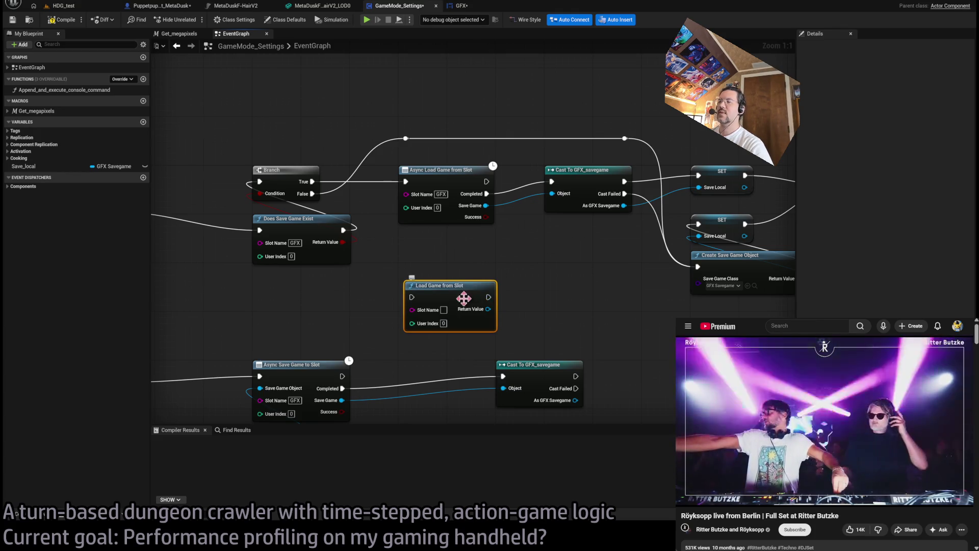
pyautogui.moveTo(464, 300); pyautogui.dragTo(462, 265)
pyautogui.moveTo(486, 194)
pyautogui.mouseDown()
pyautogui.moveTo(518, 265)
pyautogui.moveTo(483, 260)
pyautogui.mouseUp()
pyautogui.moveTo(312, 181); pyautogui.dragTo(406, 260)
pyautogui.click(449, 217)
pyautogui.press('Delete')
pyautogui.click(442, 250)
pyautogui.press('q')
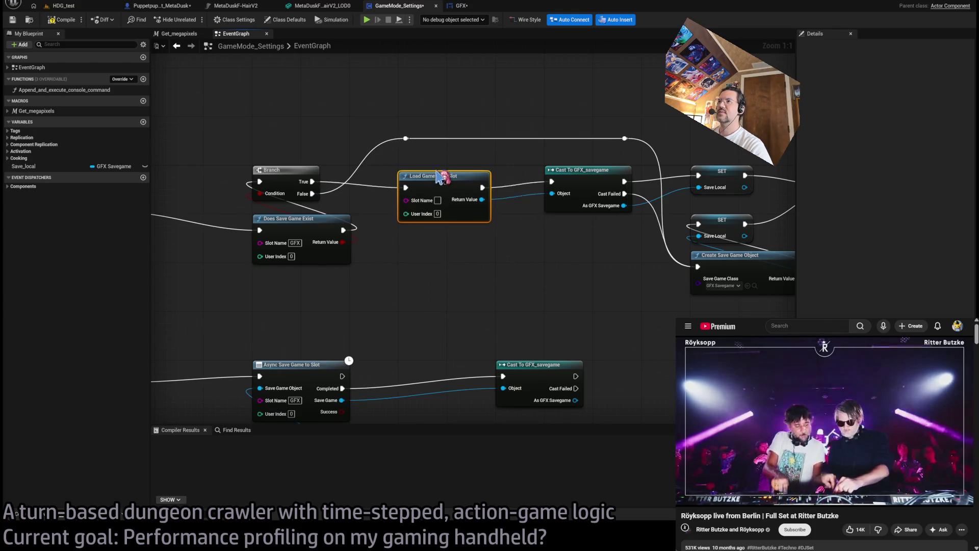
pyautogui.click(457, 266)
# Undo and redo the node swap, then set the Slot Name to GFX.
pyautogui.scroll(-3, 647, 259)
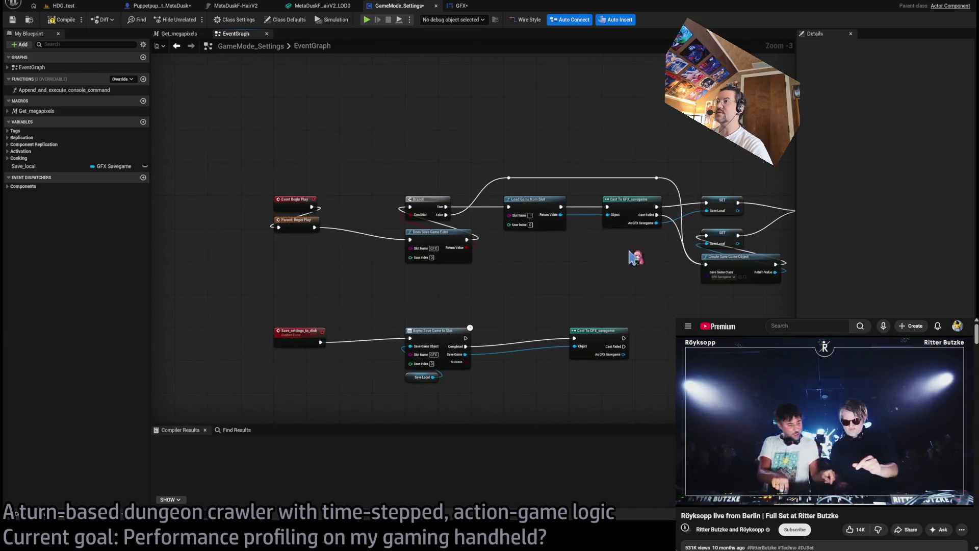
pyautogui.scroll(3, 517, 242)
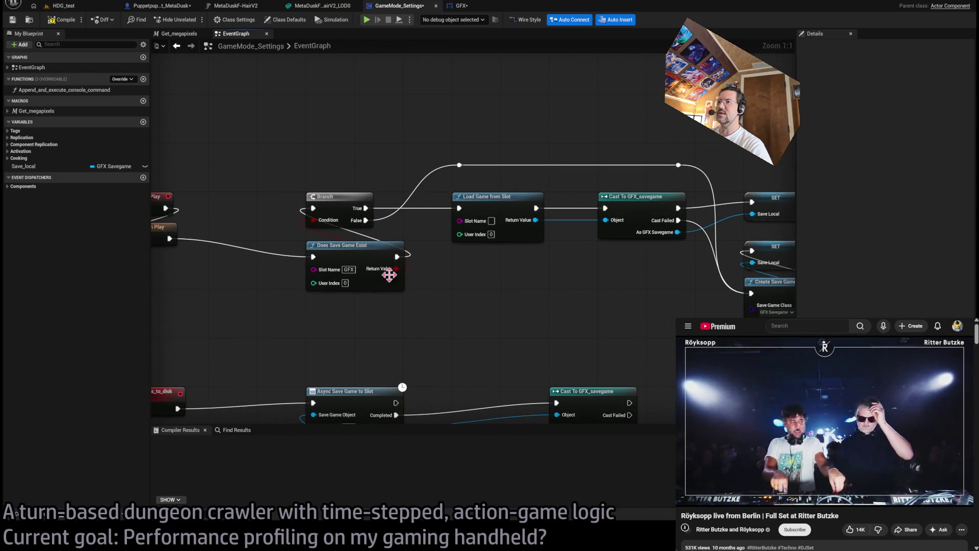
pyautogui.hotkey('ctrl', 'z')
pyautogui.hotkey('ctrl', 'z')
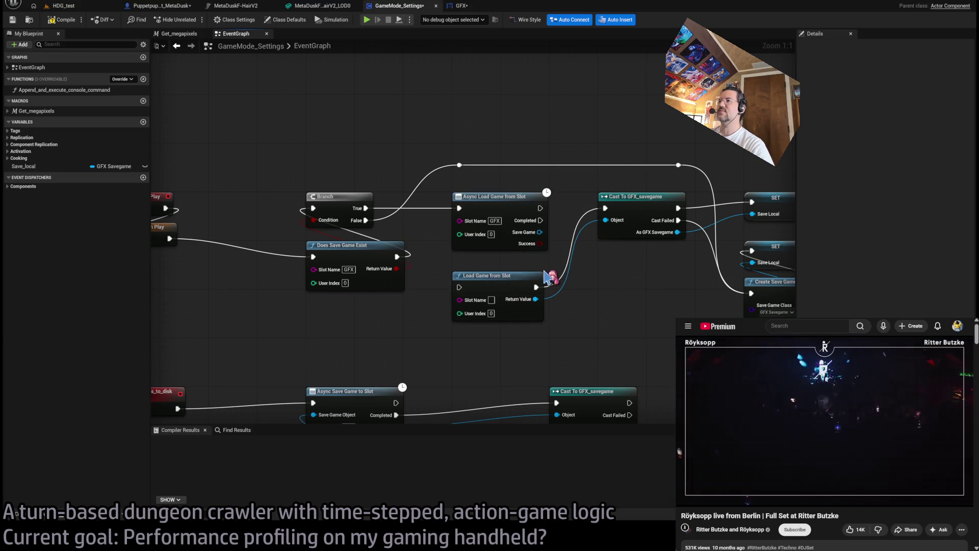
pyautogui.hotkey('ctrl', 'y')
pyautogui.hotkey('ctrl', 'y')
pyautogui.write('GFX')
# Pan to the Save Local getter and marquee-select the save-game loading nodes.
pyautogui.scroll(-1, 551, 309)
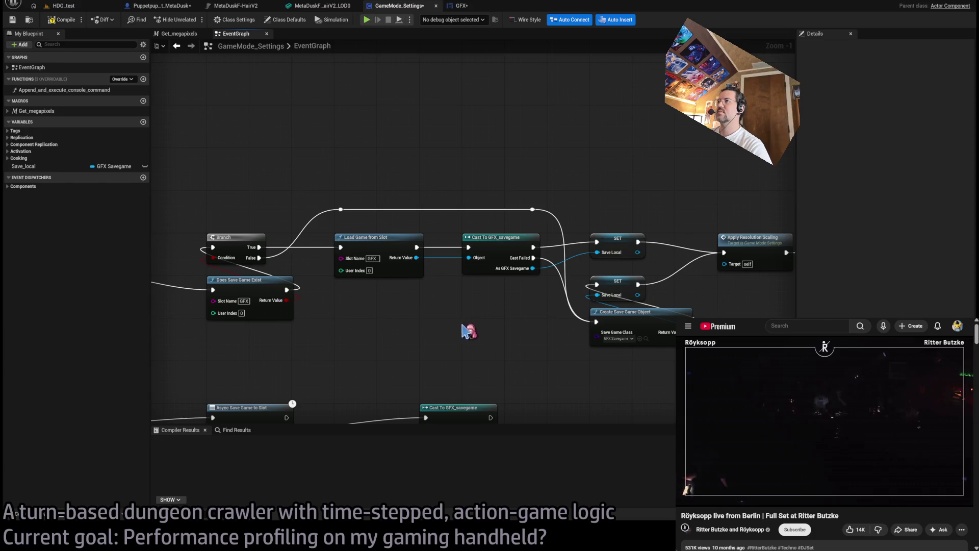
pyautogui.moveTo(463, 330); pyautogui.dragTo(437, 275)
pyautogui.scroll(-1, 416, 232)
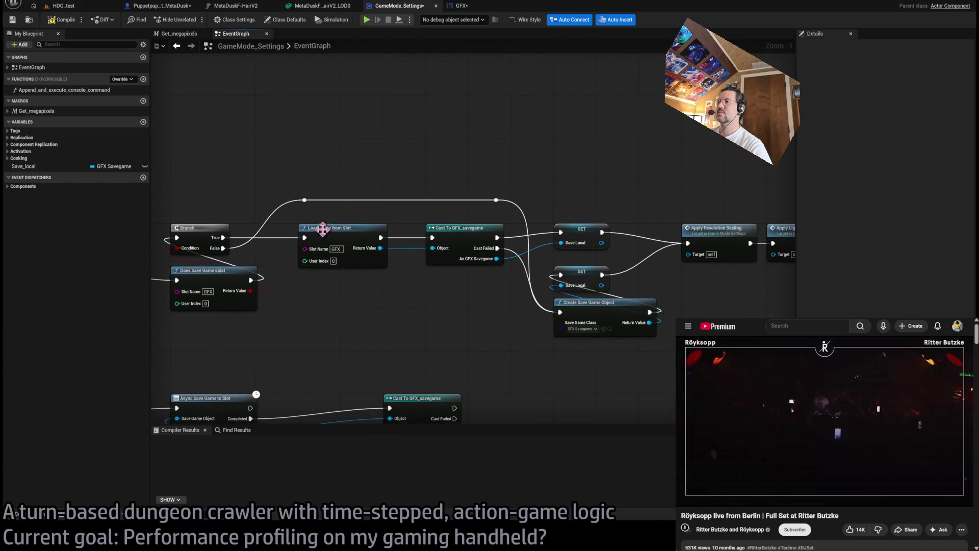
pyautogui.moveTo(313, 217)
pyautogui.mouseDown()
pyautogui.moveTo(304, 192)
pyautogui.moveTo(192, 184)
pyautogui.mouseUp()
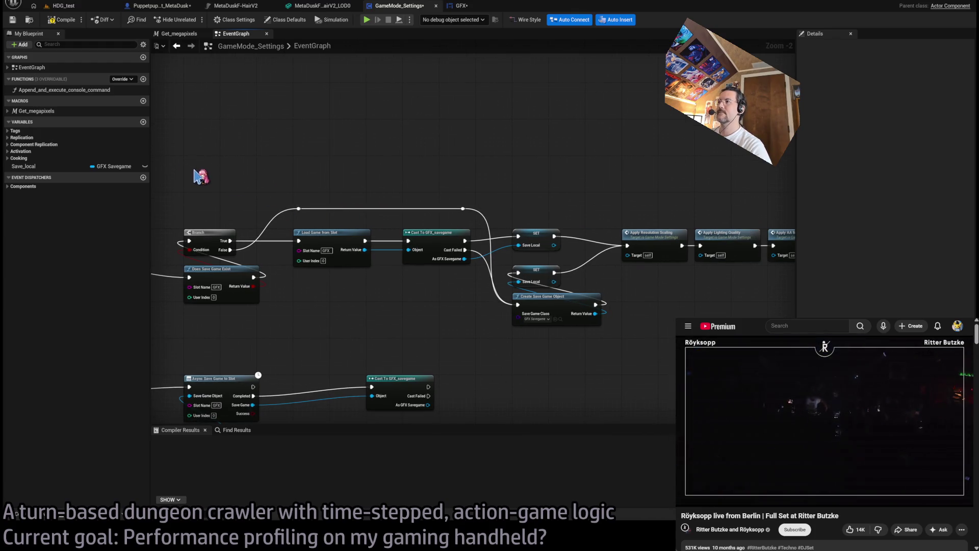
pyautogui.moveTo(202, 175)
pyautogui.mouseDown()
pyautogui.moveTo(360, 201)
pyautogui.moveTo(354, 194)
pyautogui.moveTo(462, 190)
pyautogui.moveTo(433, 182)
pyautogui.mouseUp()
pyautogui.moveTo(224, 193)
pyautogui.mouseDown()
pyautogui.moveTo(536, 285)
pyautogui.moveTo(646, 355)
pyautogui.mouseUp()
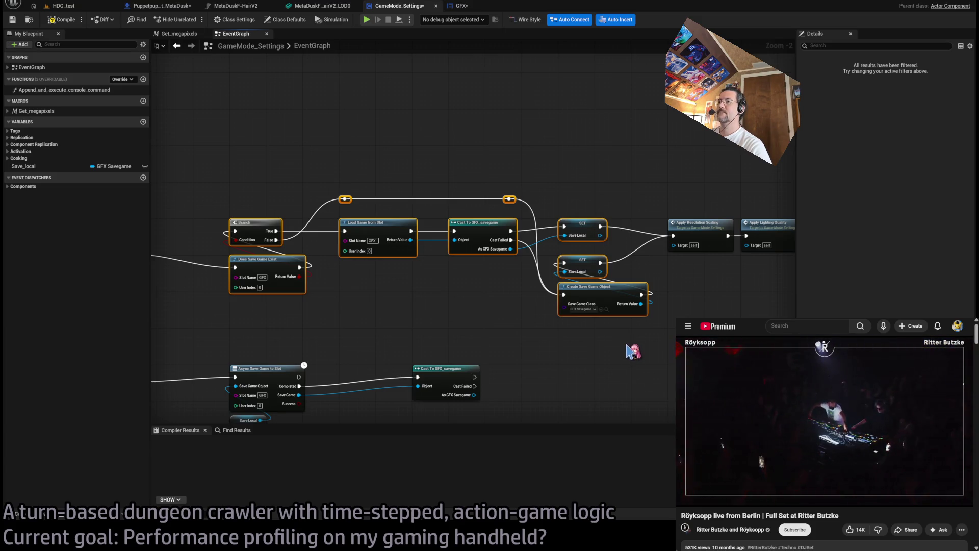
# Add a reroute point on the exec wire and route the lower SET's output into it.
pyautogui.click(633, 351)
pyautogui.moveTo(644, 245); pyautogui.dragTo(544, 249)
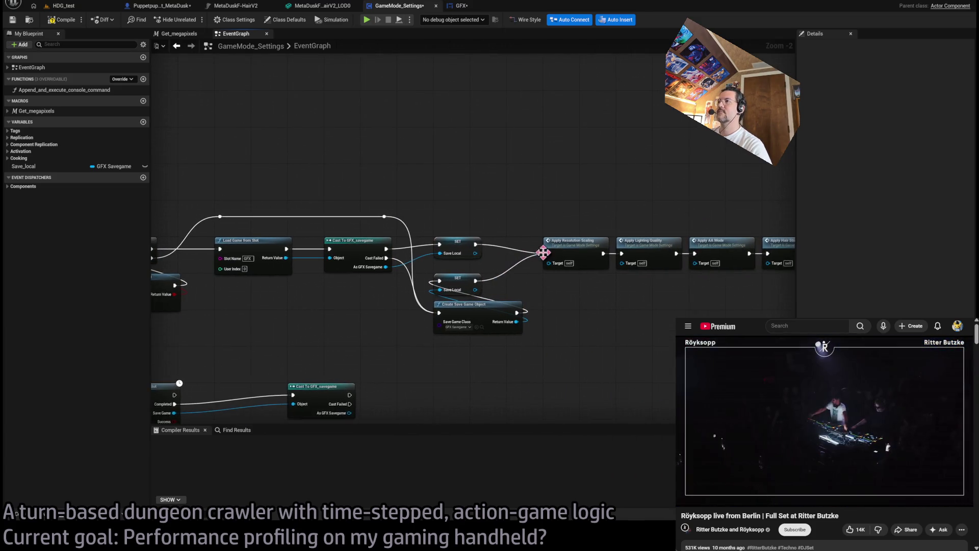
pyautogui.scroll(2, 467, 271)
pyautogui.doubleClick(459, 255)
pyautogui.moveTo(507, 262); pyautogui.dragTo(458, 255)
pyautogui.scroll(-3, 615, 164)
# Collapse the loading node group into a new function named Get_GFX_settings_savegame.
pyautogui.moveTo(616, 165)
pyautogui.mouseDown()
pyautogui.moveTo(304, 313)
pyautogui.moveTo(255, 317)
pyautogui.mouseUp()
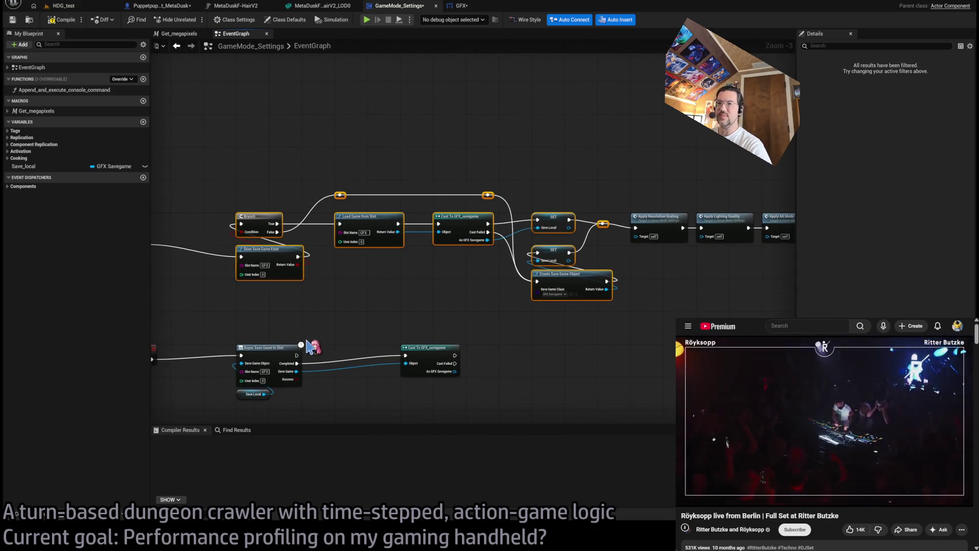
pyautogui.hotkey('ctrl', 'shift', 'f')
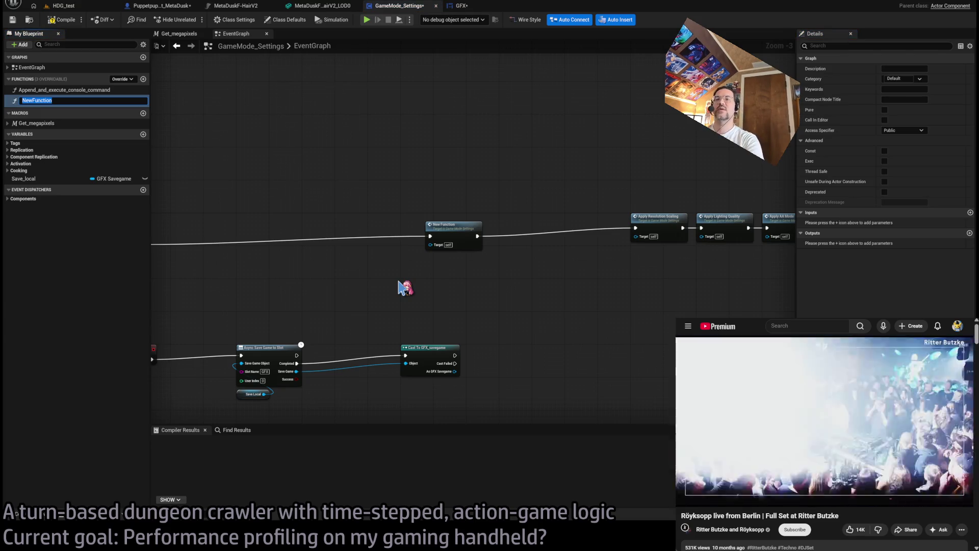
pyautogui.write('Get_')
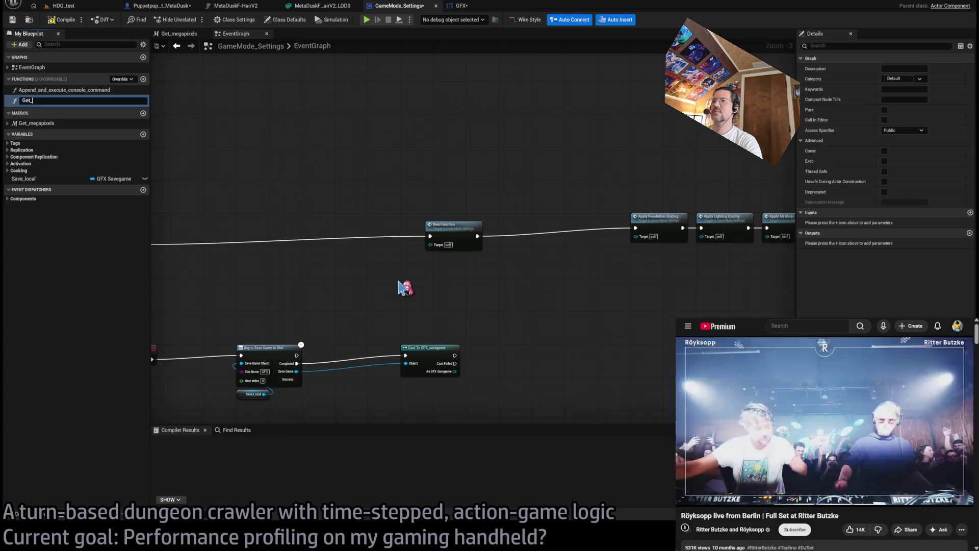
pyautogui.write('GFX_save')
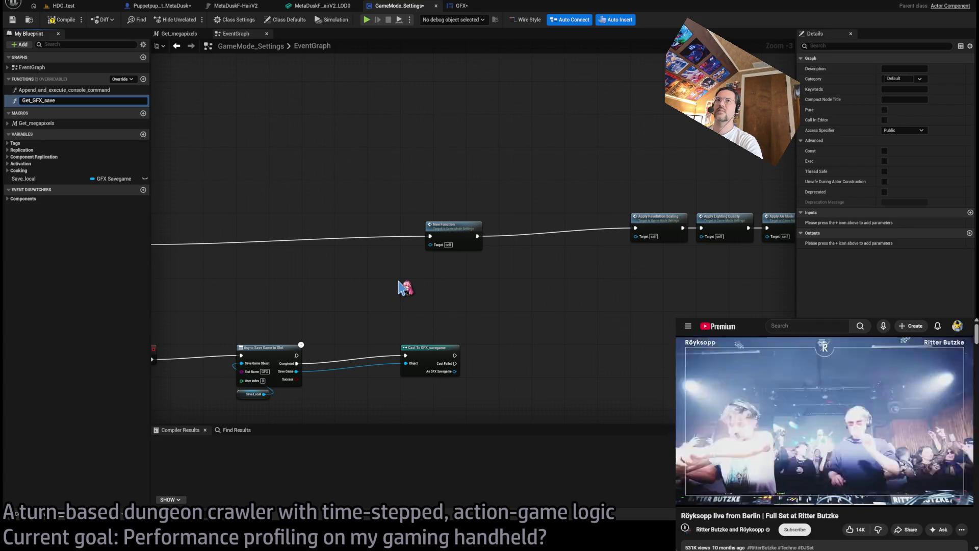
pyautogui.write('ettings_savegame')
pyautogui.press('Return')
# Place the function node beside Event Begin Play and move the four Apply nodes after it.
pyautogui.moveTo(456, 233); pyautogui.dragTo(302, 231)
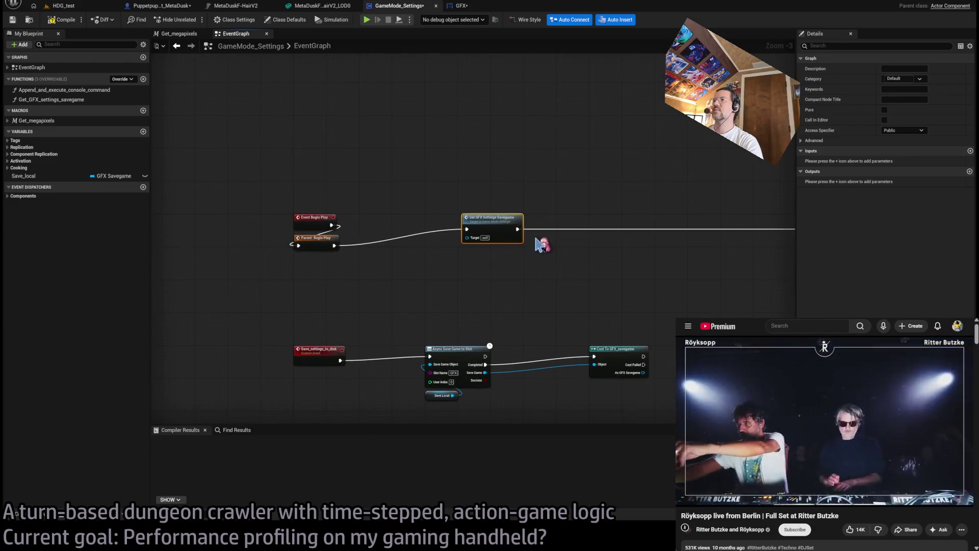
pyautogui.scroll(-3, 398, 276)
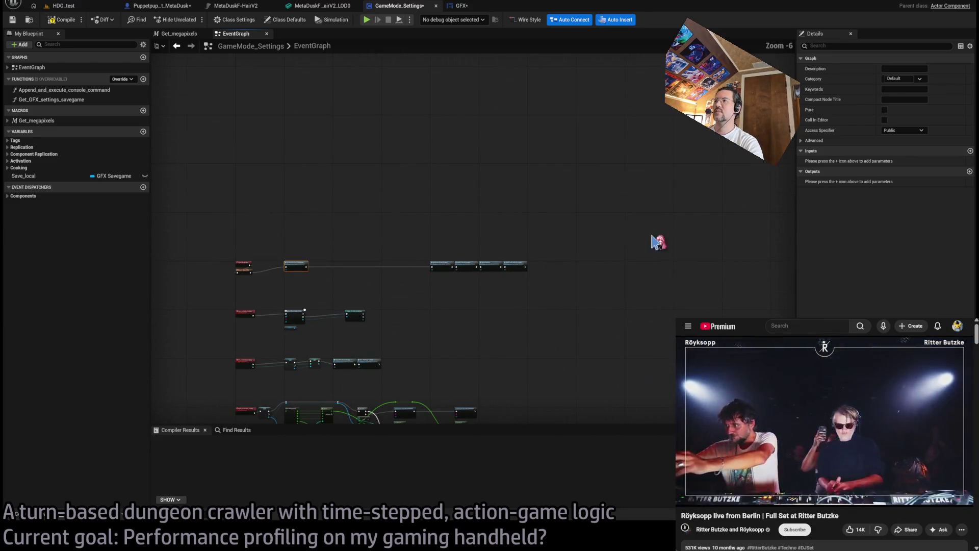
pyautogui.moveTo(640, 246); pyautogui.dragTo(415, 284)
pyautogui.scroll(4, 415, 284)
pyautogui.moveTo(682, 221); pyautogui.dragTo(354, 221)
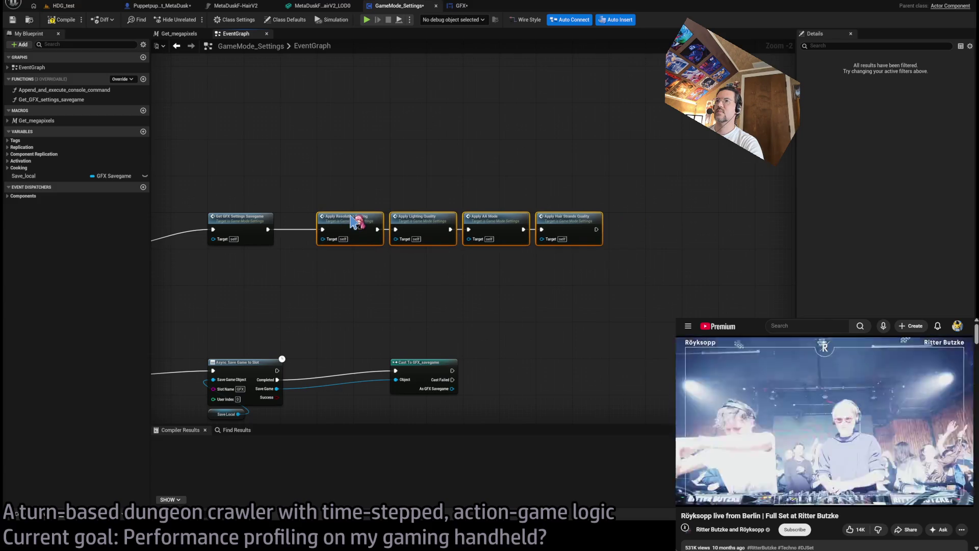
pyautogui.scroll(3, 466, 218)
pyautogui.click(475, 168)
# Inside Get_GFX_settings_savegame, add a Return Node after the SET nodes and delete the reroute point.
pyautogui.doubleClick(360, 209)
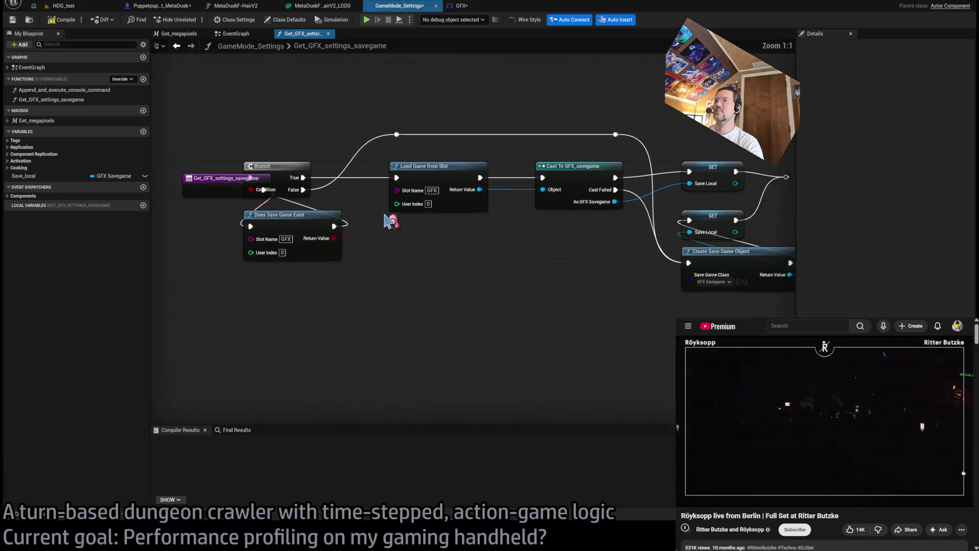
pyautogui.moveTo(279, 229); pyautogui.dragTo(195, 212)
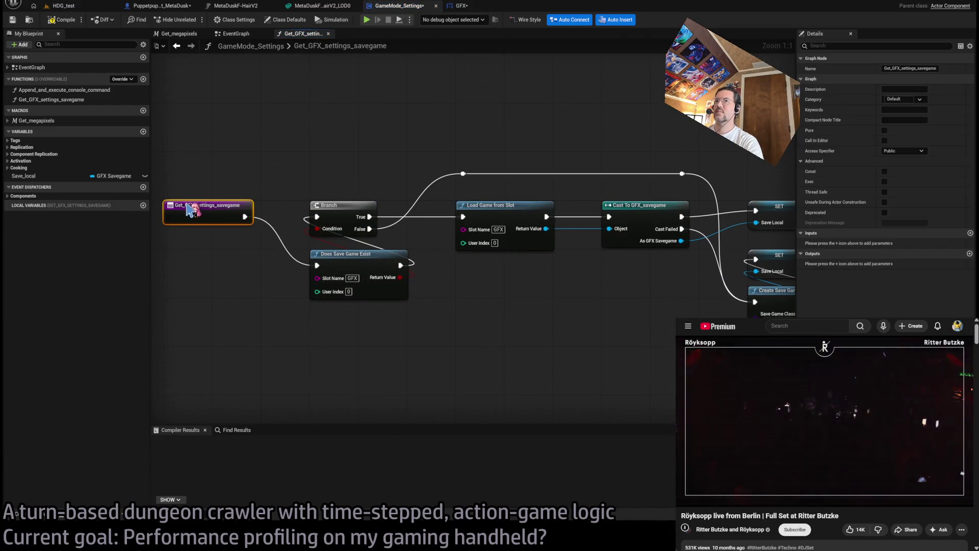
pyautogui.click(574, 231)
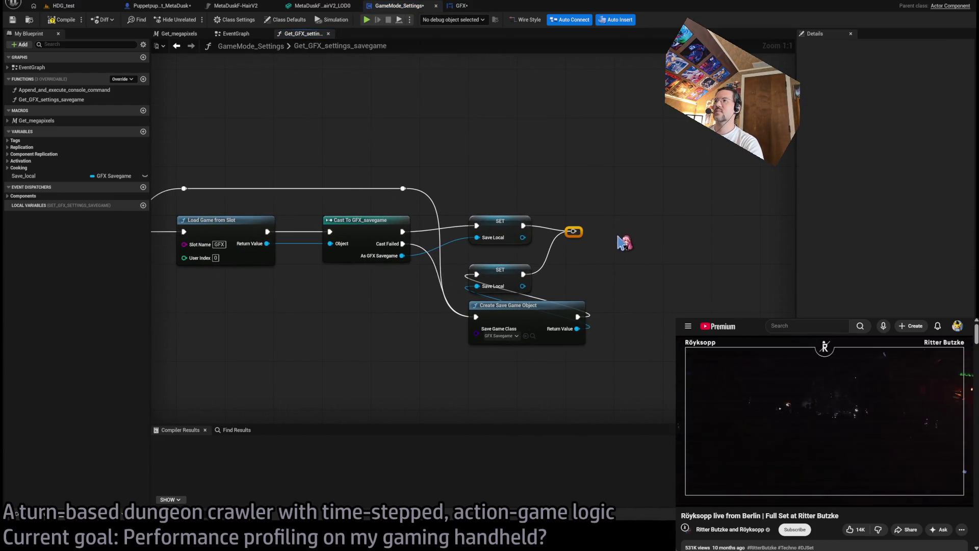
pyautogui.click(691, 271)
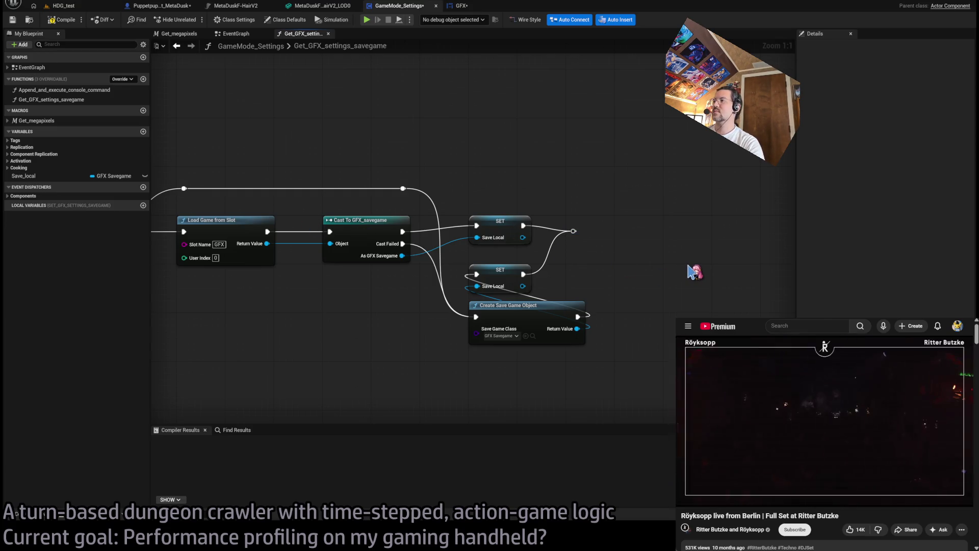
pyautogui.hotkey('ctrl', 'v')
pyautogui.moveTo(710, 270); pyautogui.dragTo(635, 220)
pyautogui.click(573, 231)
pyautogui.press('Delete')
# Wire both SET nodes into the Return Node and feed Save Local in as its output.
pyautogui.moveTo(523, 225); pyautogui.dragTo(584, 232)
pyautogui.moveTo(522, 276); pyautogui.dragTo(523, 274)
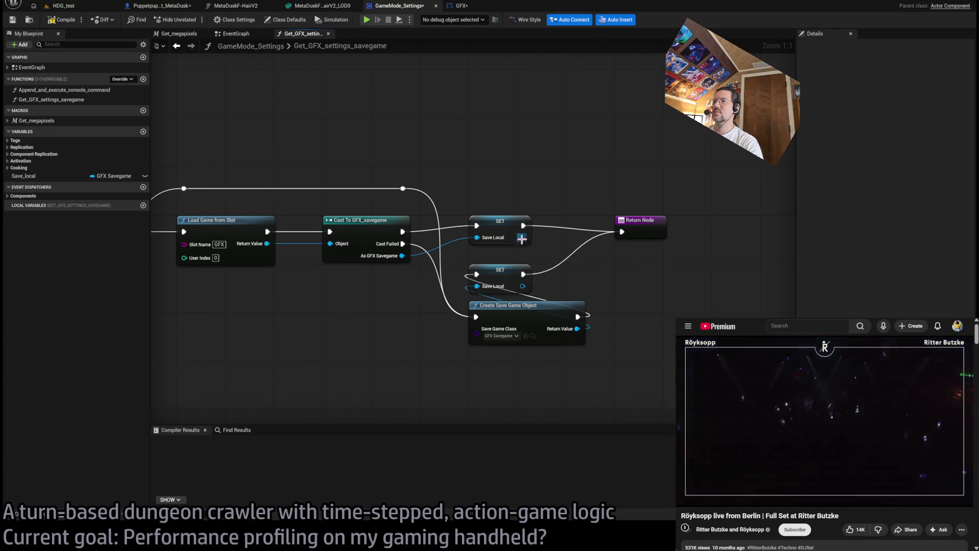
pyautogui.click(24, 176)
pyautogui.moveTo(637, 291); pyautogui.dragTo(634, 263)
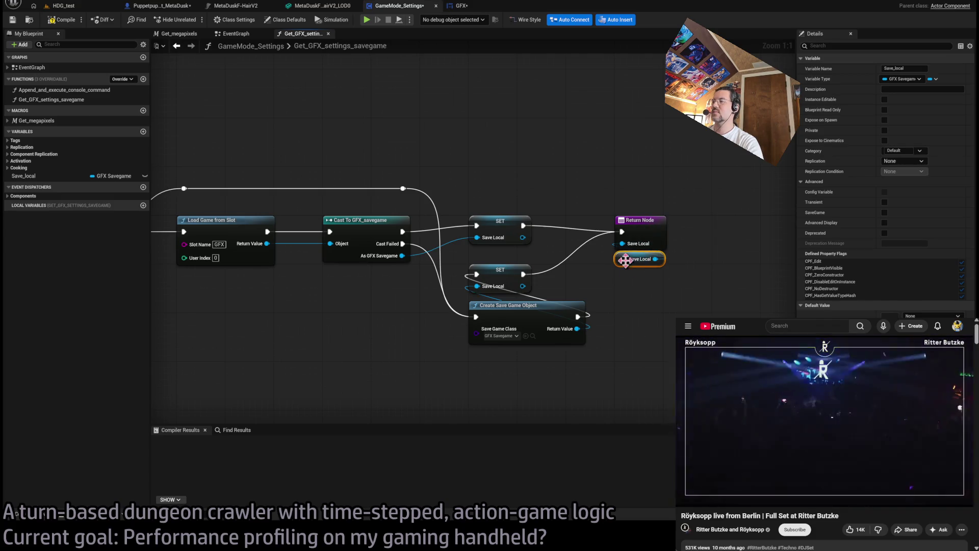
# Rename the output to Save, compile the blueprint and close the function graph.
pyautogui.click(655, 220)
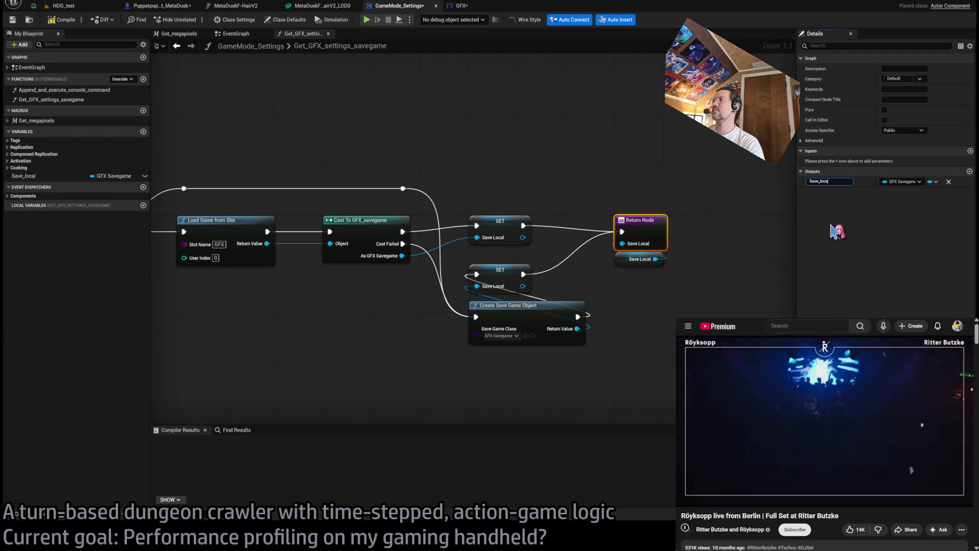
pyautogui.press('BackSpace')
pyautogui.press('BackSpace')
pyautogui.press('BackSpace')
pyautogui.press('Return')
pyautogui.click(580, 177)
pyautogui.click(61, 19)
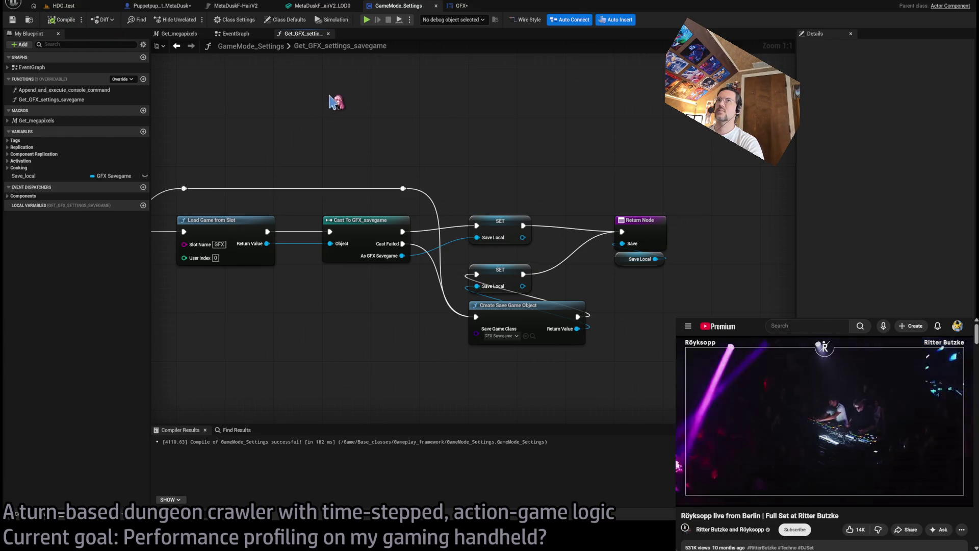
pyautogui.middleClick(313, 36)
pyautogui.scroll(-1, 449, 173)
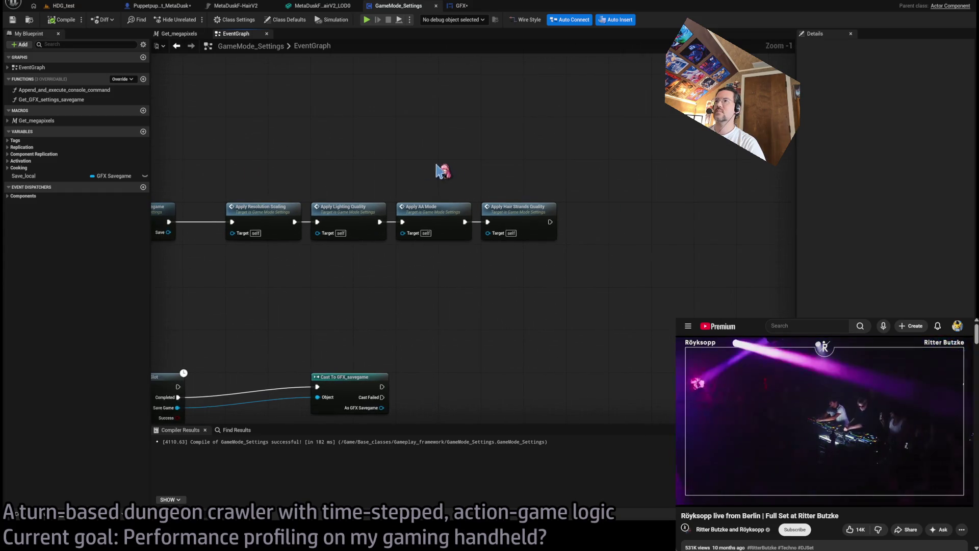
pyautogui.scroll(1, 360, 148)
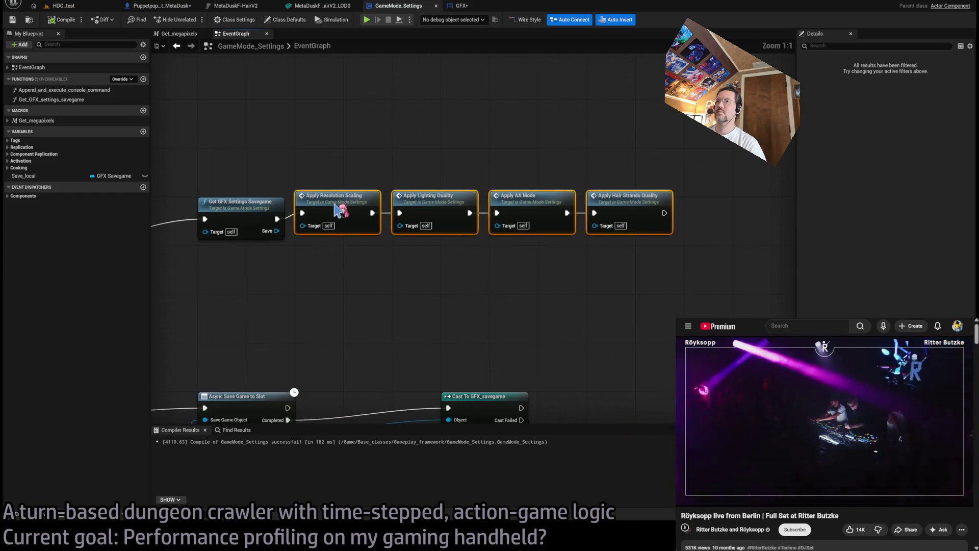
pyautogui.moveTo(360, 148); pyautogui.dragTo(393, 156)
pyautogui.moveTo(244, 181)
pyautogui.mouseDown()
pyautogui.moveTo(732, 317)
pyautogui.moveTo(641, 332)
pyautogui.moveTo(759, 295)
pyautogui.moveTo(755, 281)
pyautogui.mouseUp()
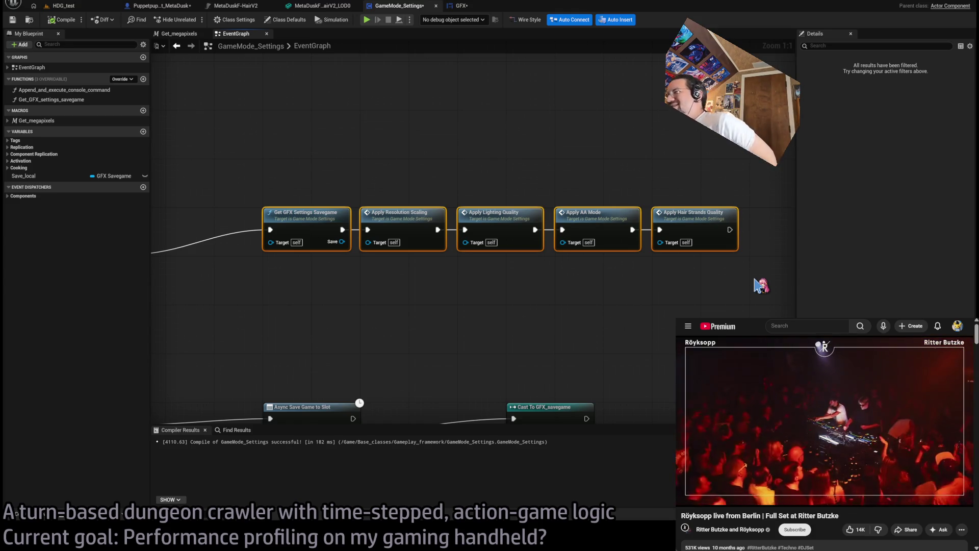
pyautogui.click(651, 320)
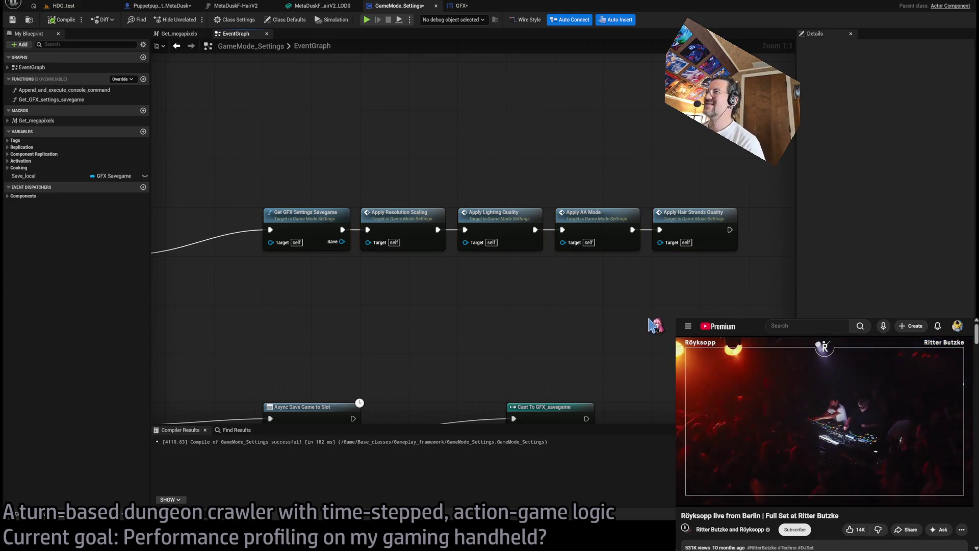
pyautogui.scroll(-4, 536, 309)
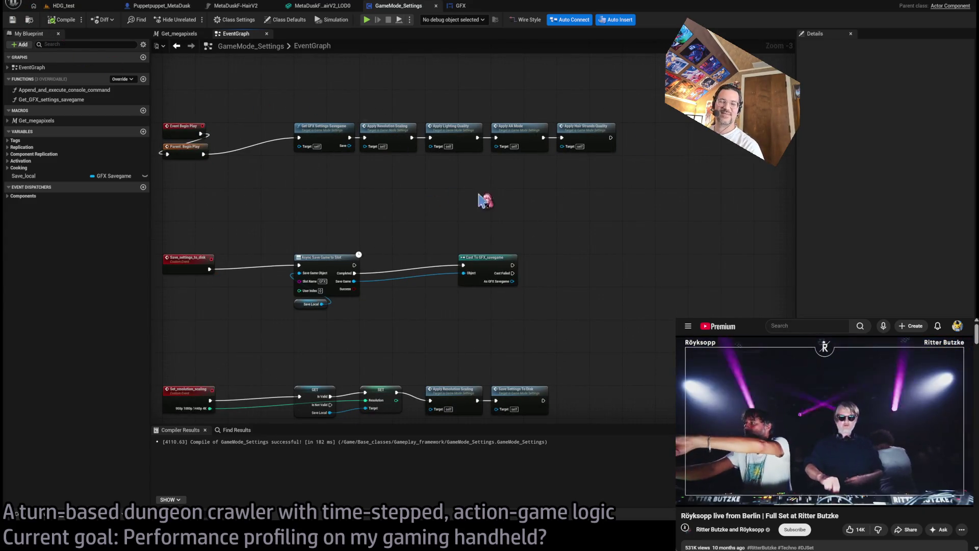
pyautogui.click(438, 155)
pyautogui.click(497, 152)
pyautogui.click(556, 152)
pyautogui.click(619, 150)
pyautogui.click(535, 152)
pyautogui.click(478, 183)
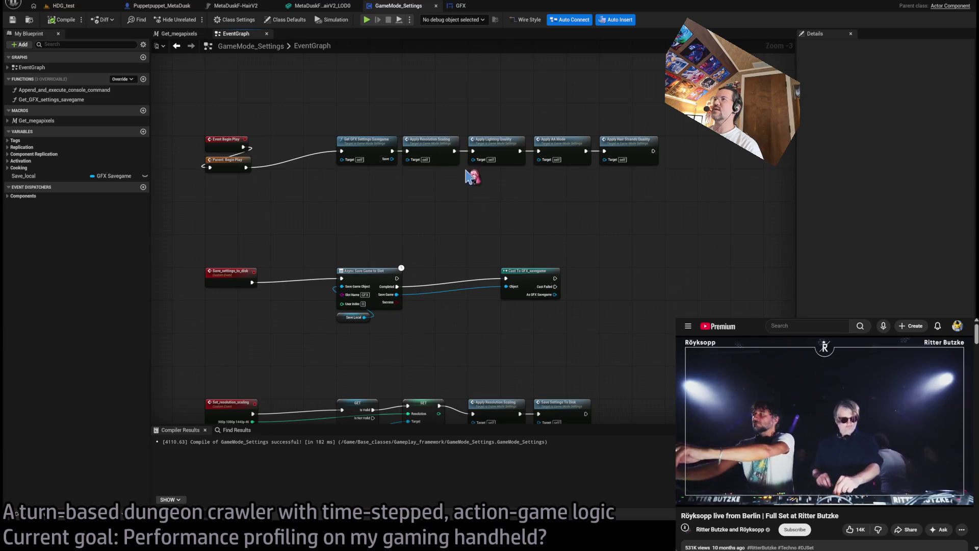
pyautogui.click(436, 149)
pyautogui.moveTo(429, 181)
pyautogui.mouseDown()
pyautogui.moveTo(468, 258)
pyautogui.moveTo(440, 234)
pyautogui.moveTo(423, 90)
pyautogui.mouseUp()
pyautogui.click(390, 255)
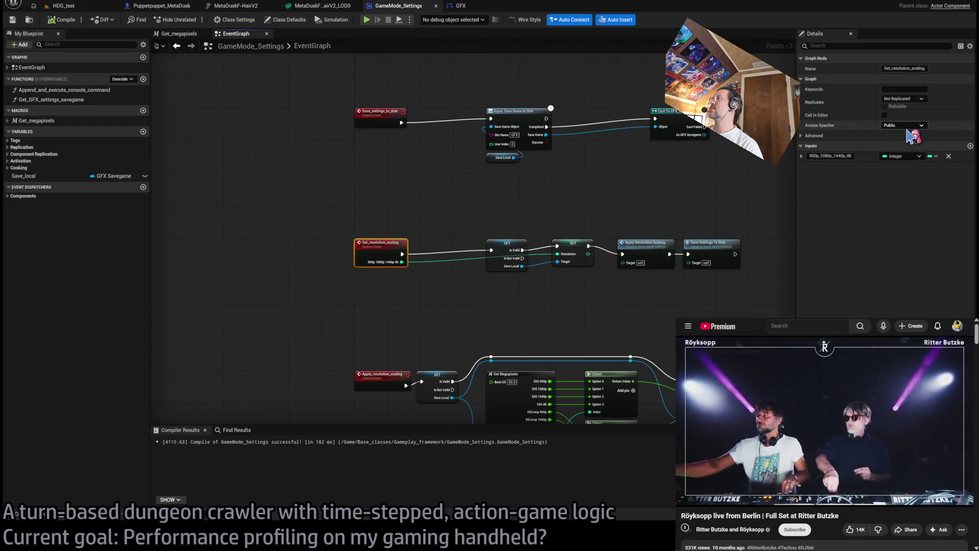
pyautogui.click(587, 164)
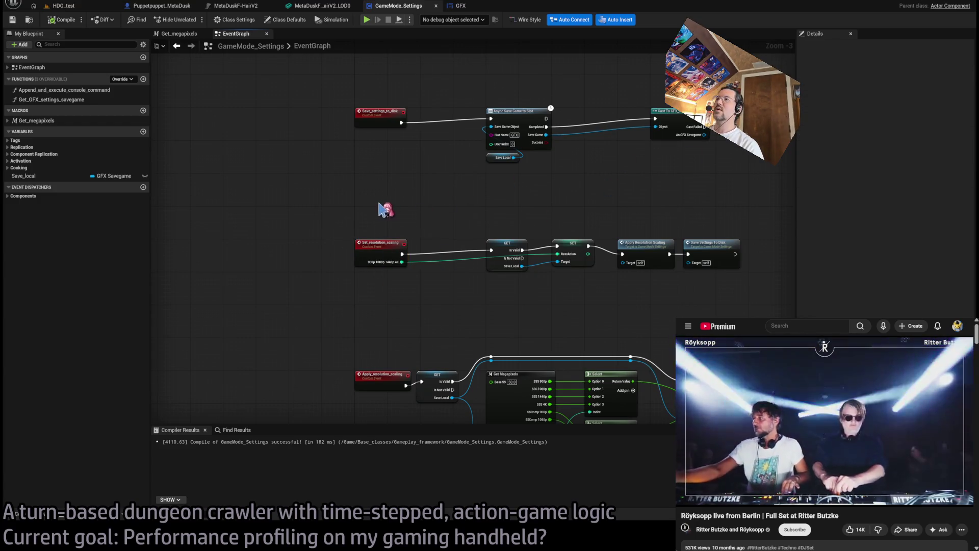
pyautogui.moveTo(385, 207); pyautogui.dragTo(336, 333)
pyautogui.click(293, 251)
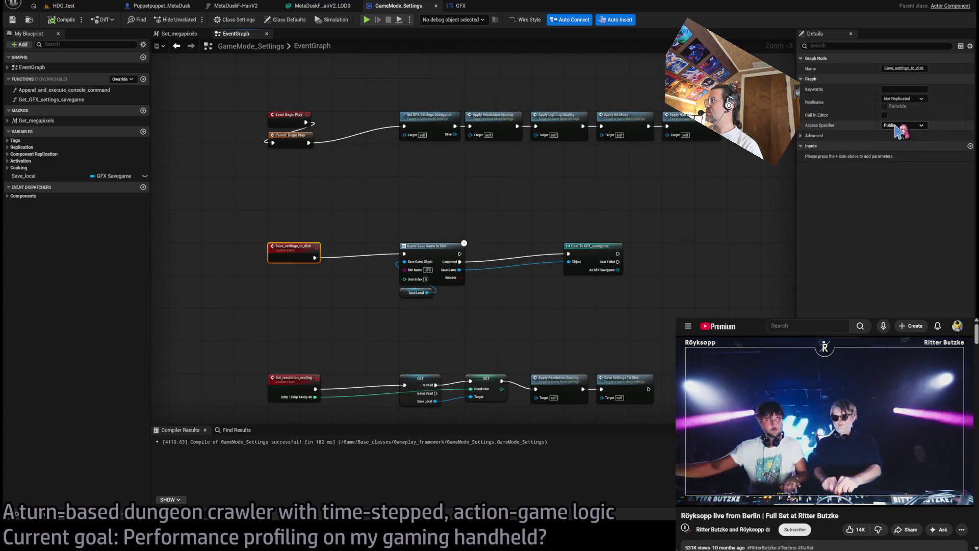
pyautogui.moveTo(350, 215); pyautogui.dragTo(415, 163)
pyautogui.moveTo(358, 183); pyautogui.dragTo(393, 220)
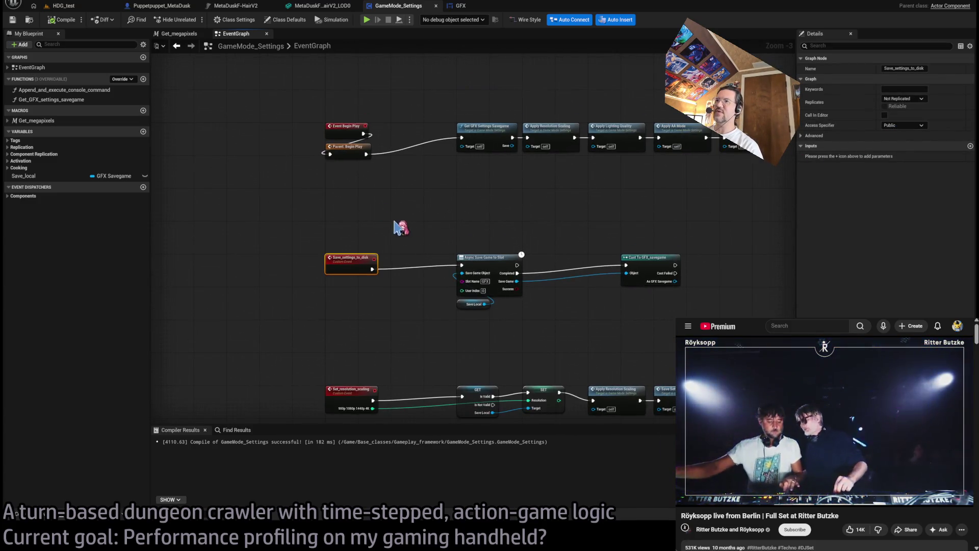
pyautogui.moveTo(356, 298); pyautogui.dragTo(379, 172)
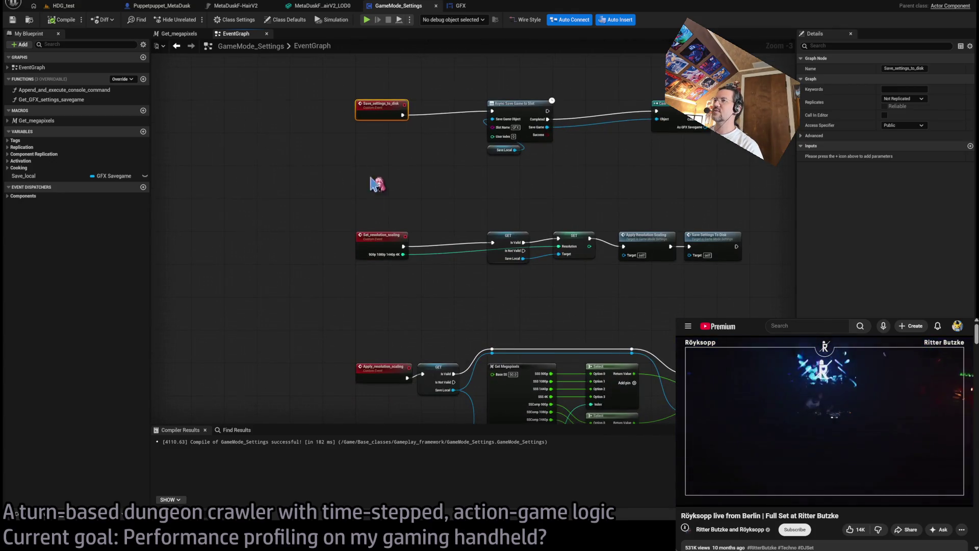
pyautogui.moveTo(386, 220); pyautogui.dragTo(386, 152)
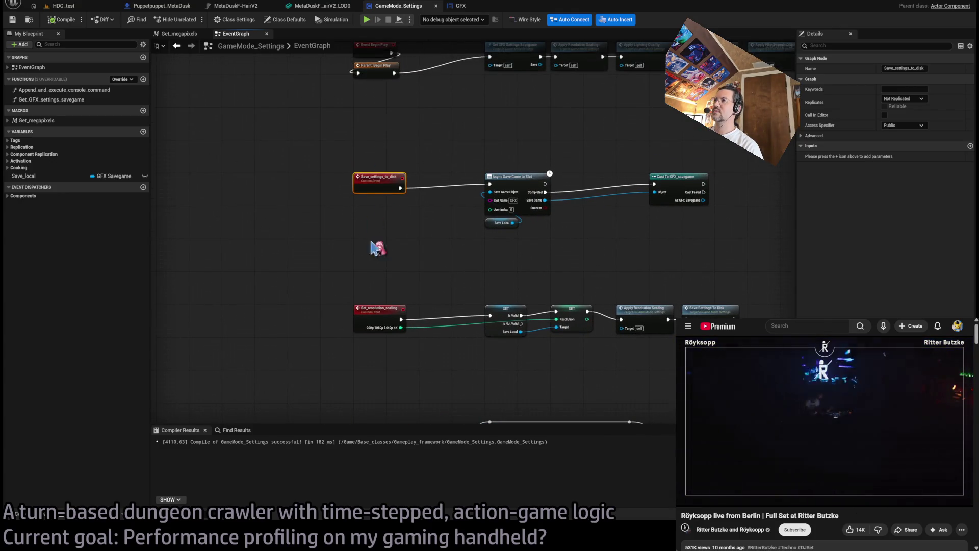
pyautogui.moveTo(377, 248); pyautogui.dragTo(362, 162)
pyautogui.click(370, 232)
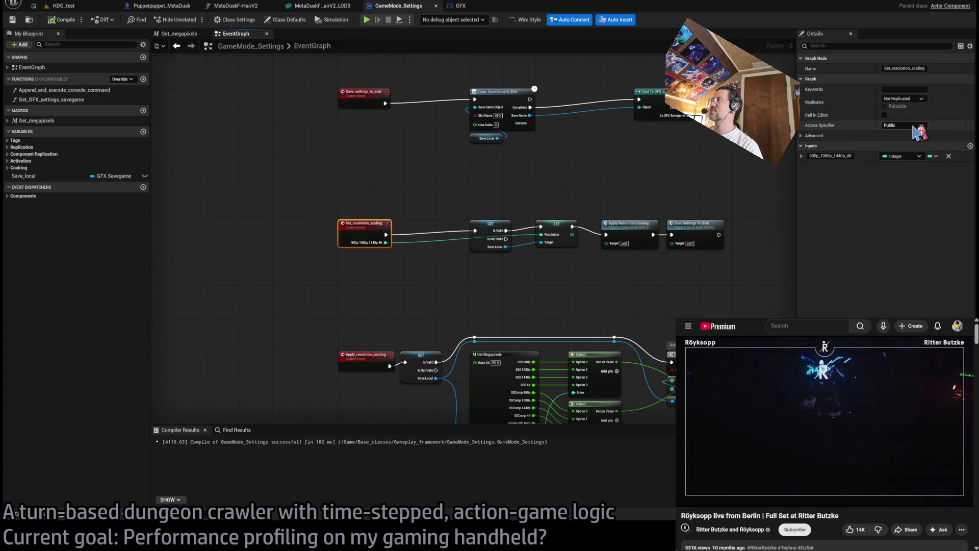
pyautogui.moveTo(574, 136); pyautogui.dragTo(485, 328)
pyautogui.click(461, 221)
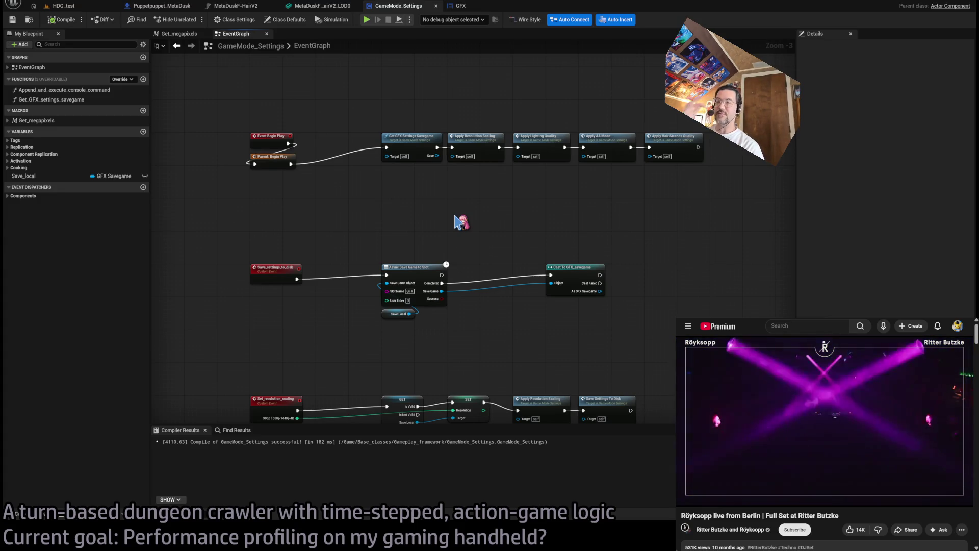
pyautogui.click(461, 6)
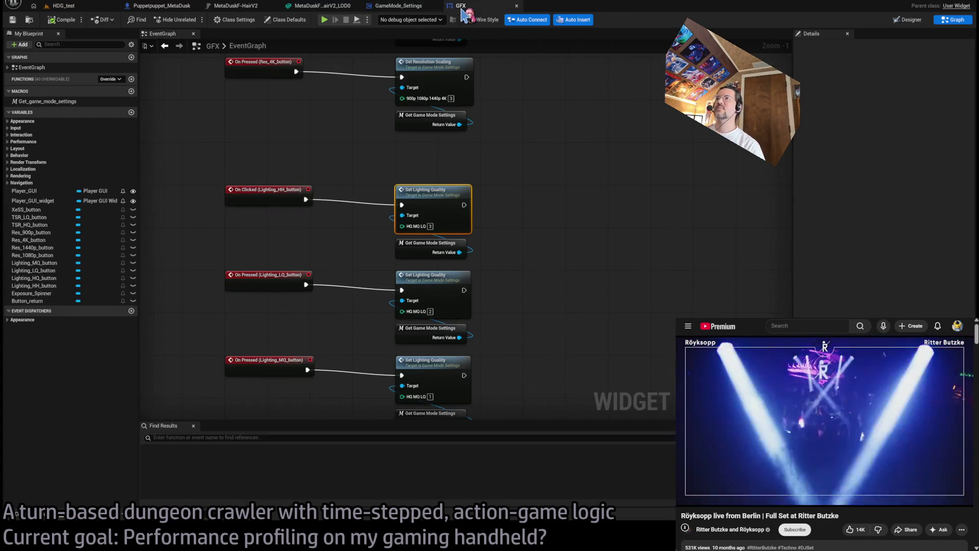
pyautogui.click(401, 7)
pyautogui.click(414, 141)
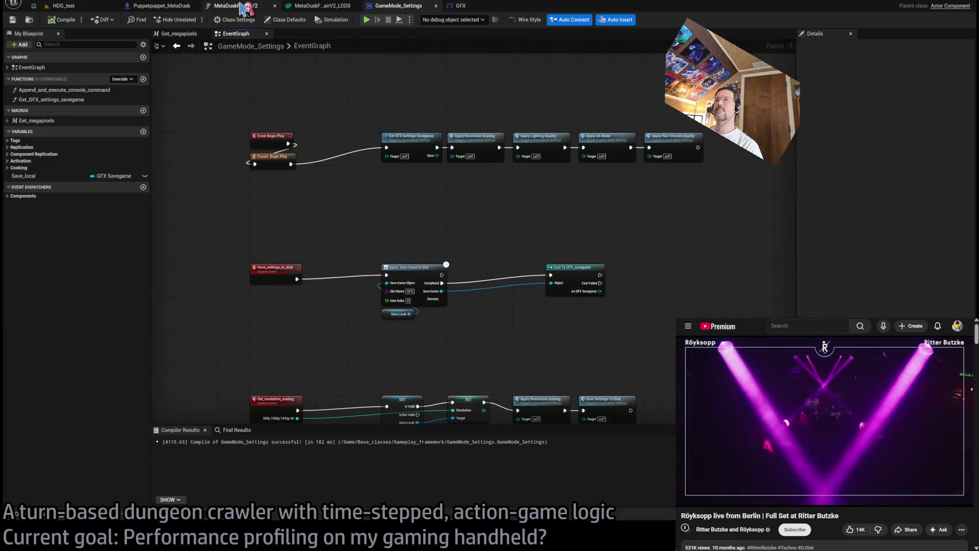
pyautogui.click(179, 6)
# Paste the Begin Play Delayed and Footstep SFX nodes, then delete both again.
pyautogui.moveTo(309, 147)
pyautogui.mouseDown()
pyautogui.moveTo(406, 306)
pyautogui.moveTo(407, 258)
pyautogui.moveTo(400, 254)
pyautogui.moveTo(409, 361)
pyautogui.mouseUp()
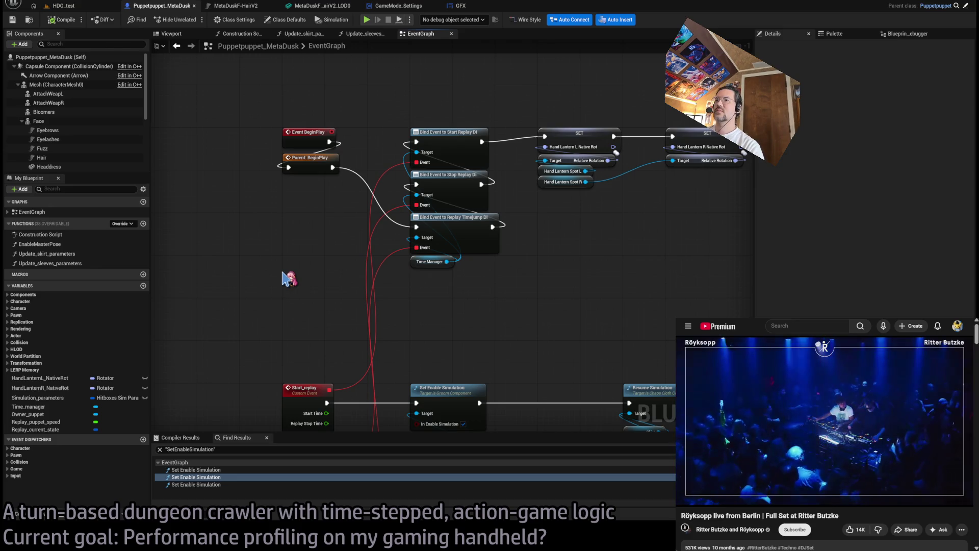
pyautogui.hotkey('ctrl', 'v')
pyautogui.click(271, 239)
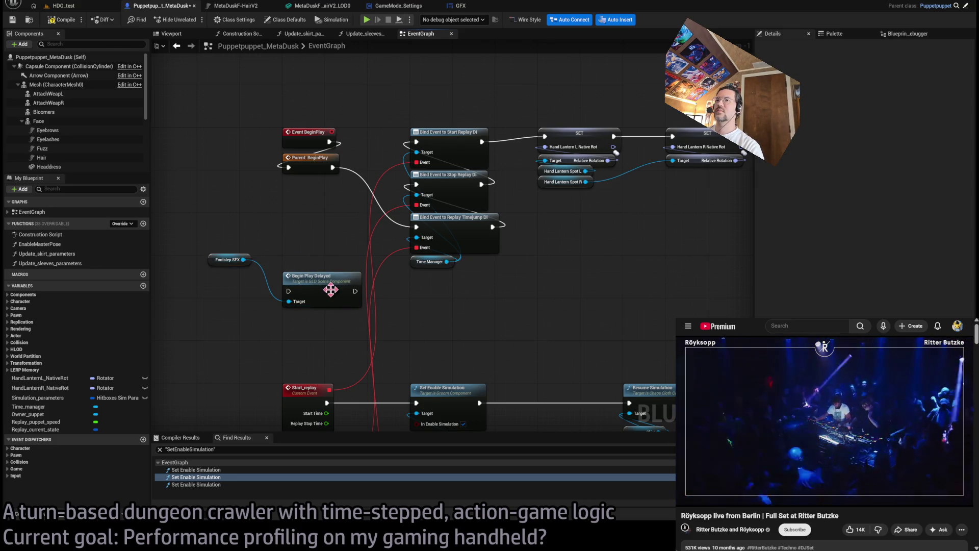
pyautogui.click(230, 259)
pyautogui.press('Delete')
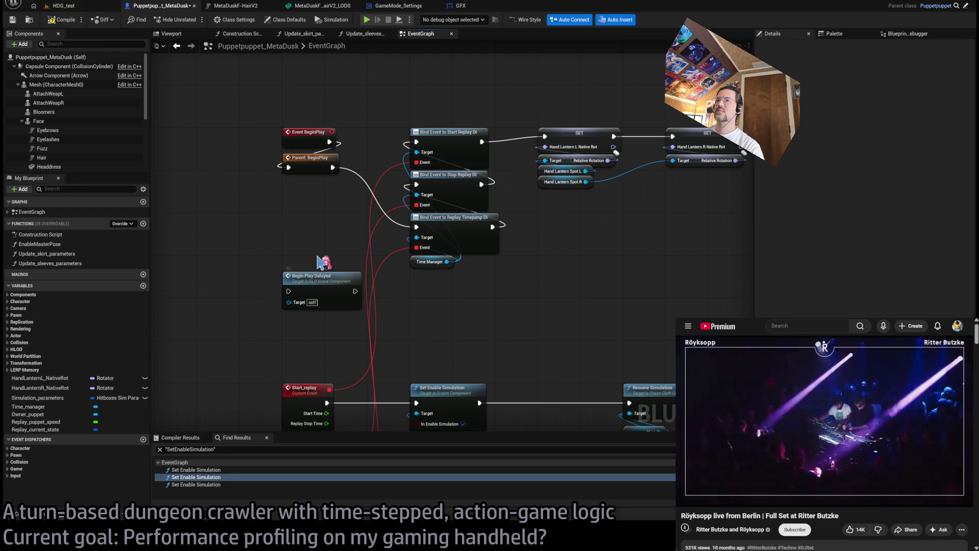
pyautogui.click(316, 282)
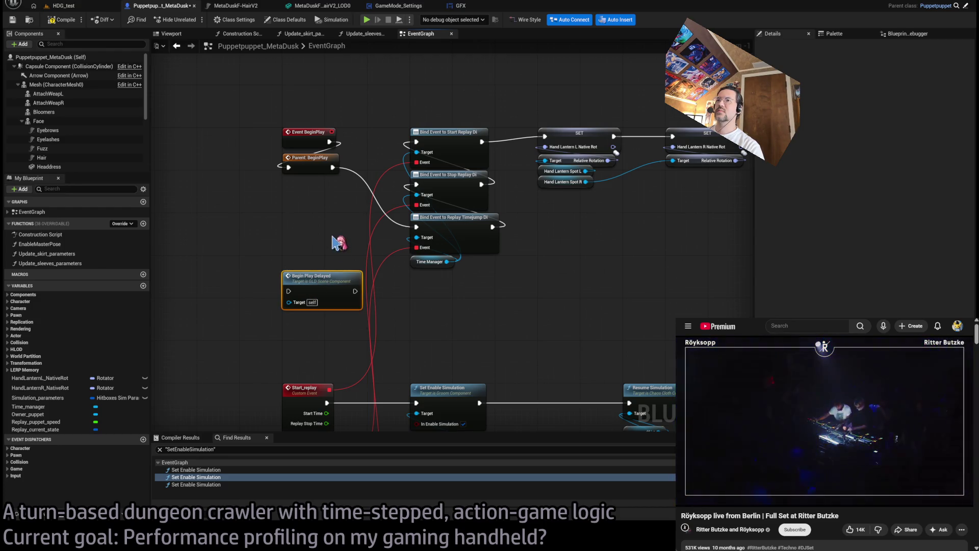
pyautogui.press('Delete')
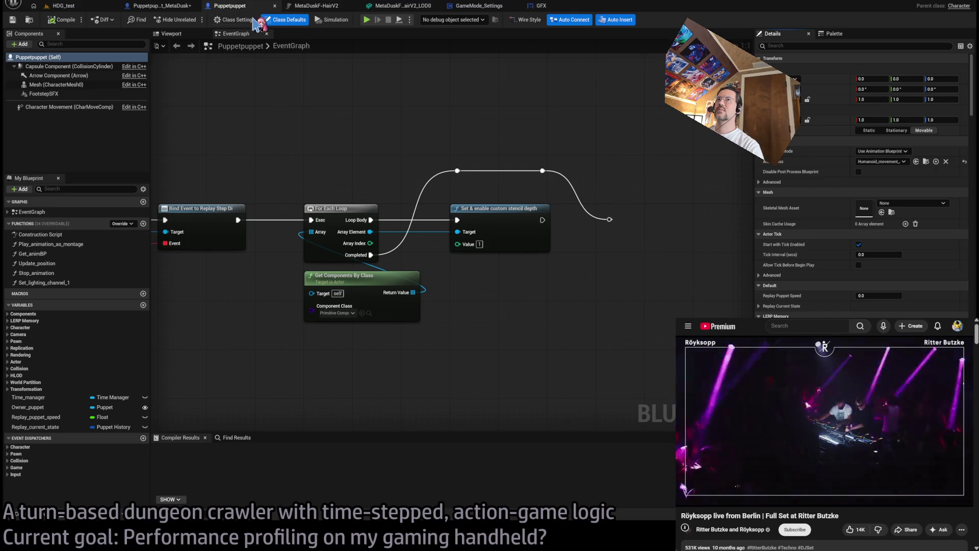
# Inspect the BeginPlay chain and Replay_step node groups, then return to Puppetpuppet_MetaDusk.
pyautogui.scroll(-2, 448, 98)
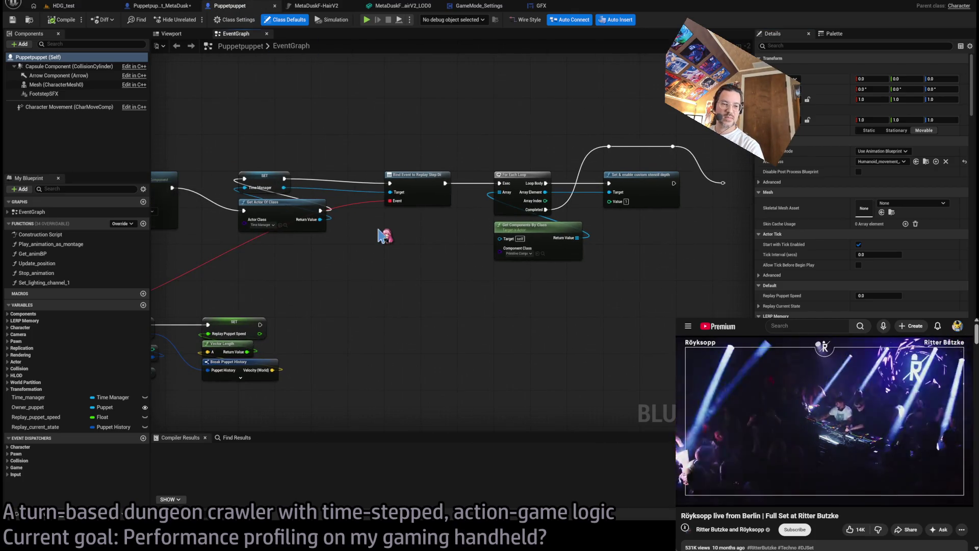
pyautogui.scroll(-3, 584, 258)
pyautogui.scroll(4, 490, 229)
pyautogui.moveTo(489, 230); pyautogui.dragTo(432, 192)
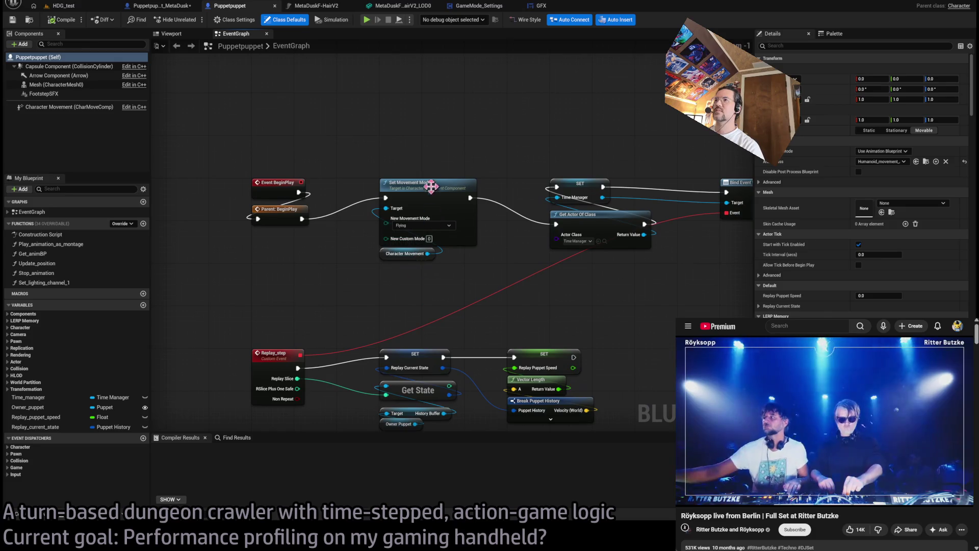
pyautogui.moveTo(332, 298); pyautogui.dragTo(312, 197)
pyautogui.scroll(-4, 378, 258)
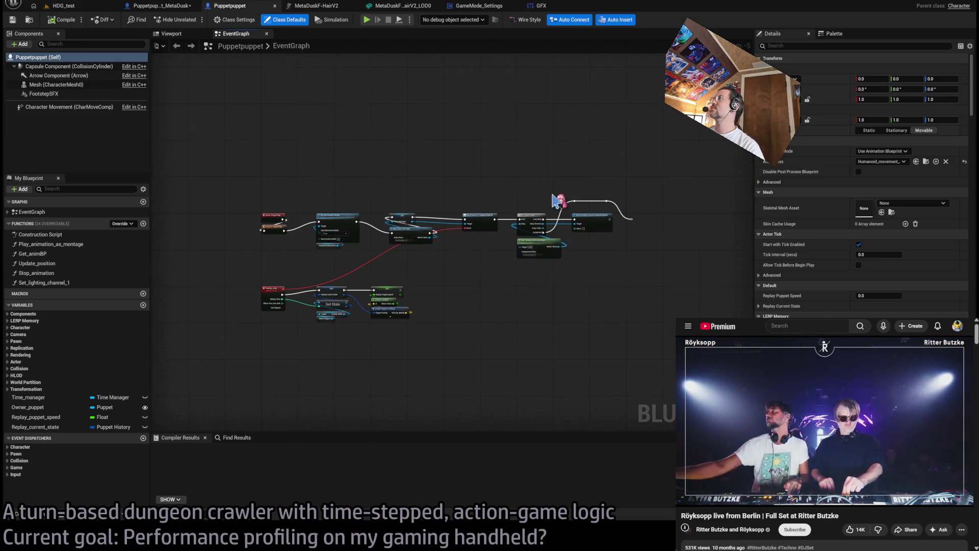
pyautogui.moveTo(542, 247); pyautogui.dragTo(583, 182)
pyautogui.moveTo(459, 204); pyautogui.dragTo(275, 286)
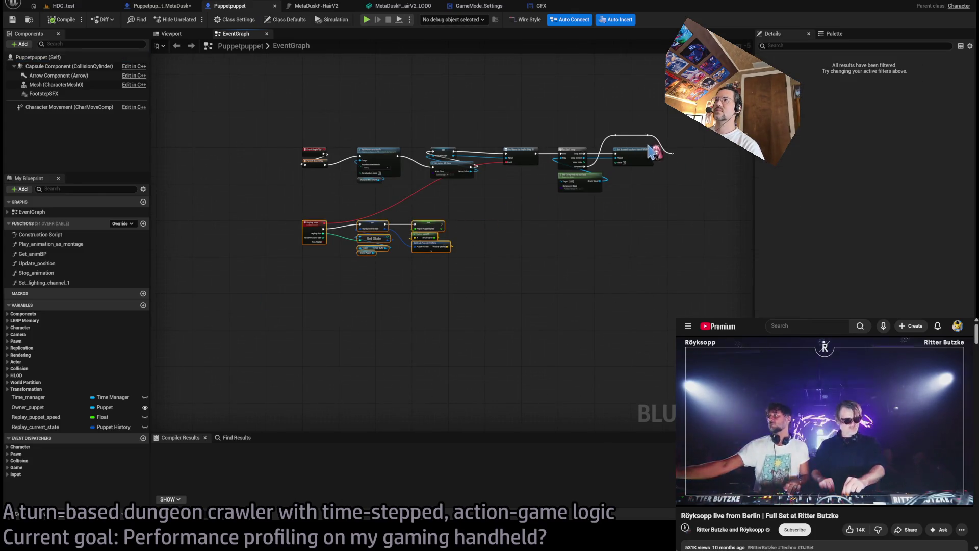
pyautogui.moveTo(462, 213); pyautogui.dragTo(313, 280)
pyautogui.scroll(2, 367, 232)
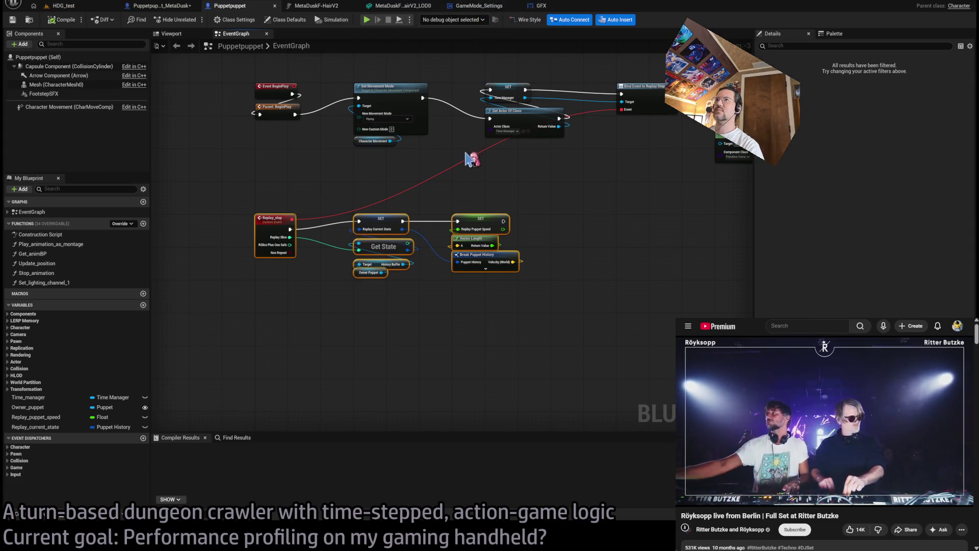
pyautogui.click(335, 171)
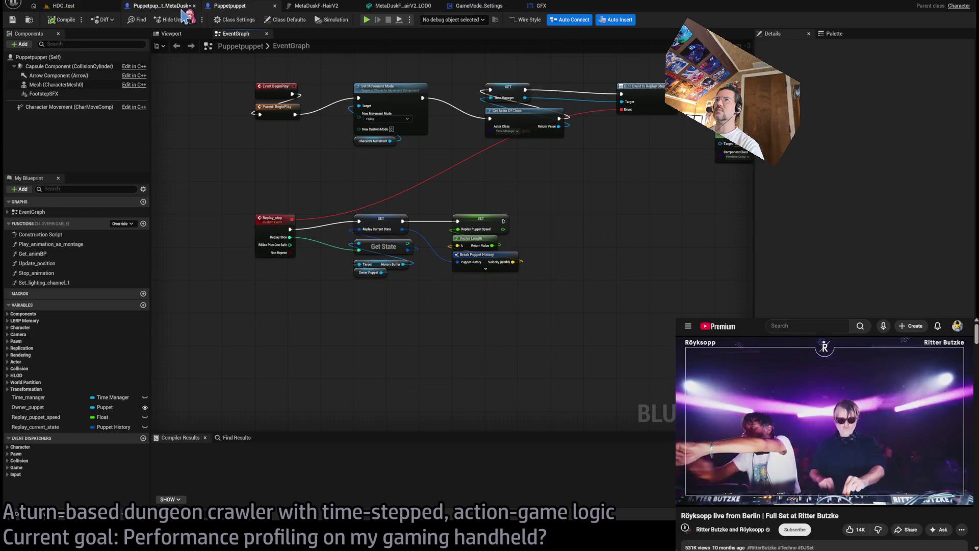
pyautogui.click(179, 9)
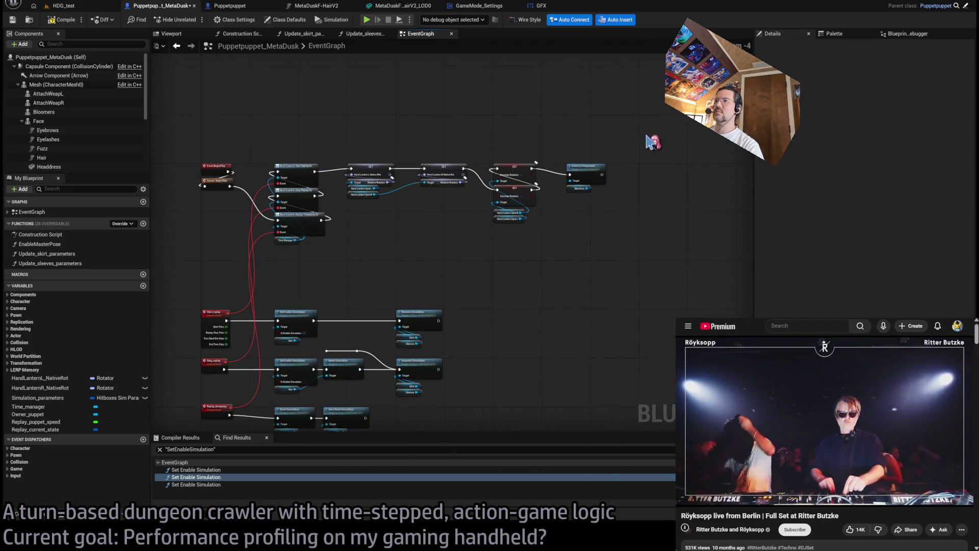
# Move the SET nodes right of the Bind Event nodes to make room.
pyautogui.moveTo(653, 143); pyautogui.dragTo(363, 253)
pyautogui.scroll(3, 380, 219)
pyautogui.moveTo(357, 137); pyautogui.dragTo(531, 137)
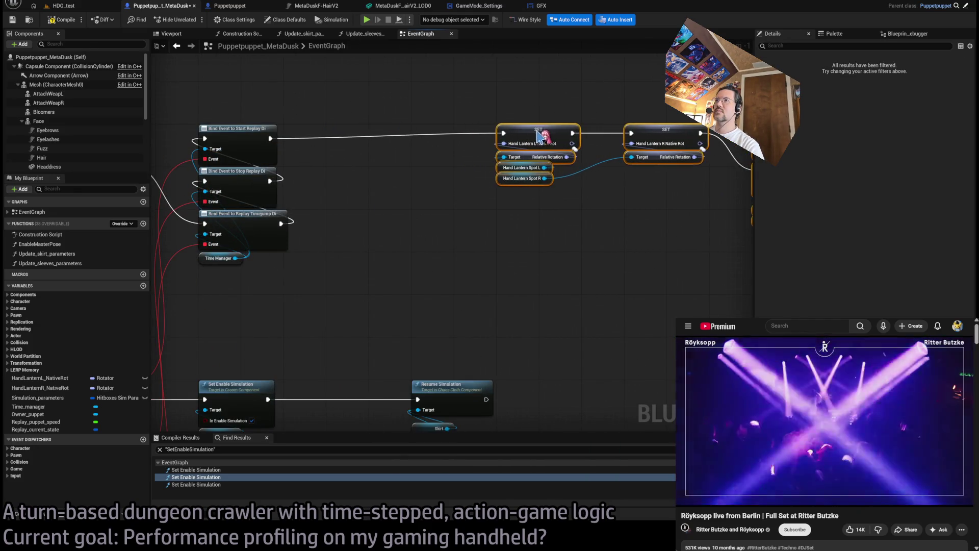
pyautogui.click(376, 116)
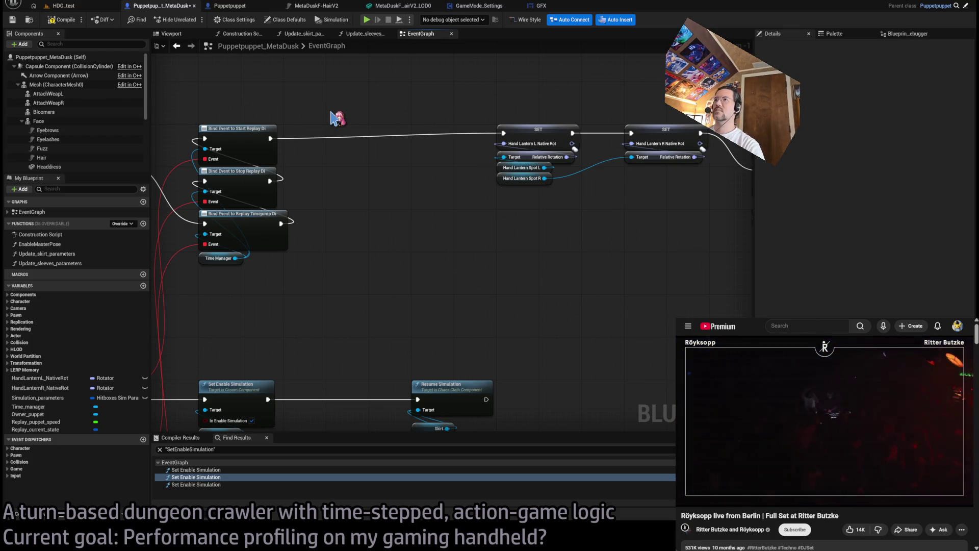
# Wire a Set Timer by Event between Bind Event and SET, firing a new BeginPlay_delayed event.
pyautogui.hotkey('ctrl', 'v')
pyautogui.moveTo(365, 126); pyautogui.dragTo(377, 249)
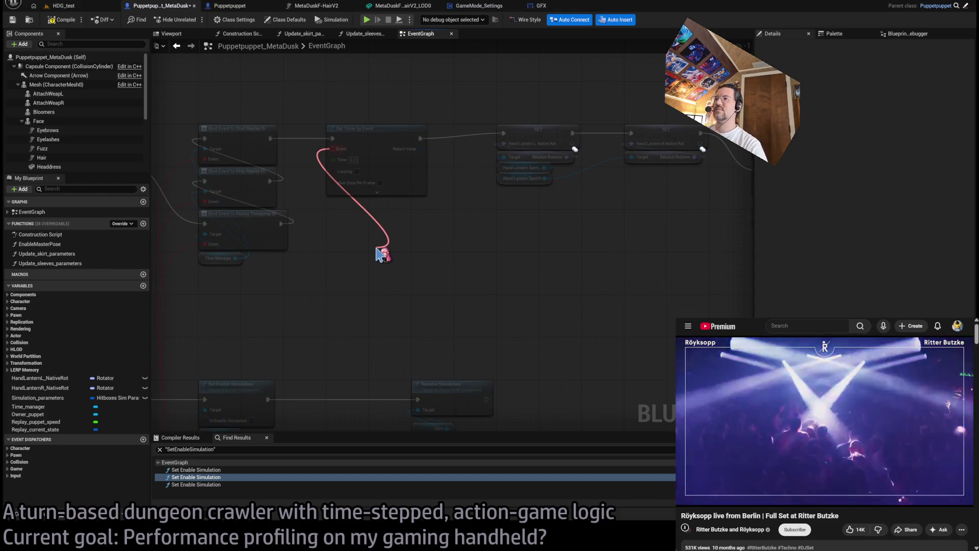
pyautogui.moveTo(380, 254); pyautogui.dragTo(383, 248)
pyautogui.click(403, 263)
pyautogui.write('Begin')
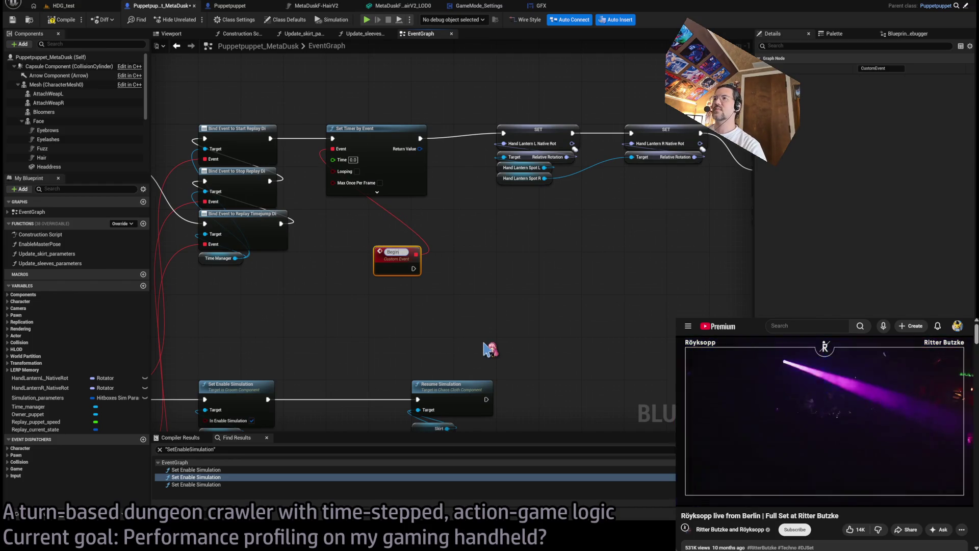
pyautogui.write('Play_delayed')
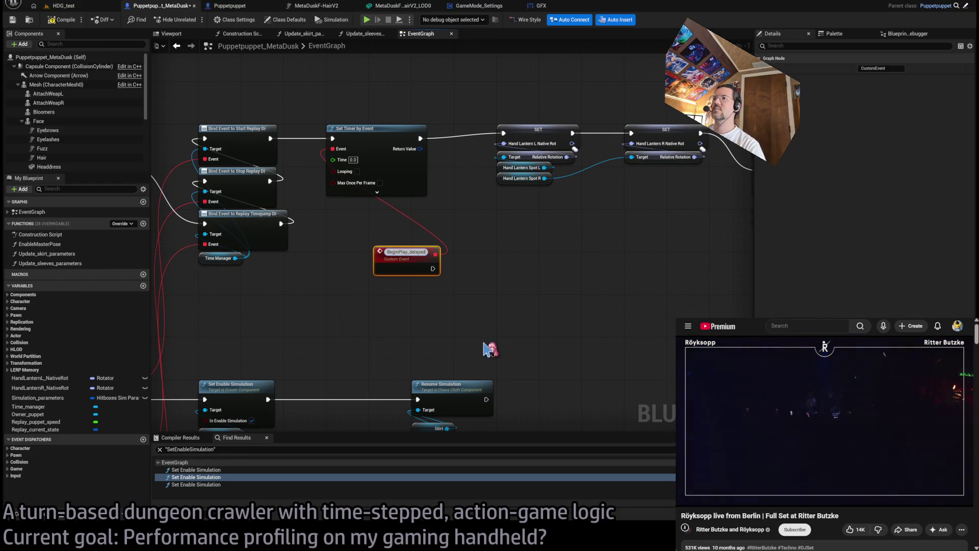
pyautogui.press('Return')
pyautogui.moveTo(403, 266); pyautogui.dragTo(350, 270)
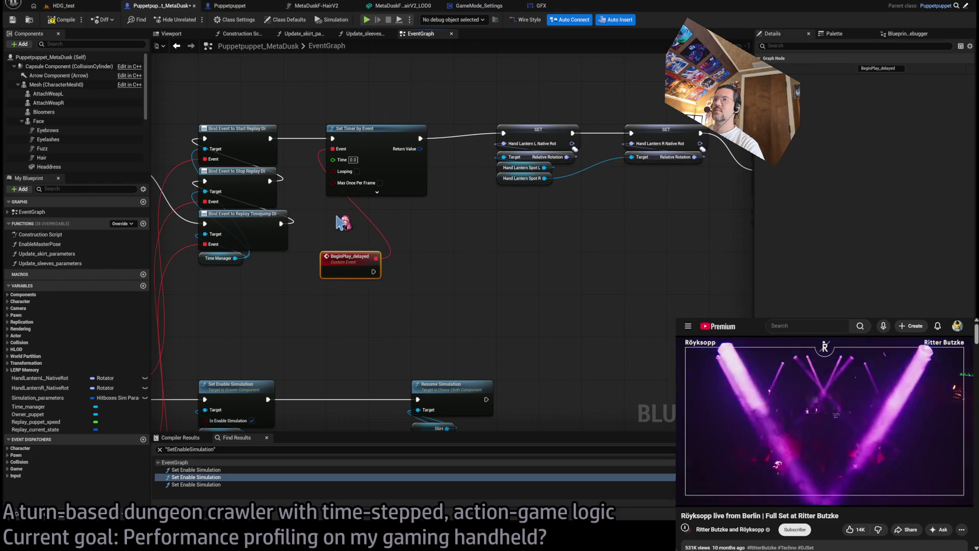
# Set the timer's Time to 0.001.
pyautogui.click(353, 160)
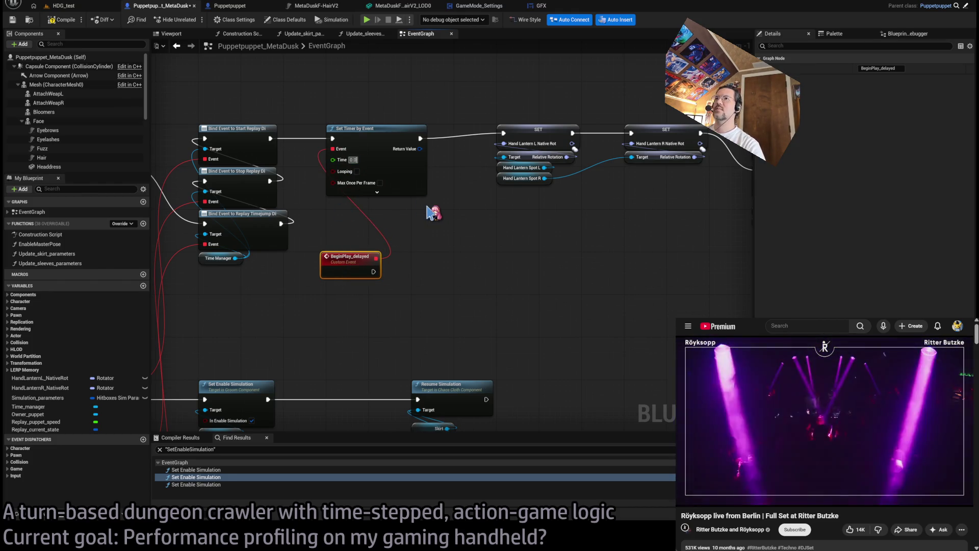
pyautogui.scroll(2, 427, 211)
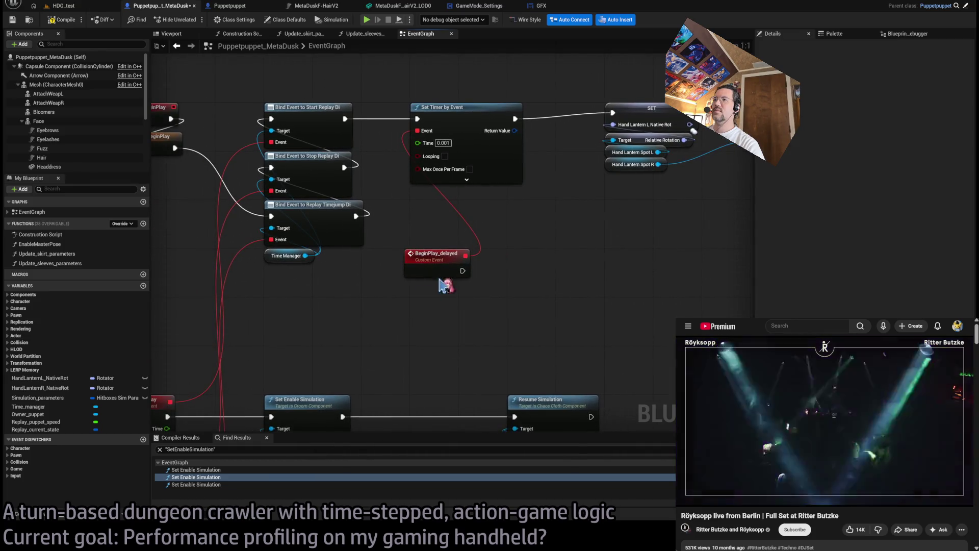
pyautogui.scroll(-2, 481, 307)
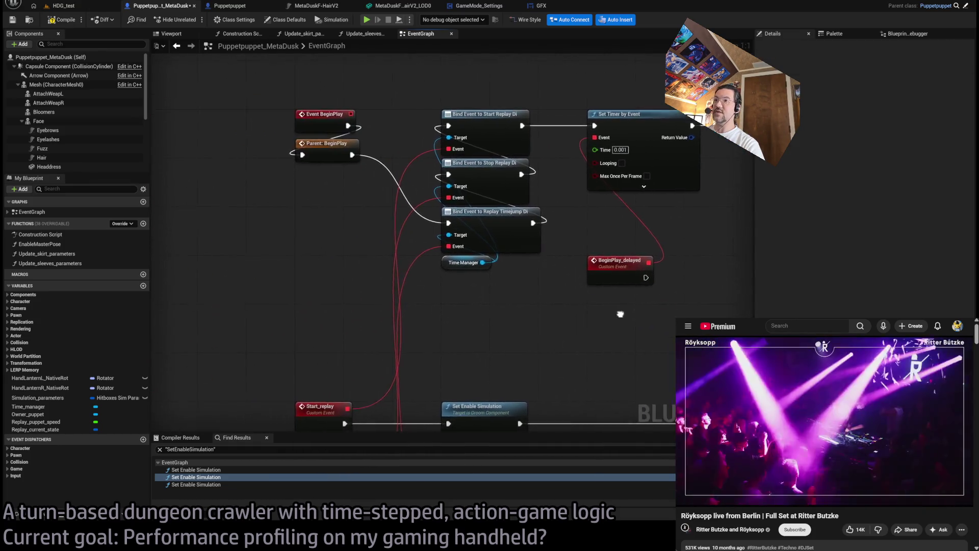
pyautogui.scroll(2, 400, 317)
pyautogui.scroll(-2, 404, 317)
pyautogui.scroll(2, 411, 271)
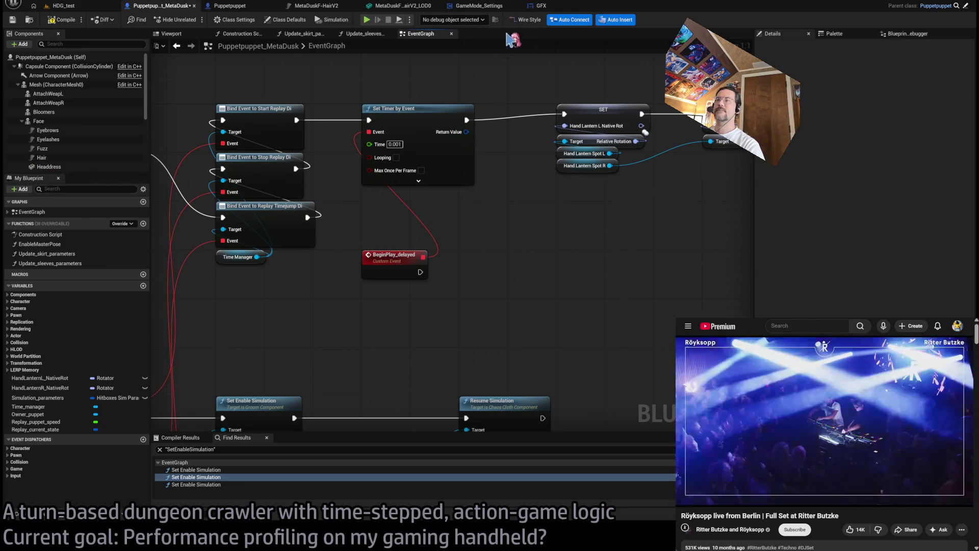
# Add Get Game Mode with a pure GameMode_GLD cast, then delete the cast.
pyautogui.moveTo(466, 308)
pyautogui.mouseDown()
pyautogui.moveTo(404, 330)
pyautogui.moveTo(187, 310)
pyautogui.moveTo(323, 246)
pyautogui.moveTo(168, 189)
pyautogui.moveTo(513, 219)
pyautogui.moveTo(623, 127)
pyautogui.moveTo(575, 214)
pyautogui.moveTo(531, 342)
pyautogui.mouseUp()
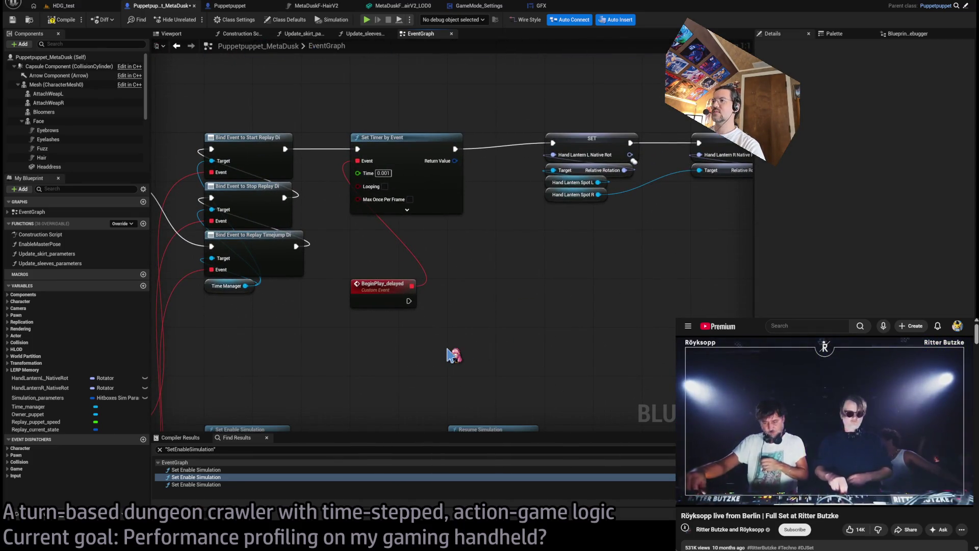
pyautogui.hotkey('ctrl', 'v')
pyautogui.moveTo(470, 352)
pyautogui.mouseDown()
pyautogui.moveTo(479, 390)
pyautogui.moveTo(462, 347)
pyautogui.mouseUp()
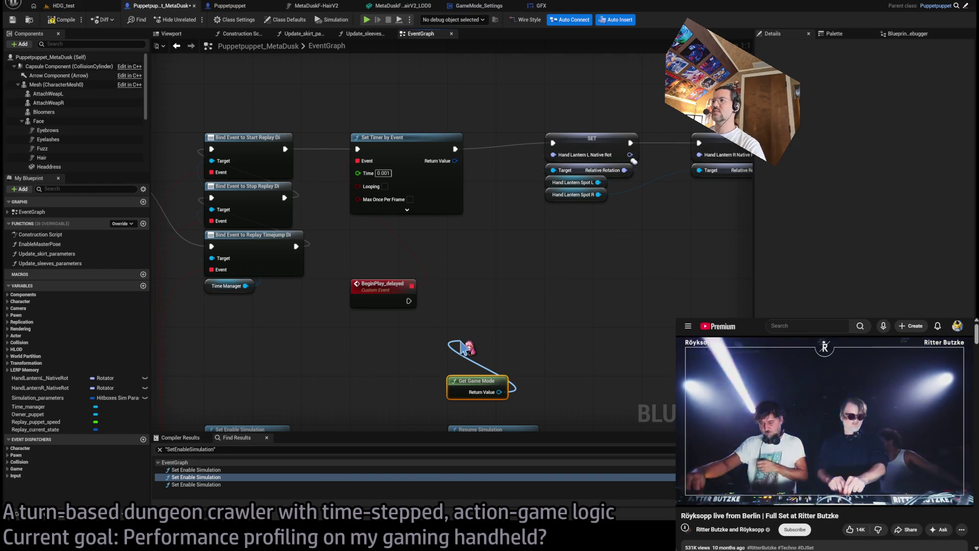
pyautogui.moveTo(462, 348); pyautogui.dragTo(462, 348)
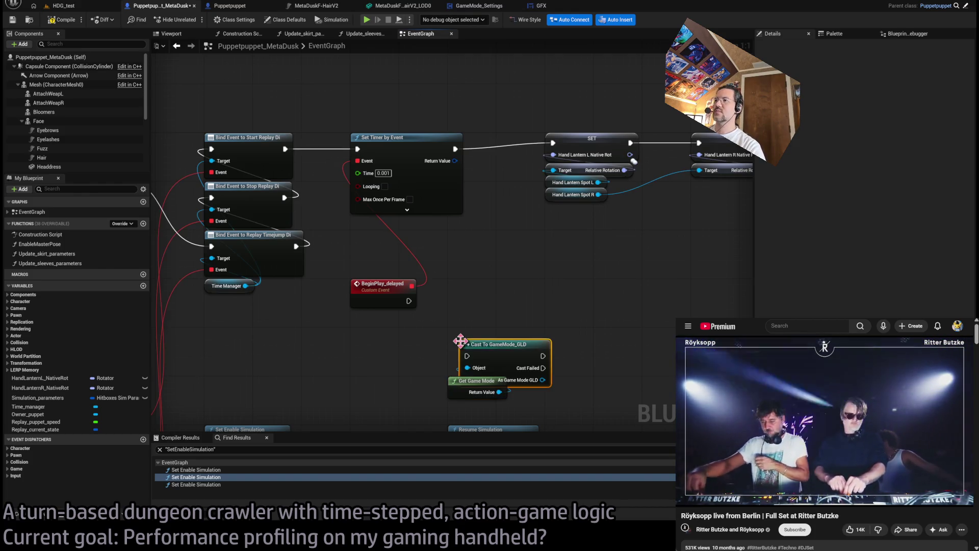
pyautogui.rightClick(490, 339)
pyautogui.click(481, 318)
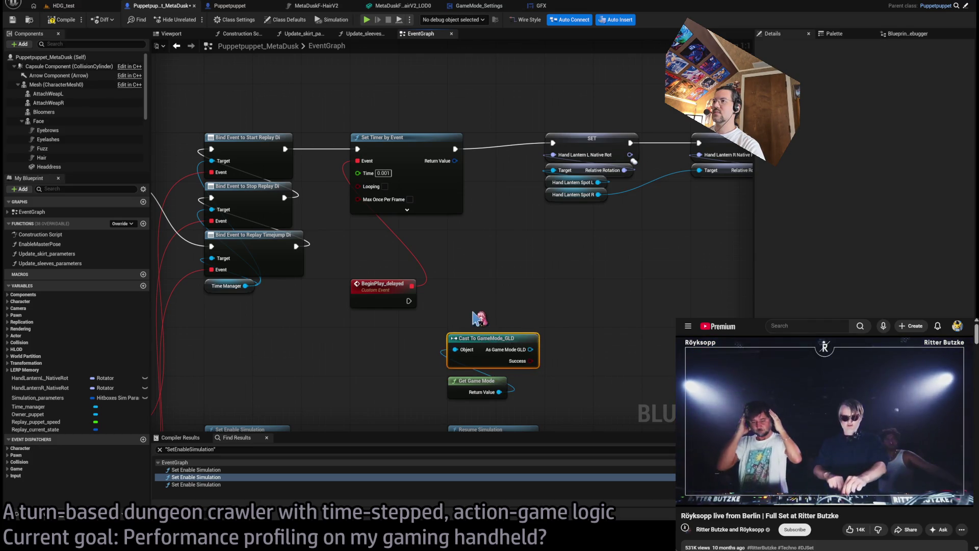
pyautogui.click(476, 414)
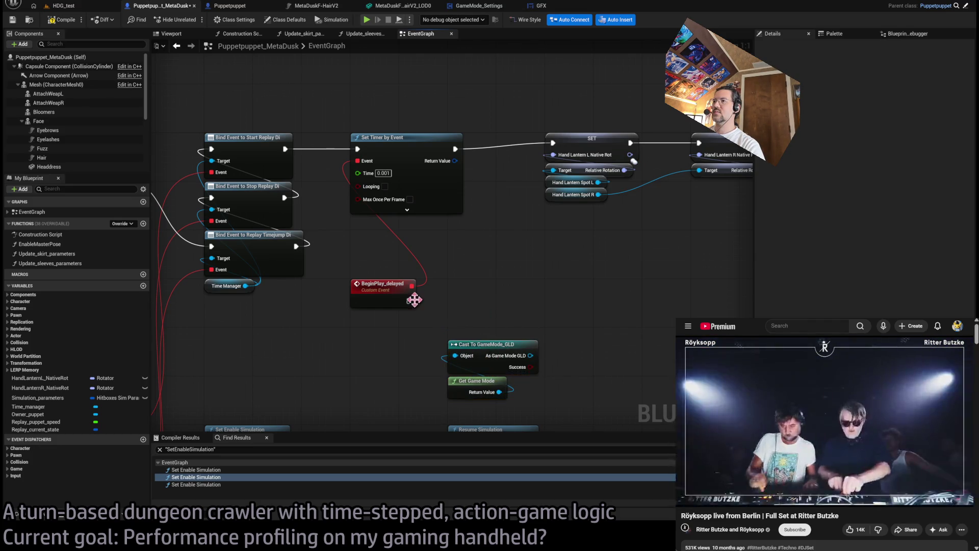
pyautogui.moveTo(531, 356); pyautogui.dragTo(478, 308)
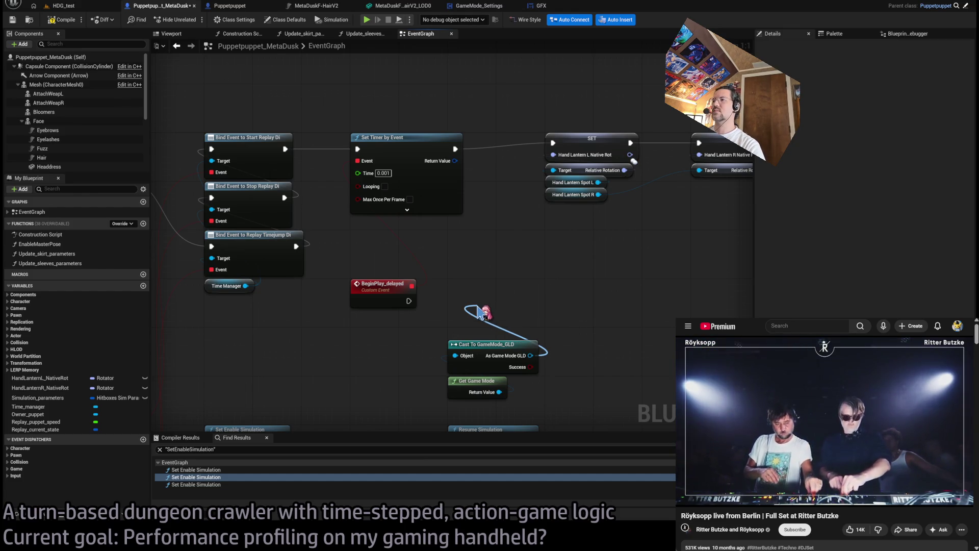
pyautogui.click(484, 344)
pyautogui.press('Delete')
# Chain Get Component by Class into Get GFX Settings Savegame, run after BeginPlay_delayed.
pyautogui.moveTo(499, 392); pyautogui.dragTo(469, 364)
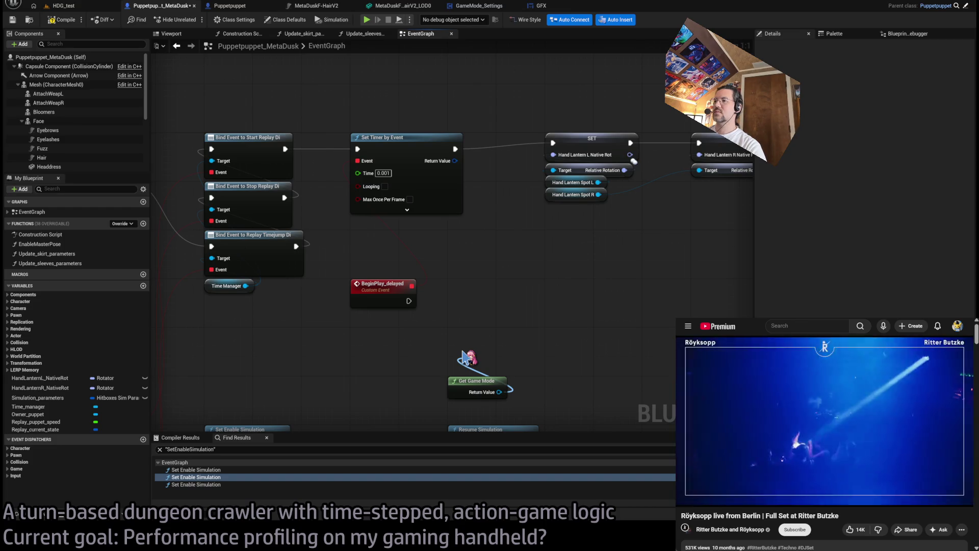
pyautogui.moveTo(479, 360); pyautogui.dragTo(481, 324)
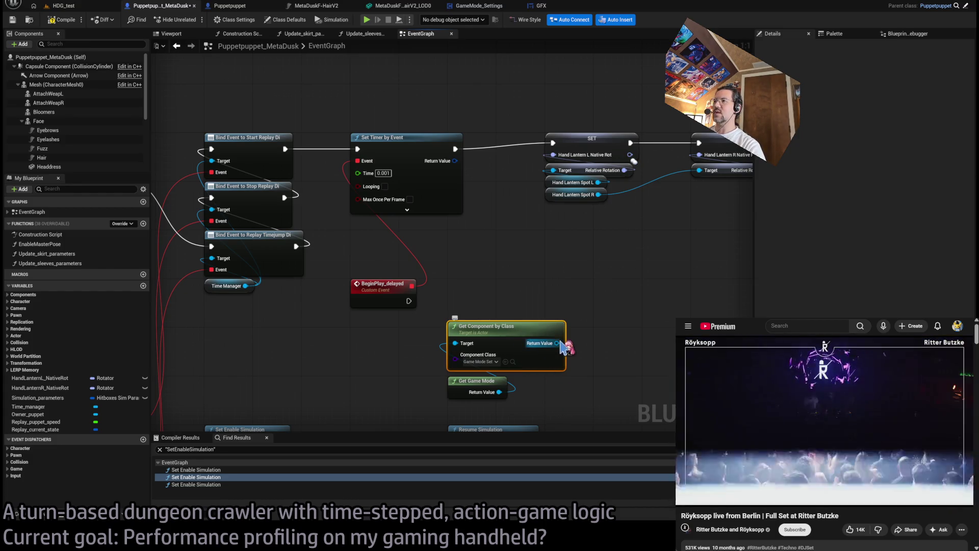
pyautogui.moveTo(482, 281); pyautogui.dragTo(474, 282)
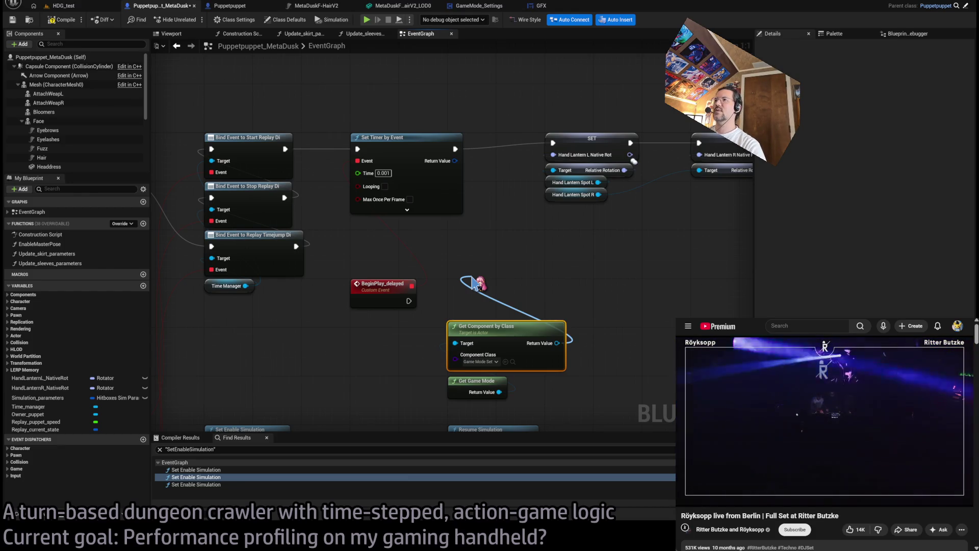
pyautogui.moveTo(474, 283); pyautogui.dragTo(475, 286)
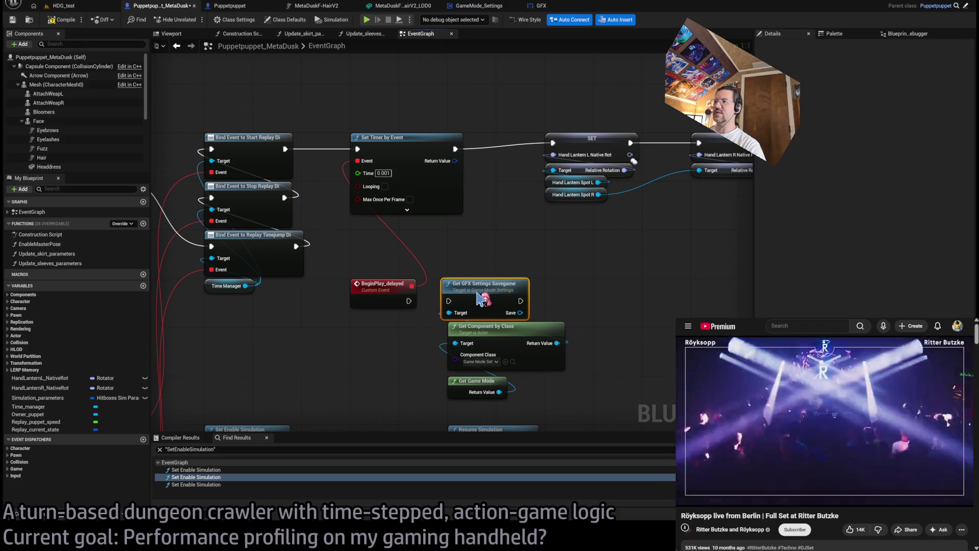
pyautogui.moveTo(409, 301); pyautogui.dragTo(455, 301)
pyautogui.moveTo(526, 313)
pyautogui.mouseDown()
pyautogui.moveTo(597, 317)
pyautogui.moveTo(526, 342)
pyautogui.moveTo(478, 310)
pyautogui.mouseUp()
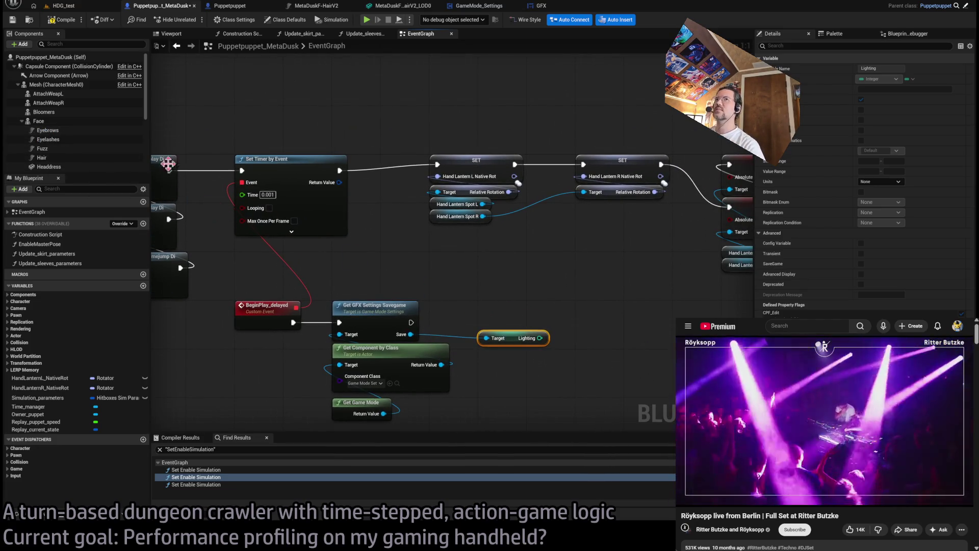
# Add a LODGeneratorAndSync getter and arrange it beside the Lighting getter.
pyautogui.scroll(-5, 71, 153)
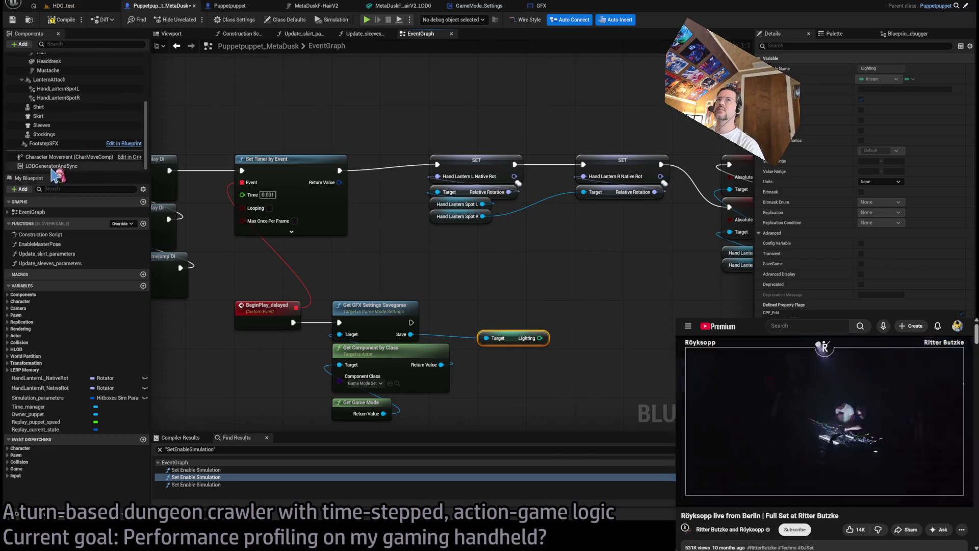
pyautogui.moveTo(49, 166); pyautogui.dragTo(586, 313)
pyautogui.scroll(-3, 530, 280)
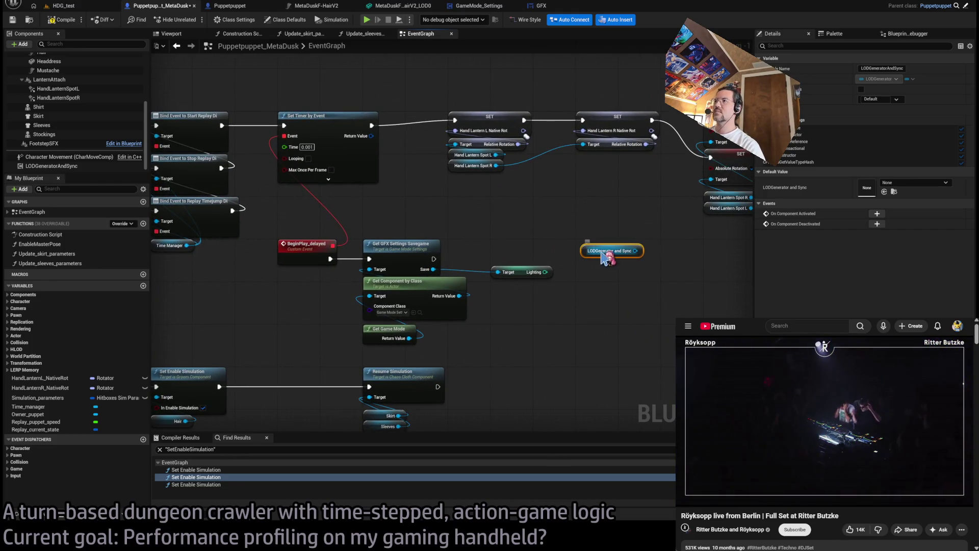
pyautogui.moveTo(593, 253); pyautogui.dragTo(593, 307)
pyautogui.moveTo(519, 267); pyautogui.dragTo(607, 347)
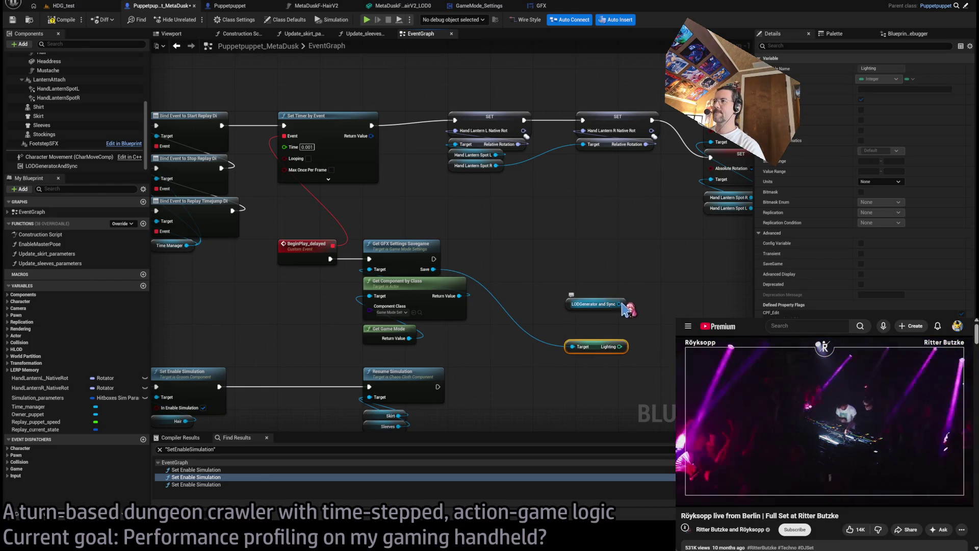
pyautogui.moveTo(620, 305)
pyautogui.mouseDown()
pyautogui.moveTo(663, 288)
pyautogui.moveTo(656, 286)
pyautogui.mouseUp()
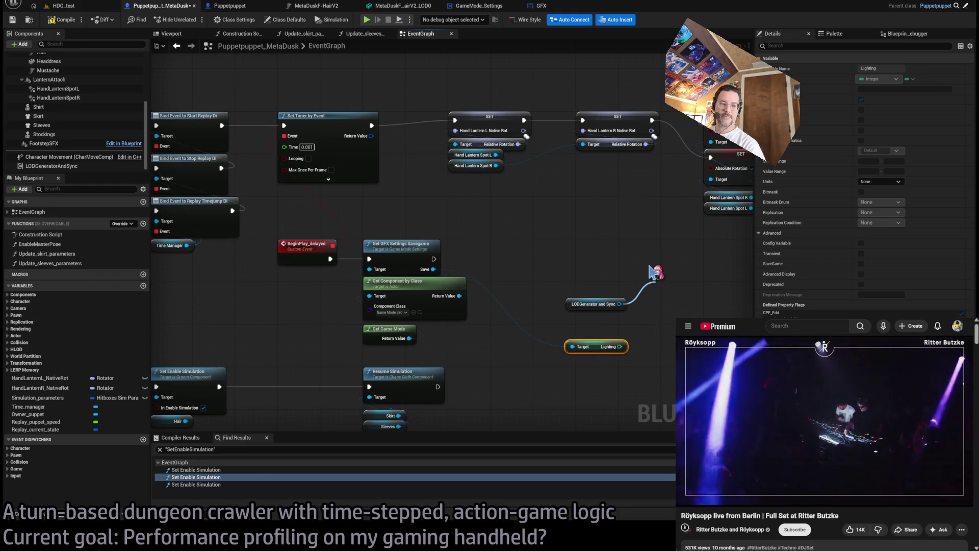
pyautogui.click(648, 317)
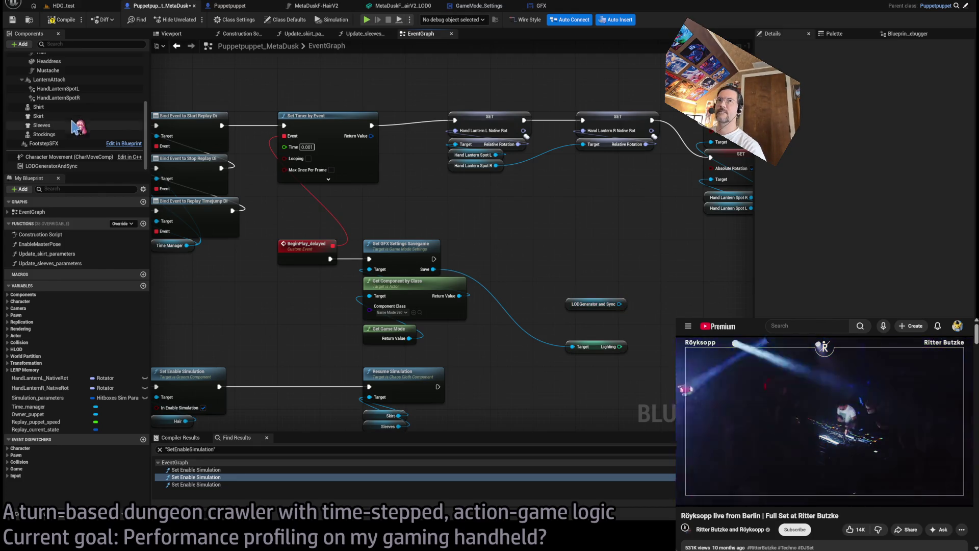
# Get LODGeneratorAndSync's Components To Sync array and add a For Each Loop over it.
pyautogui.click(104, 166)
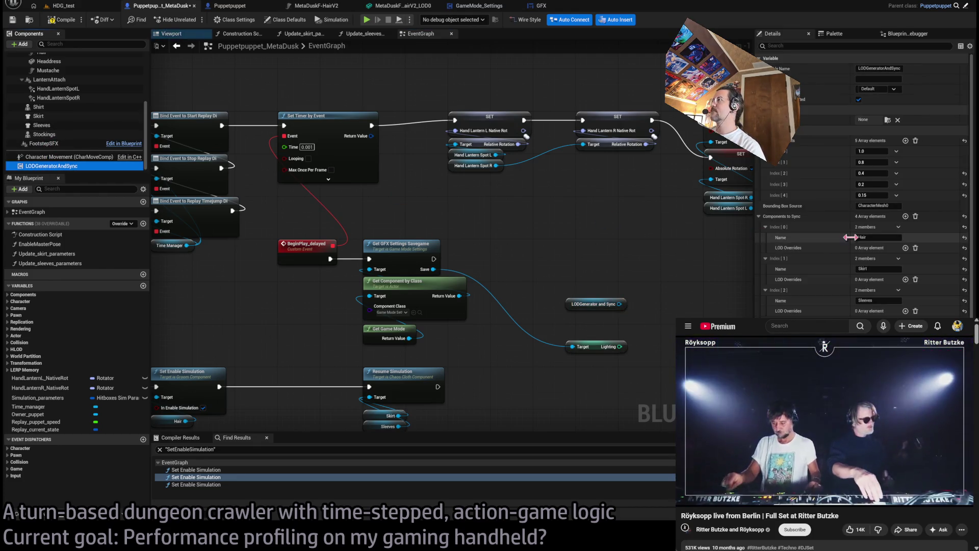
pyautogui.moveTo(619, 305); pyautogui.dragTo(581, 268)
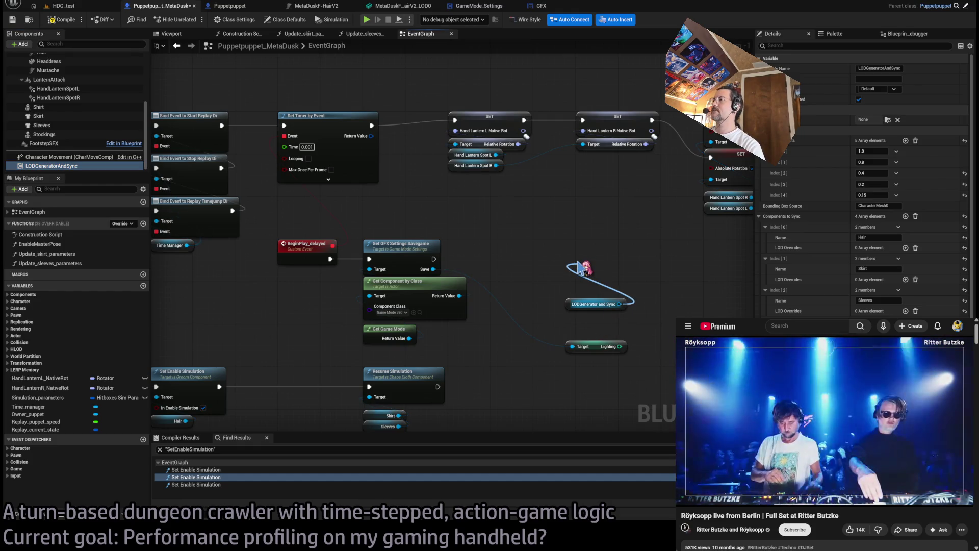
pyautogui.moveTo(568, 265)
pyautogui.mouseDown()
pyautogui.moveTo(605, 267)
pyautogui.moveTo(601, 297)
pyautogui.mouseUp()
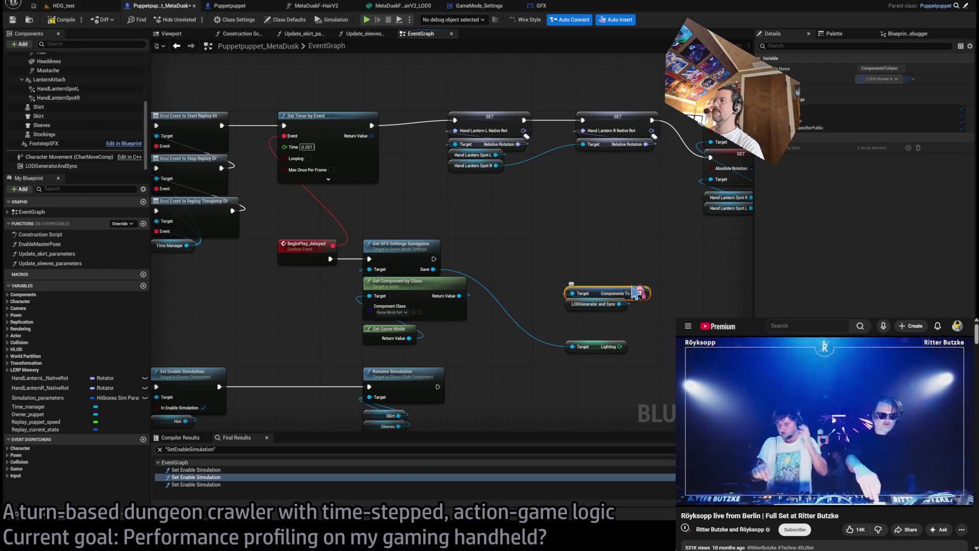
pyautogui.click(616, 298)
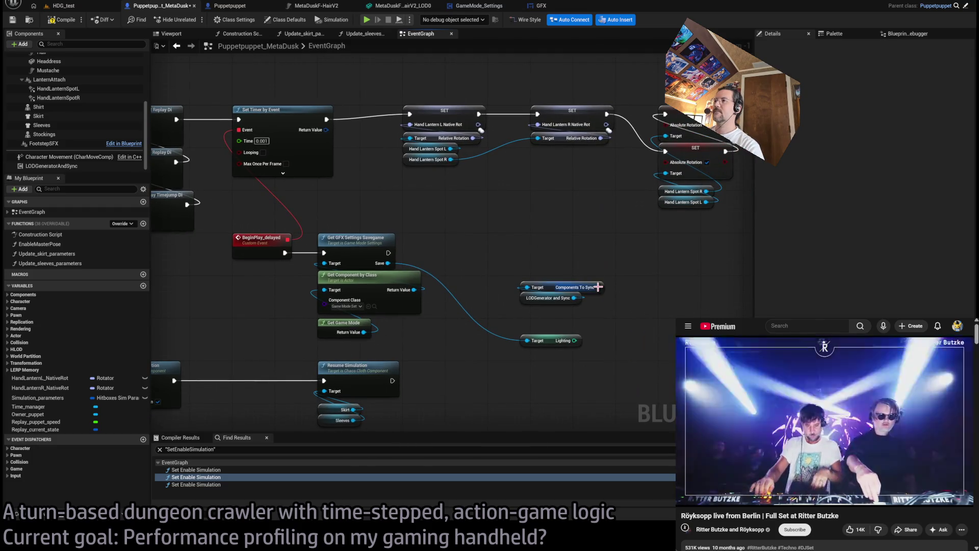
pyautogui.moveTo(598, 287)
pyautogui.mouseDown()
pyautogui.moveTo(531, 259)
pyautogui.moveTo(545, 263)
pyautogui.mouseUp()
pyautogui.moveTo(544, 301); pyautogui.dragTo(544, 280)
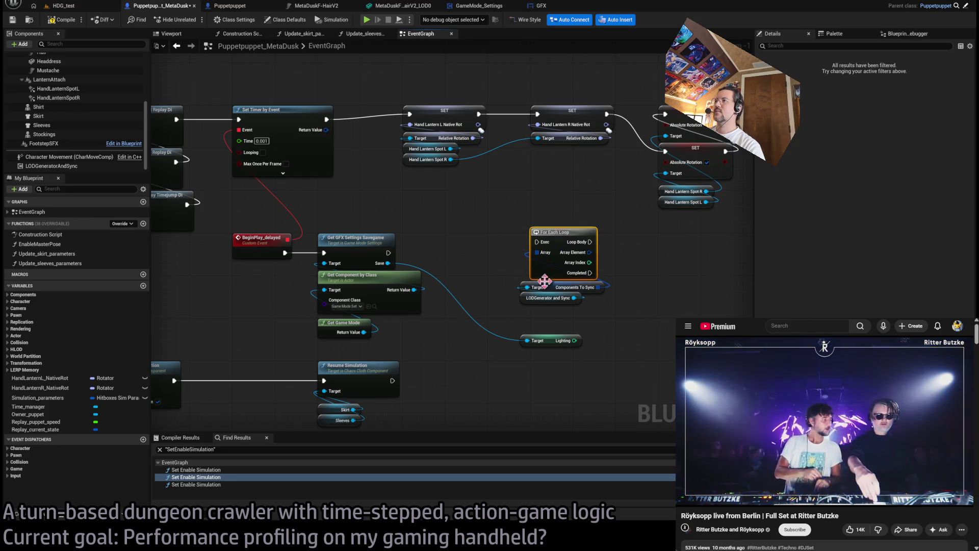
# Replace the loop with For Each Loop with Break, run after Get GFX Settings Savegame.
pyautogui.press('Delete')
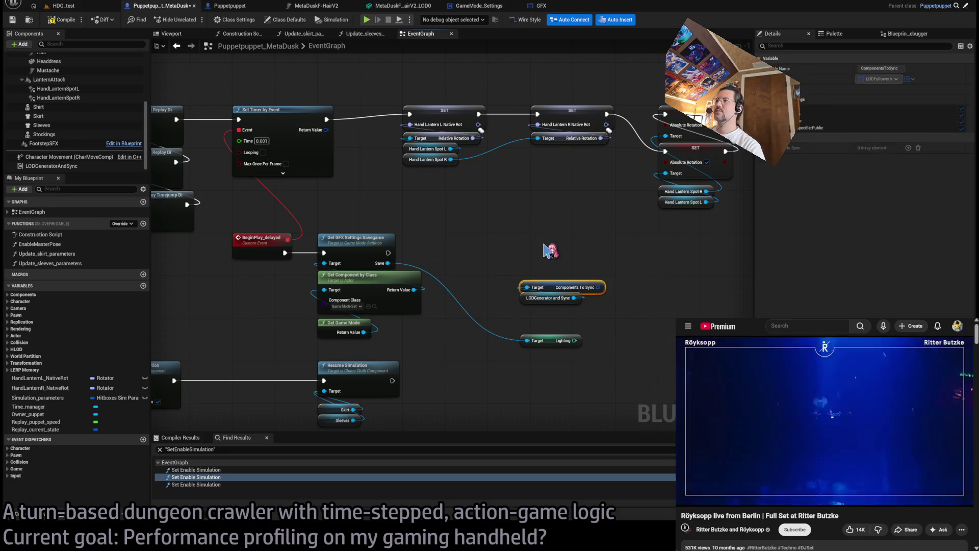
pyautogui.moveTo(599, 287); pyautogui.dragTo(504, 229)
pyautogui.hotkey('ctrl', 'z')
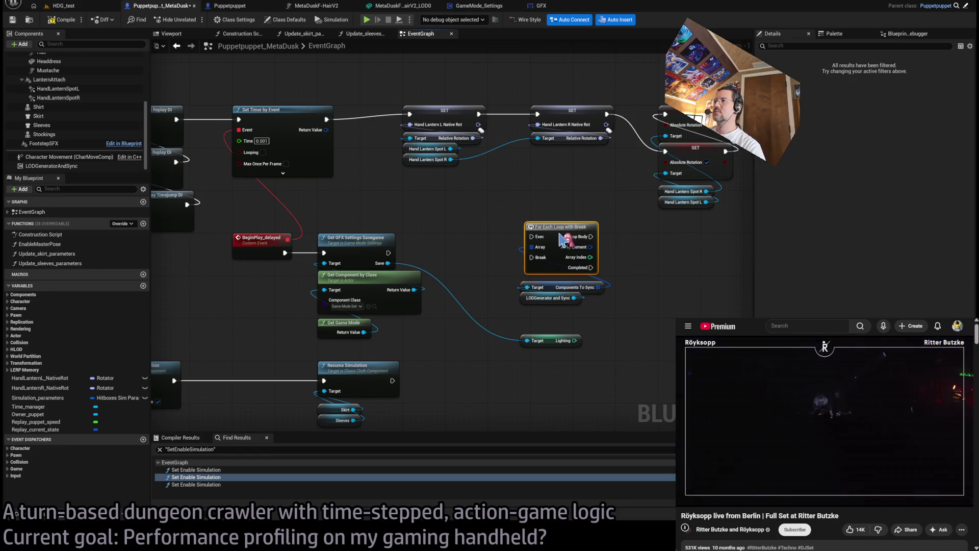
pyautogui.click(550, 291)
pyautogui.moveTo(550, 292); pyautogui.dragTo(560, 292)
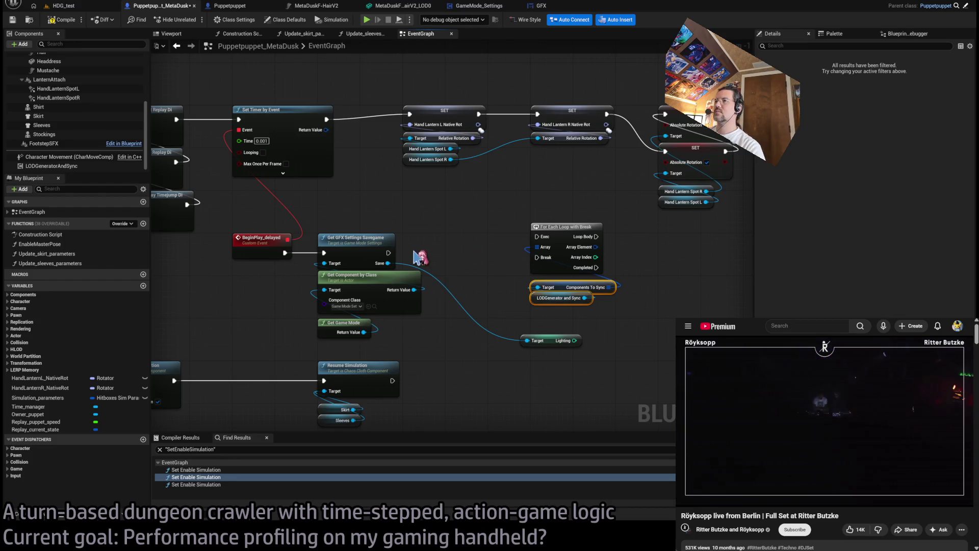
pyautogui.moveTo(542, 242); pyautogui.dragTo(541, 242)
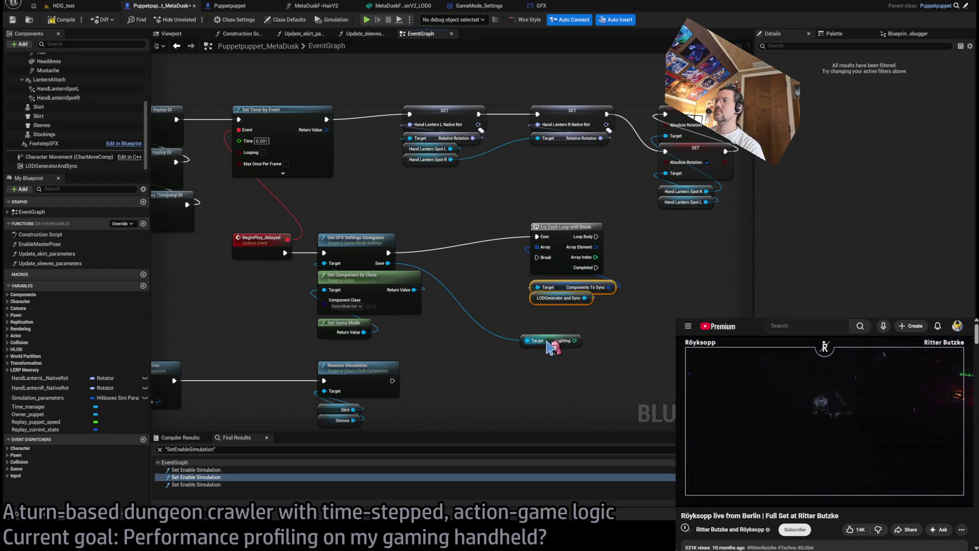
pyautogui.moveTo(605, 332); pyautogui.dragTo(576, 335)
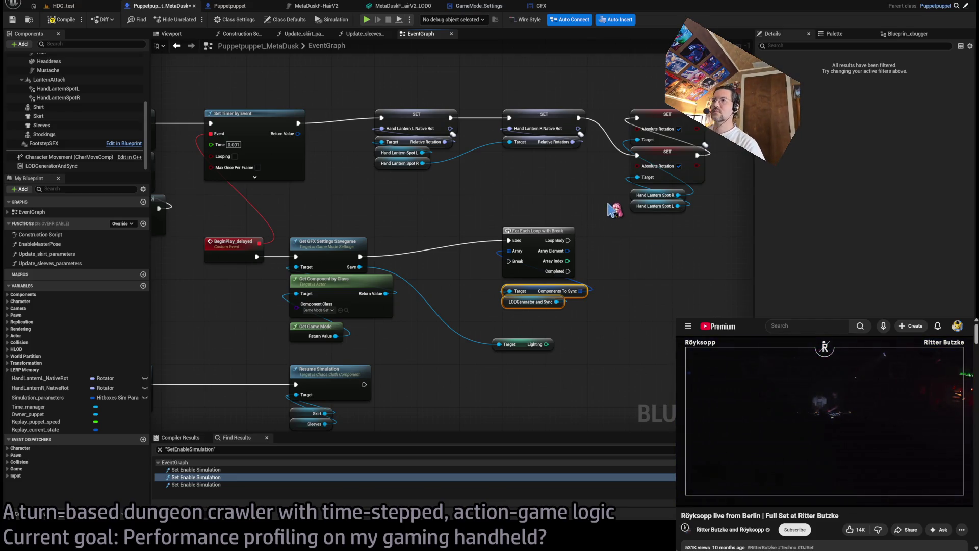
pyautogui.click(619, 270)
# Box-select the settings-reading and loop nodes and collapse them into a new function.
pyautogui.moveTo(620, 270)
pyautogui.mouseDown()
pyautogui.moveTo(553, 269)
pyautogui.moveTo(743, 280)
pyautogui.moveTo(721, 278)
pyautogui.mouseUp()
pyautogui.moveTo(548, 201)
pyautogui.mouseDown()
pyautogui.moveTo(409, 390)
pyautogui.moveTo(265, 306)
pyautogui.moveTo(243, 334)
pyautogui.mouseUp()
pyautogui.moveTo(269, 232); pyautogui.dragTo(383, 237)
pyautogui.scroll(1, 383, 237)
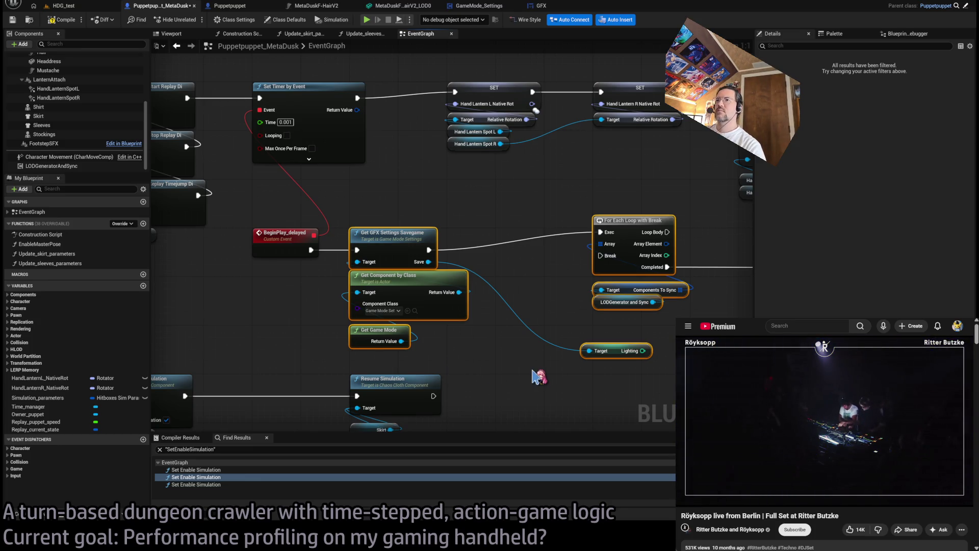
pyautogui.hotkey('ctrl', 'shift', 'f')
# Name the function Update_LOD_overrides, place its call beside BeginPlay_delayed, and open its graph.
pyautogui.write('C')
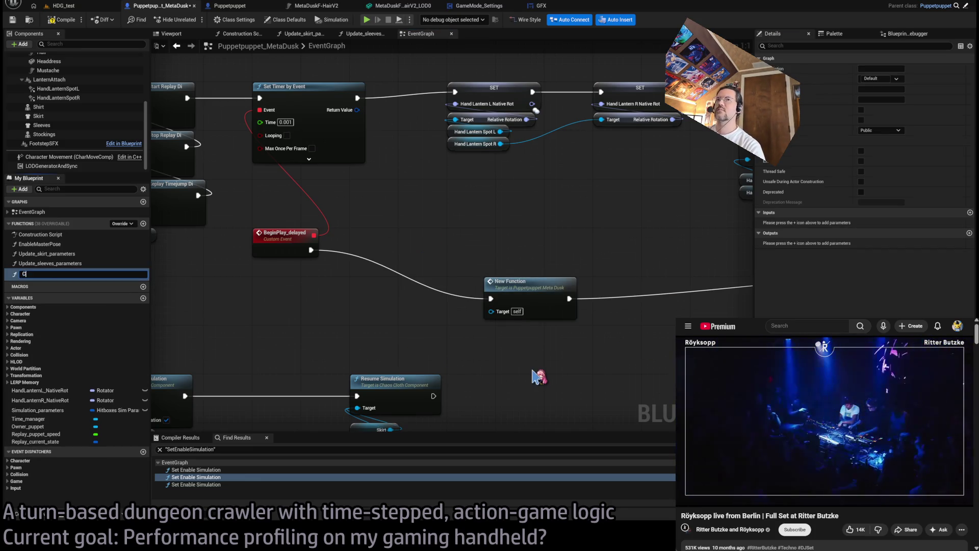
pyautogui.write('onfigure_hair')
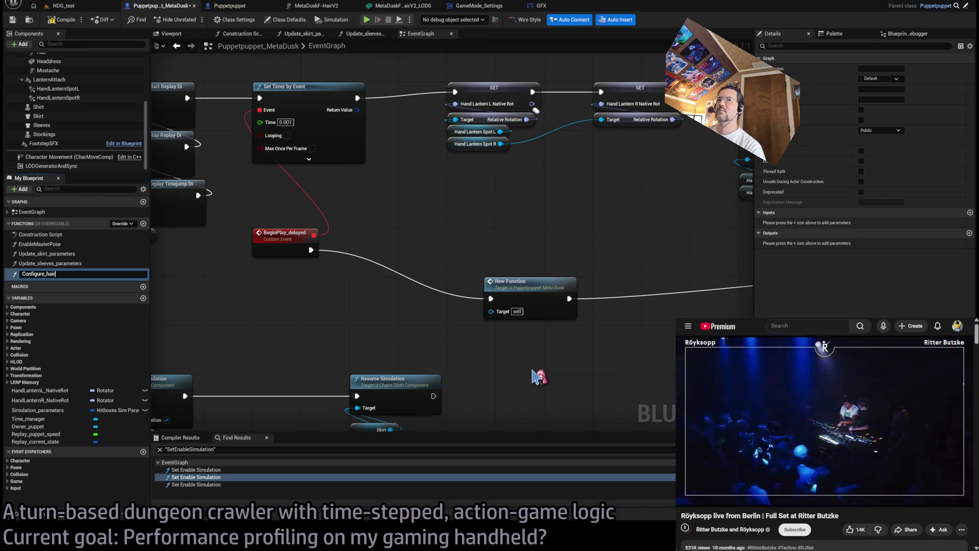
pyautogui.write('Update_LOD_')
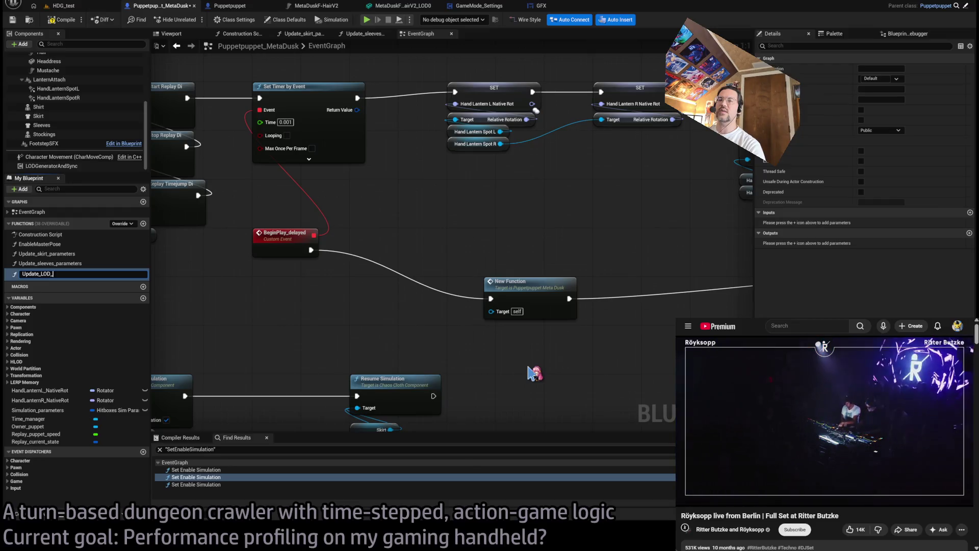
pyautogui.write('overrides')
pyautogui.press('Return')
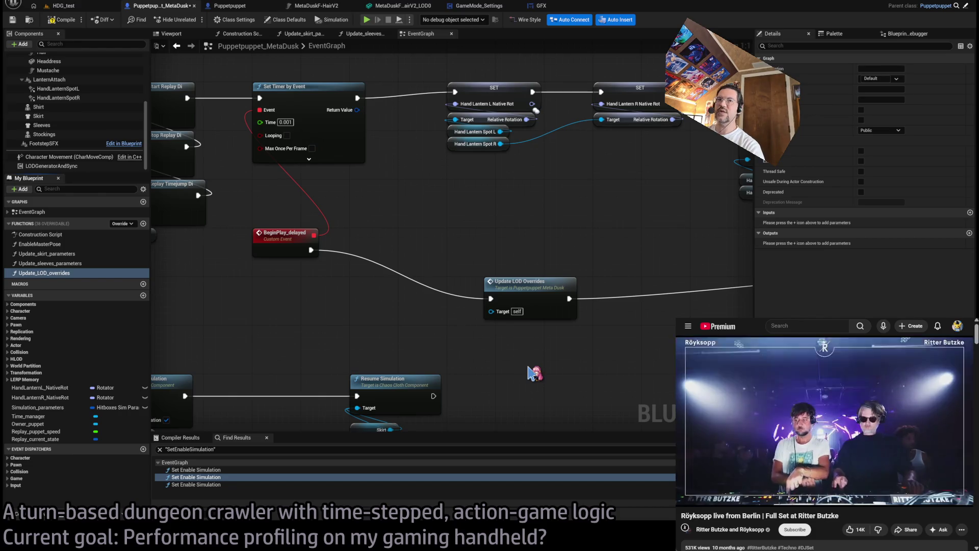
pyautogui.moveTo(552, 346); pyautogui.dragTo(485, 341)
pyautogui.scroll(-3, 484, 341)
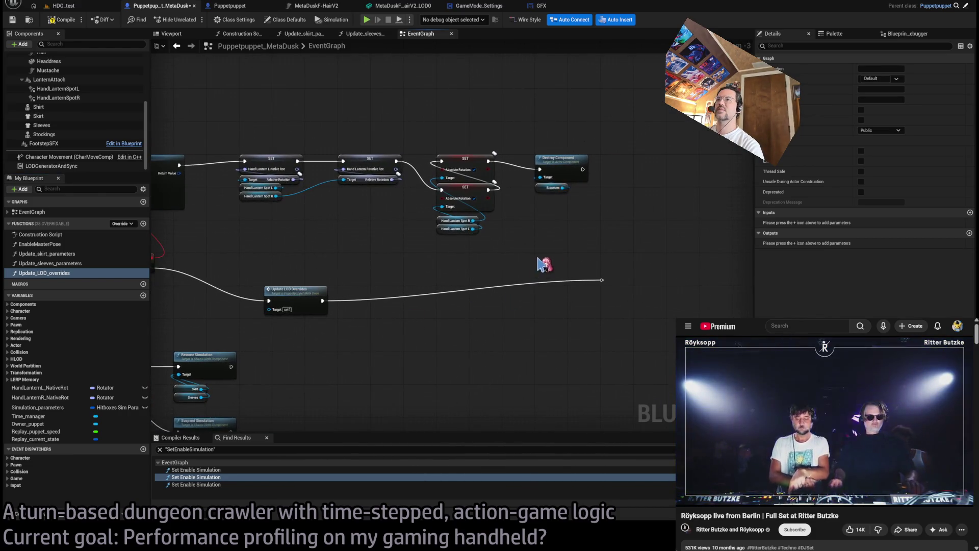
pyautogui.scroll(-2, 537, 267)
pyautogui.moveTo(542, 287); pyautogui.dragTo(518, 255)
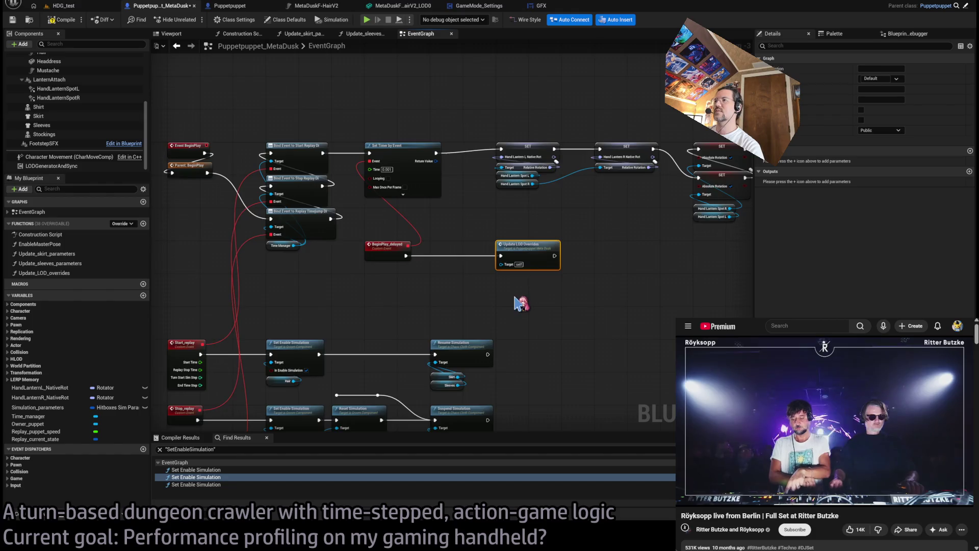
pyautogui.scroll(2, 520, 300)
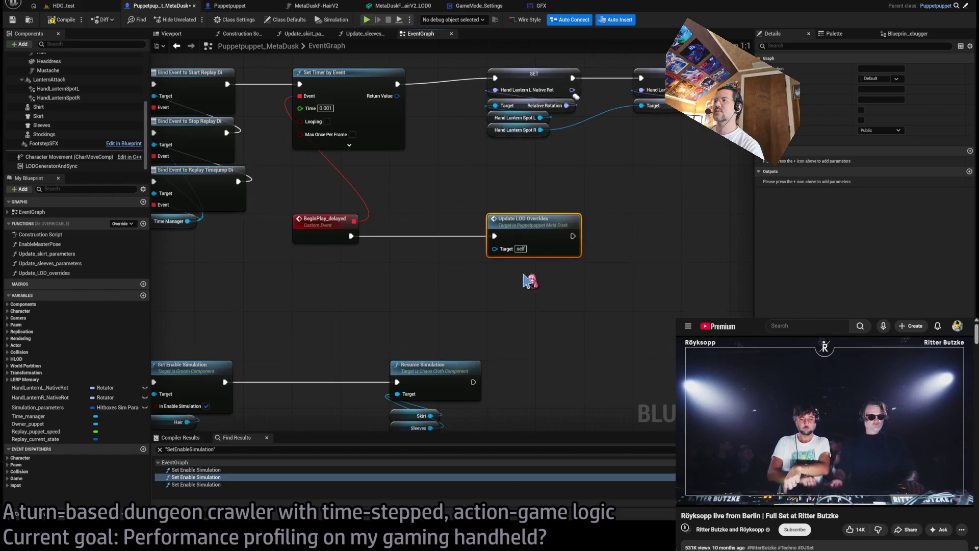
pyautogui.doubleClick(525, 224)
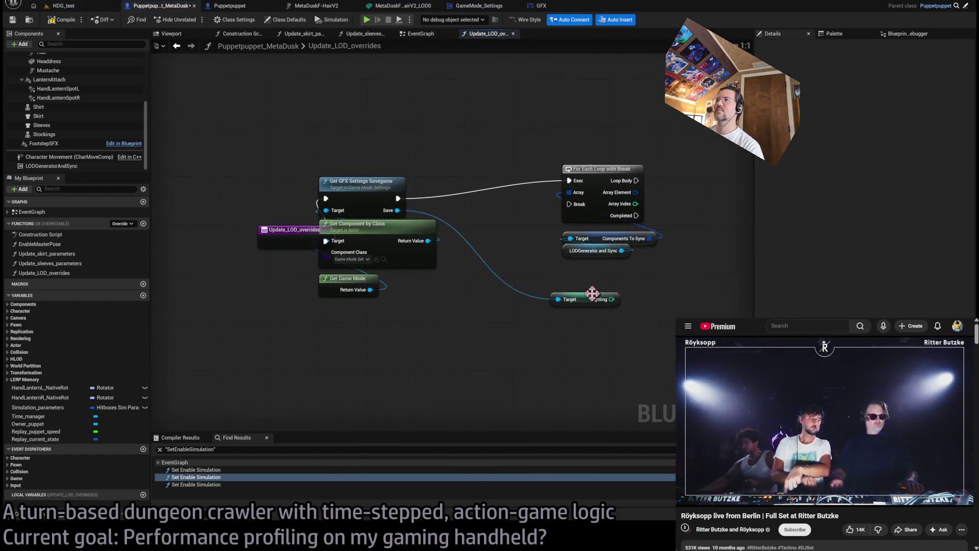
# Tidy the Update_LOD_overrides entry and getter nodes, then switch to the GameMode_Settings EventGraph.
pyautogui.moveTo(472, 276)
pyautogui.mouseDown()
pyautogui.moveTo(345, 227)
pyautogui.moveTo(156, 223)
pyautogui.mouseUp()
pyautogui.moveTo(404, 400); pyautogui.dragTo(318, 204)
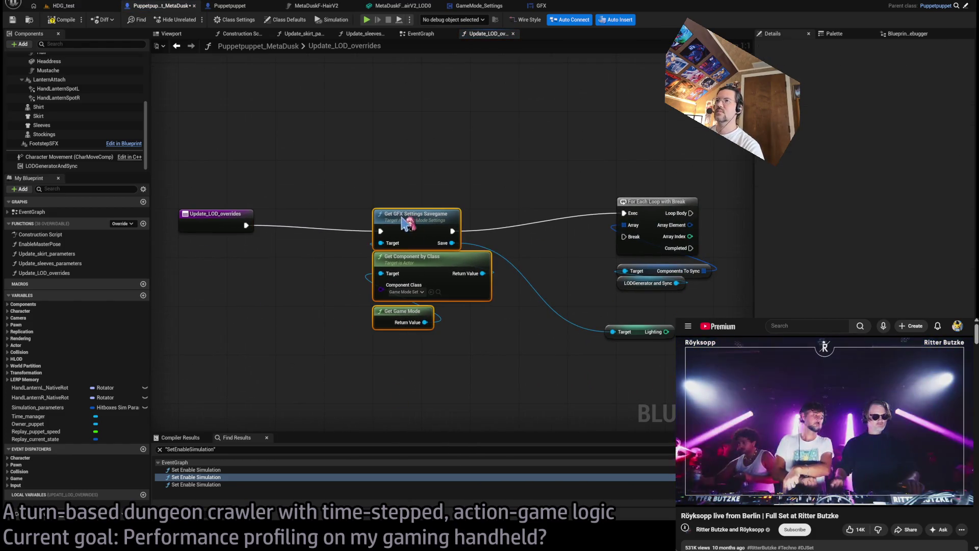
pyautogui.click(571, 190)
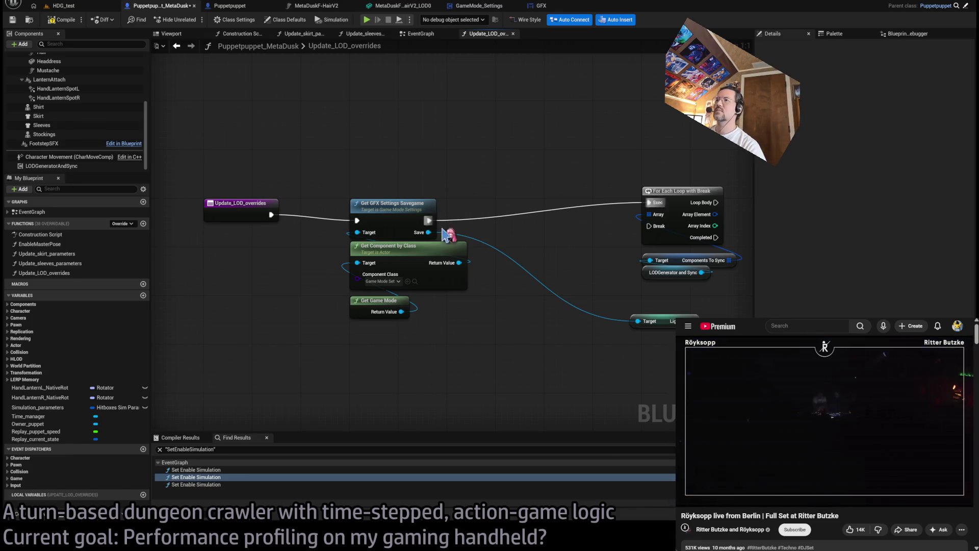
pyautogui.click(384, 305)
pyautogui.keyDown('shift'); pyautogui.click(391, 255); pyautogui.keyUp('shift')
pyautogui.click(464, 312)
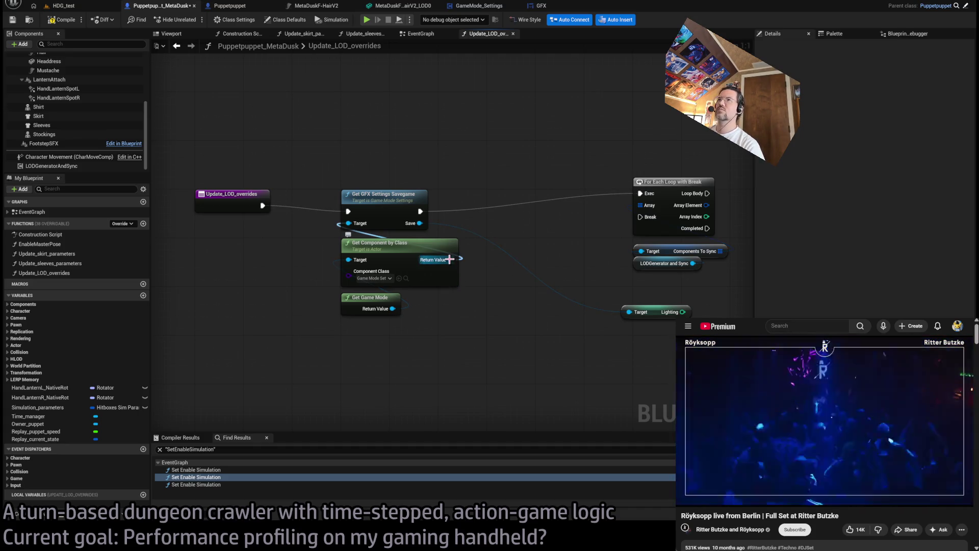
pyautogui.click(490, 6)
pyautogui.moveTo(444, 134)
pyautogui.mouseDown()
pyautogui.moveTo(436, 243)
pyautogui.moveTo(146, 225)
pyautogui.mouseUp()
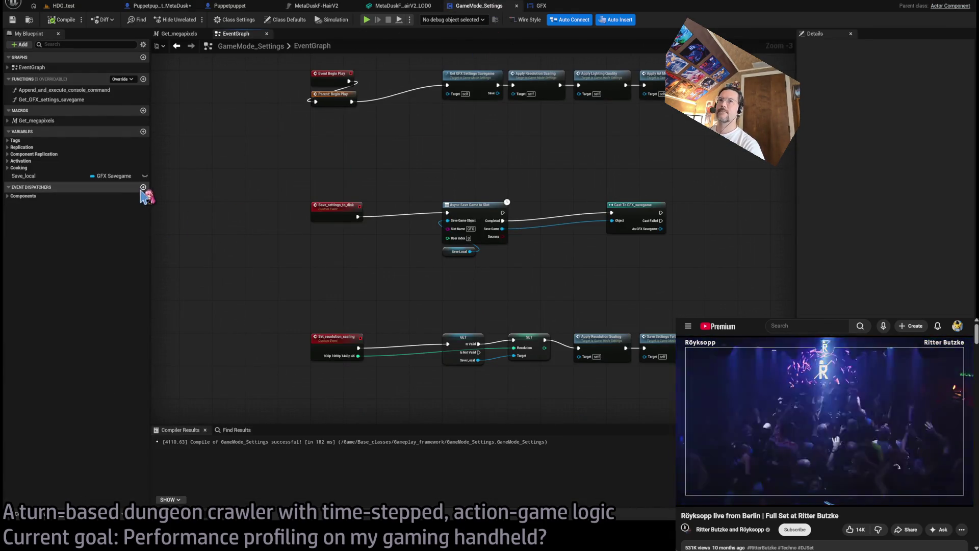
# Add an event dispatcher named Settings_updated_Di and recompile the blueprint.
pyautogui.click(143, 187)
pyautogui.write('Settings_updated_Di')
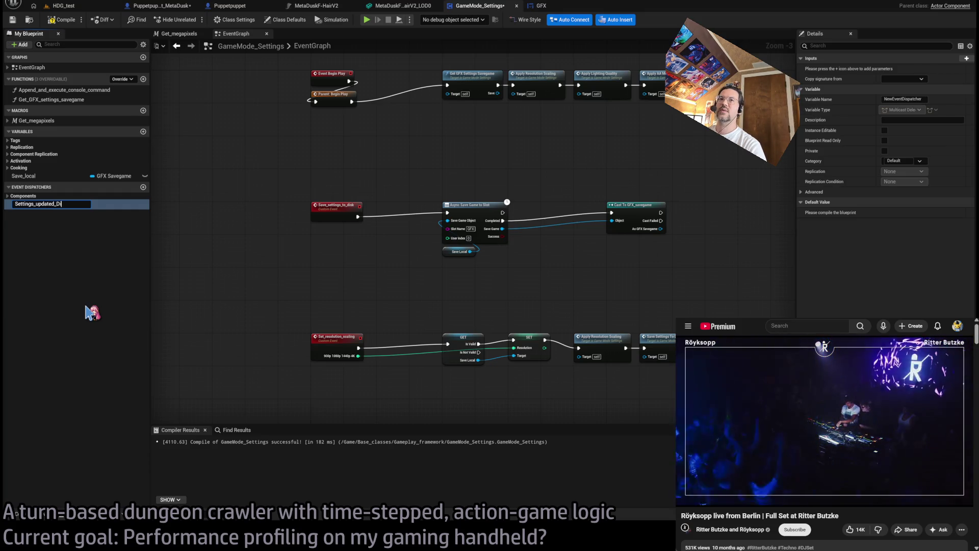
pyautogui.press('Return')
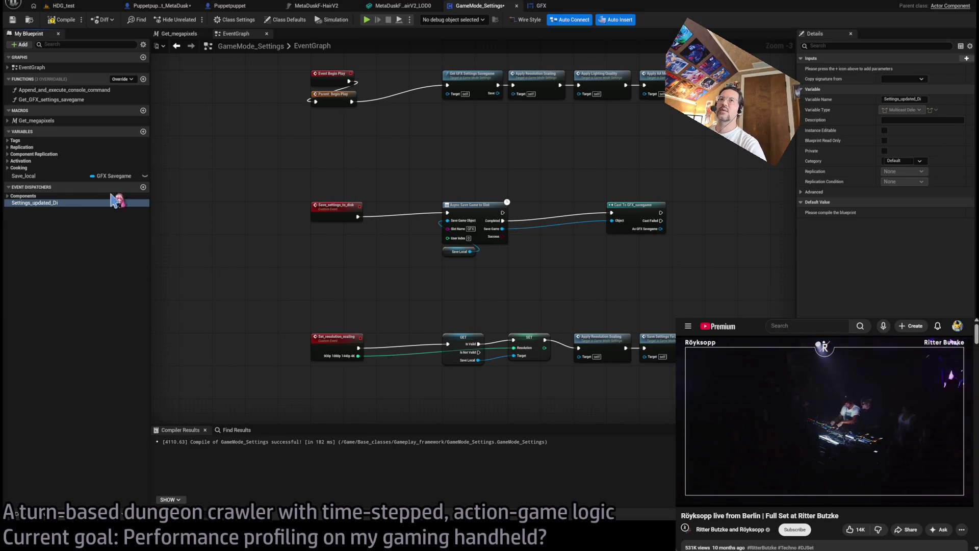
pyautogui.moveTo(450, 158)
pyautogui.mouseDown()
pyautogui.moveTo(402, 230)
pyautogui.moveTo(276, 238)
pyautogui.mouseUp()
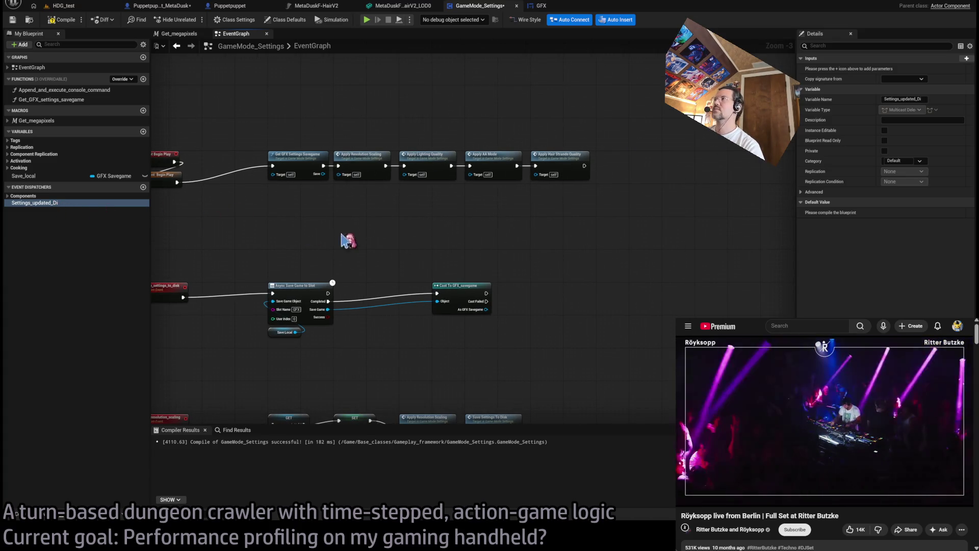
pyautogui.press('F7')
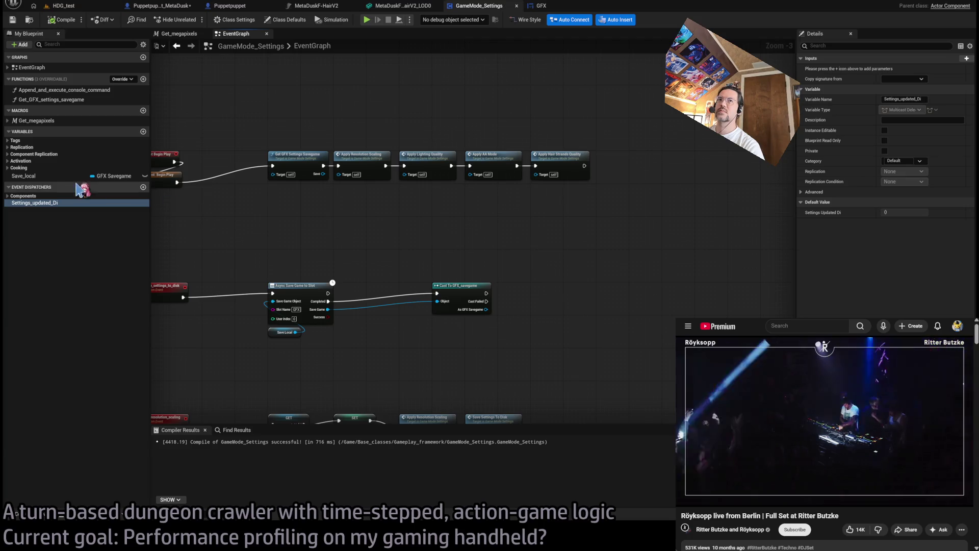
# Locate the save chain and select the Cast To GFX_savegame node.
pyautogui.moveTo(283, 239); pyautogui.dragTo(382, 204)
pyautogui.moveTo(337, 235); pyautogui.dragTo(383, 201)
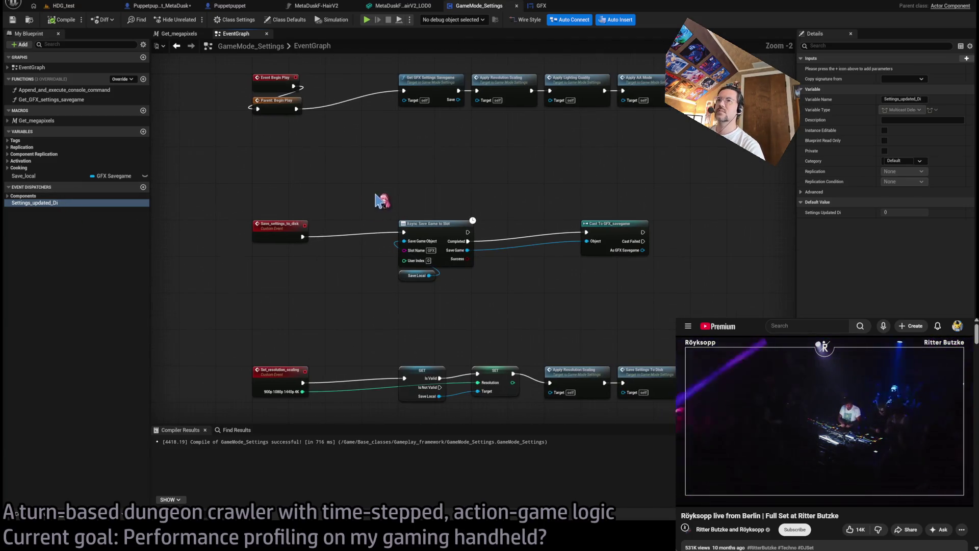
pyautogui.scroll(1, 352, 257)
pyautogui.moveTo(393, 242); pyautogui.dragTo(392, 193)
pyautogui.moveTo(417, 225)
pyautogui.mouseDown()
pyautogui.moveTo(403, 328)
pyautogui.moveTo(444, 356)
pyautogui.moveTo(438, 243)
pyautogui.mouseUp()
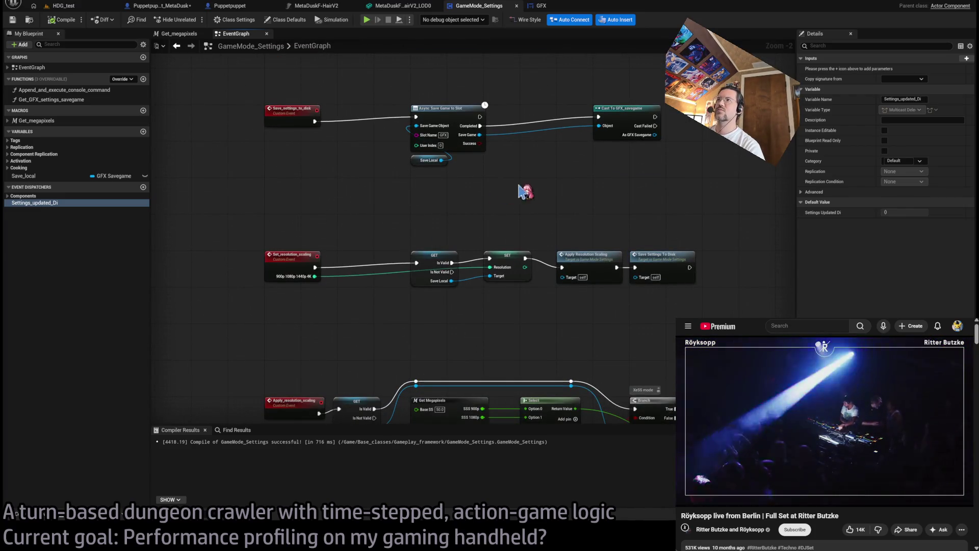
pyautogui.moveTo(513, 192); pyautogui.dragTo(537, 242)
pyautogui.scroll(1, 390, 163)
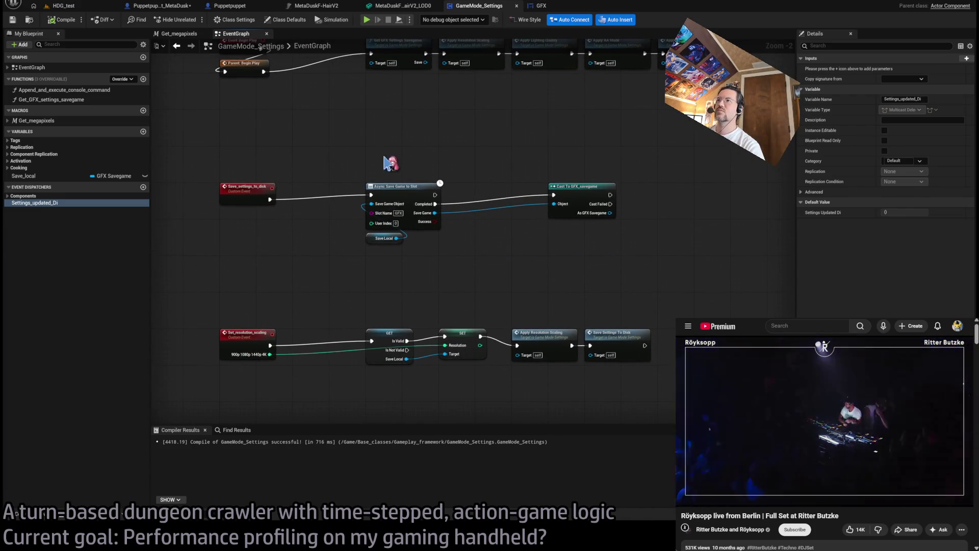
pyautogui.scroll(1, 486, 245)
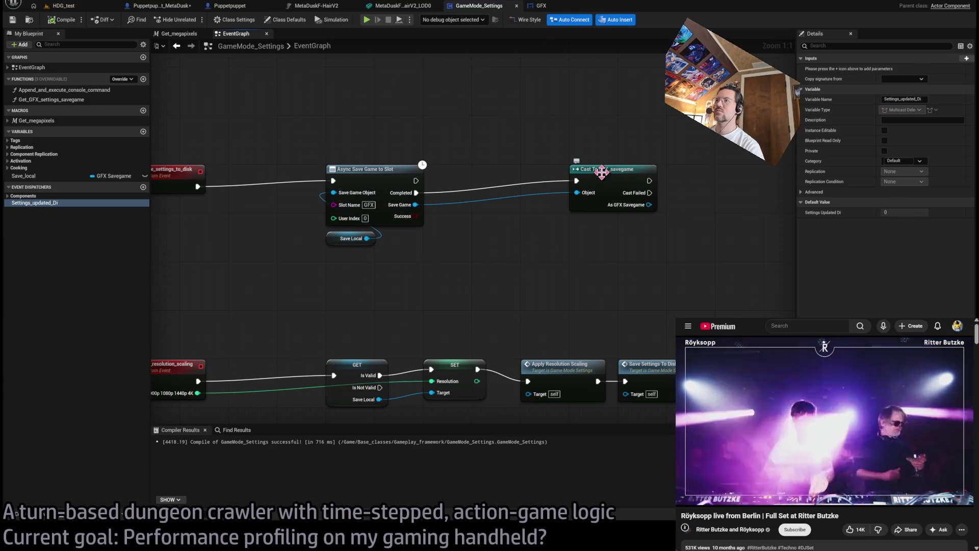
pyautogui.click(604, 170)
# Delete the Cast To GFX_savegame node after Async Save Game to Slot.
pyautogui.press('Delete')
pyautogui.moveTo(451, 234); pyautogui.dragTo(502, 273)
pyautogui.scroll(-3, 502, 273)
pyautogui.scroll(1, 356, 257)
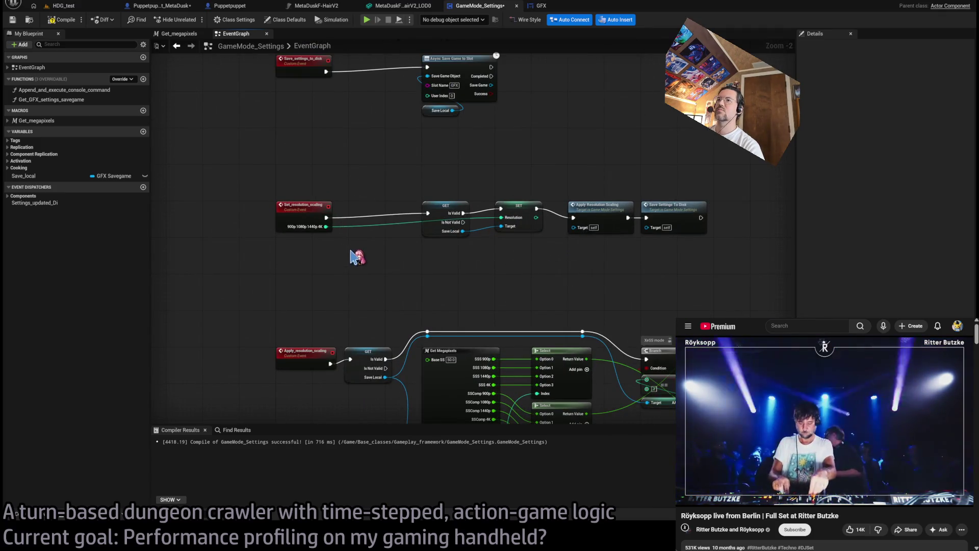
# Survey the Apply_resolution_scaling and lighting-quality node chains.
pyautogui.moveTo(356, 257); pyautogui.dragTo(416, 158)
pyautogui.moveTo(374, 334); pyautogui.dragTo(395, 160)
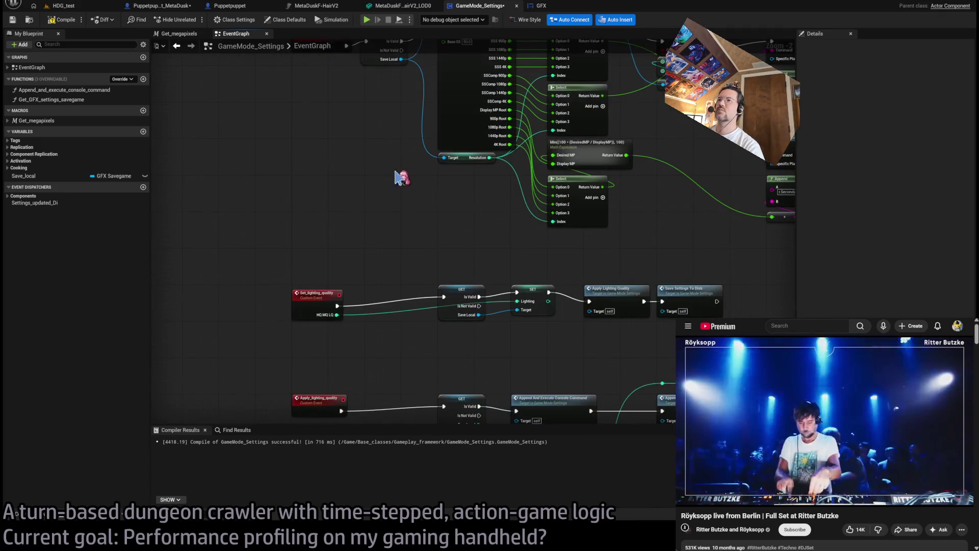
pyautogui.moveTo(392, 225)
pyautogui.mouseDown()
pyautogui.moveTo(434, 267)
pyautogui.moveTo(381, 265)
pyautogui.mouseUp()
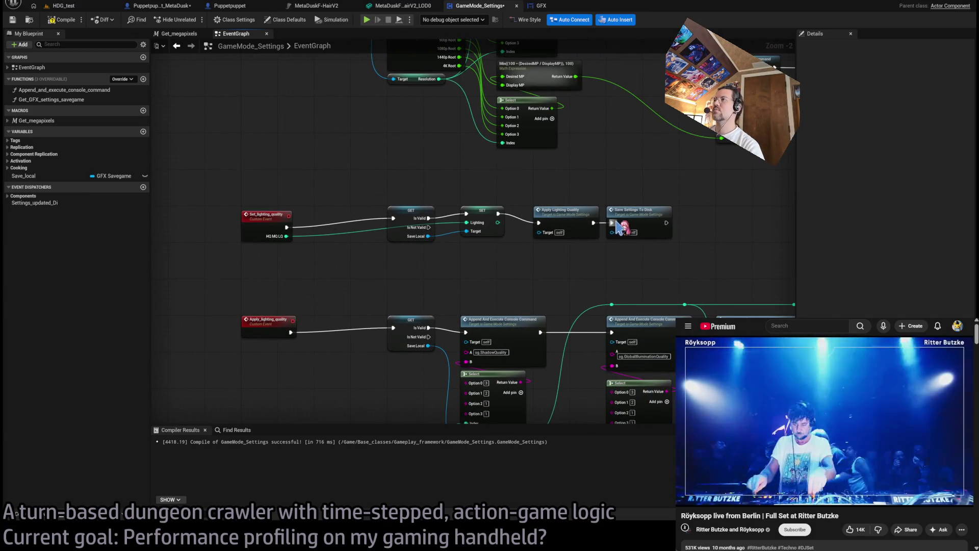
pyautogui.moveTo(594, 228); pyautogui.dragTo(535, 241)
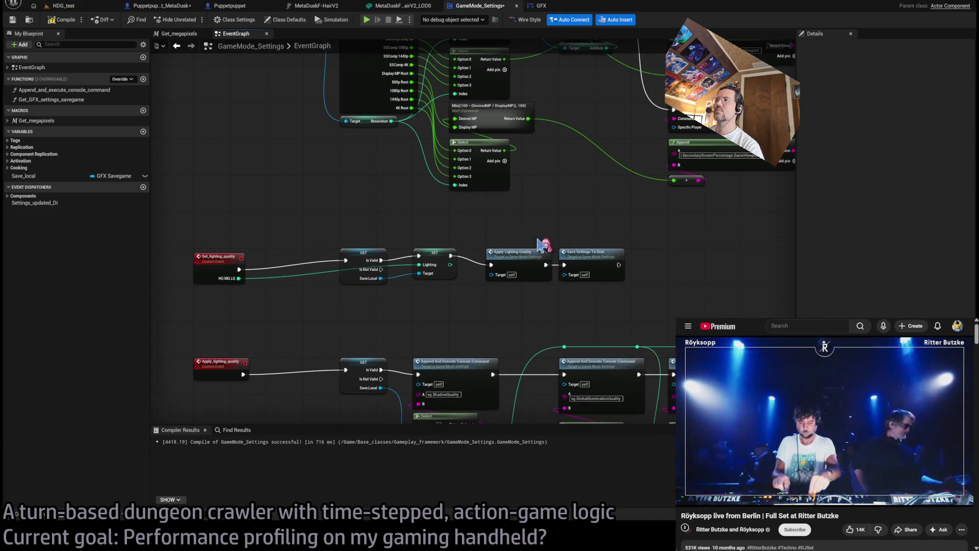
pyautogui.moveTo(599, 234)
pyautogui.mouseDown()
pyautogui.moveTo(446, 85)
pyautogui.moveTo(591, 169)
pyautogui.mouseUp()
pyautogui.moveTo(343, 323)
pyautogui.mouseDown()
pyautogui.moveTo(348, 192)
pyautogui.moveTo(357, 306)
pyautogui.moveTo(398, 436)
pyautogui.mouseUp()
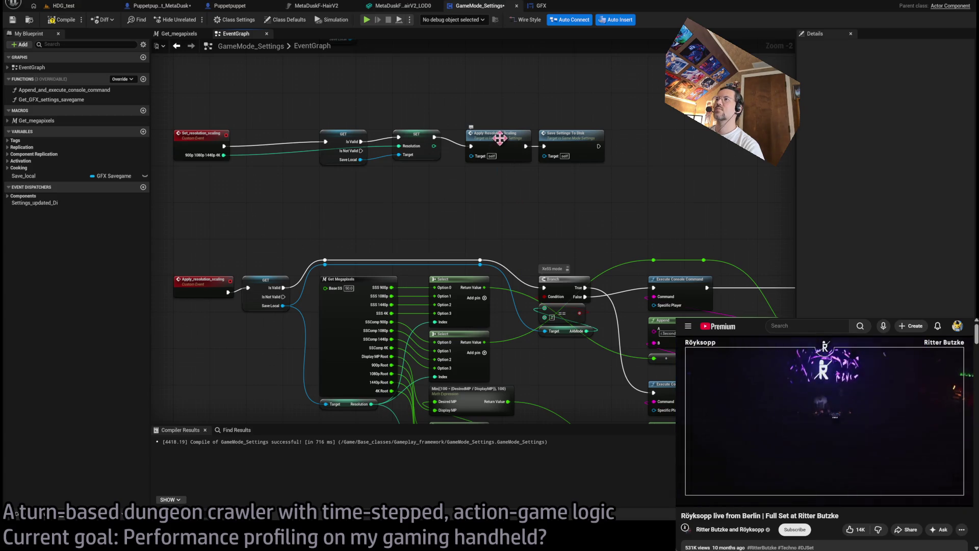
pyautogui.moveTo(500, 138); pyautogui.dragTo(530, 345)
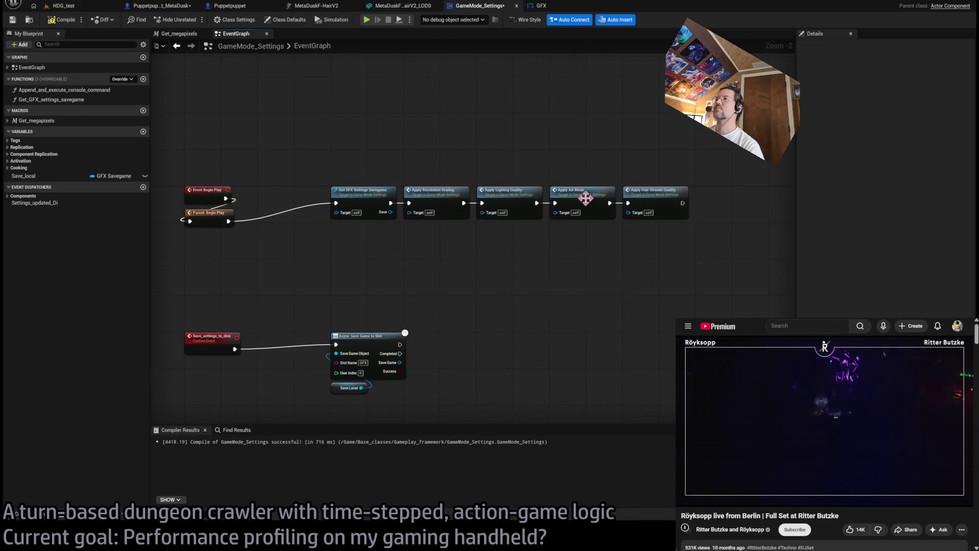
# Pan back to centre the Save_settings_to_disk chain on the Async Save Game node.
pyautogui.moveTo(687, 201)
pyautogui.mouseDown()
pyautogui.moveTo(597, 134)
pyautogui.moveTo(567, 175)
pyautogui.mouseUp()
pyautogui.scroll(-1, 579, 169)
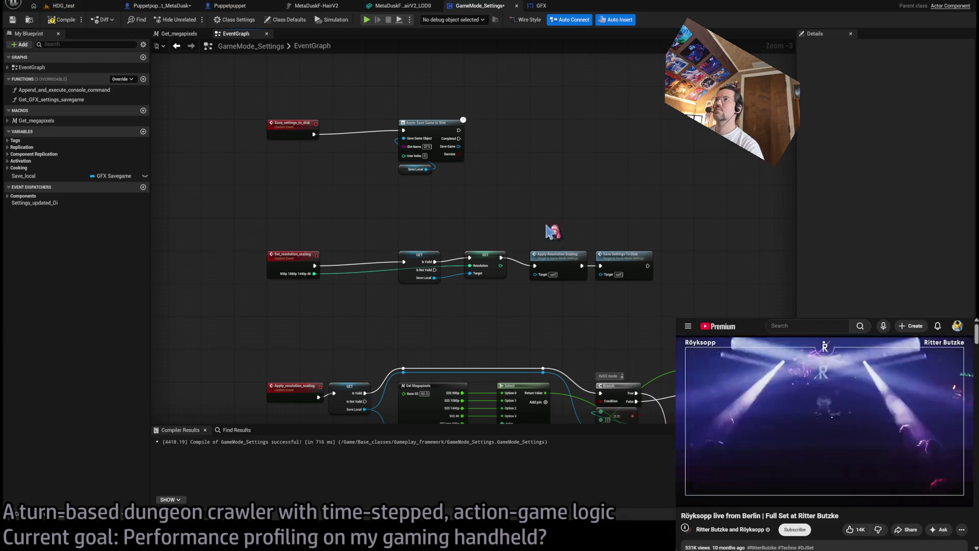
pyautogui.moveTo(534, 303); pyautogui.dragTo(512, 62)
pyautogui.moveTo(595, 298)
pyautogui.mouseDown()
pyautogui.moveTo(510, 285)
pyautogui.moveTo(491, 236)
pyautogui.moveTo(449, 286)
pyautogui.mouseUp()
pyautogui.moveTo(378, 220); pyautogui.dragTo(378, 286)
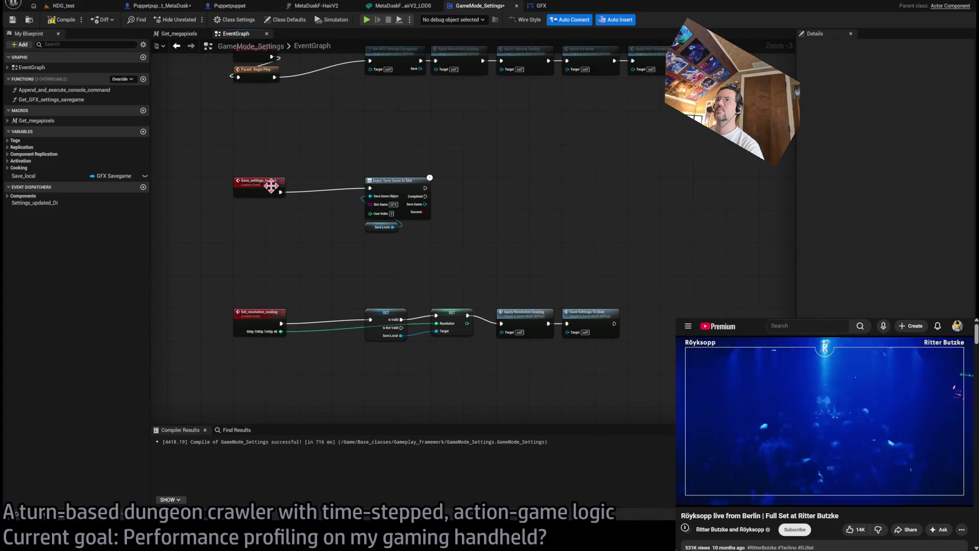
pyautogui.scroll(3, 467, 209)
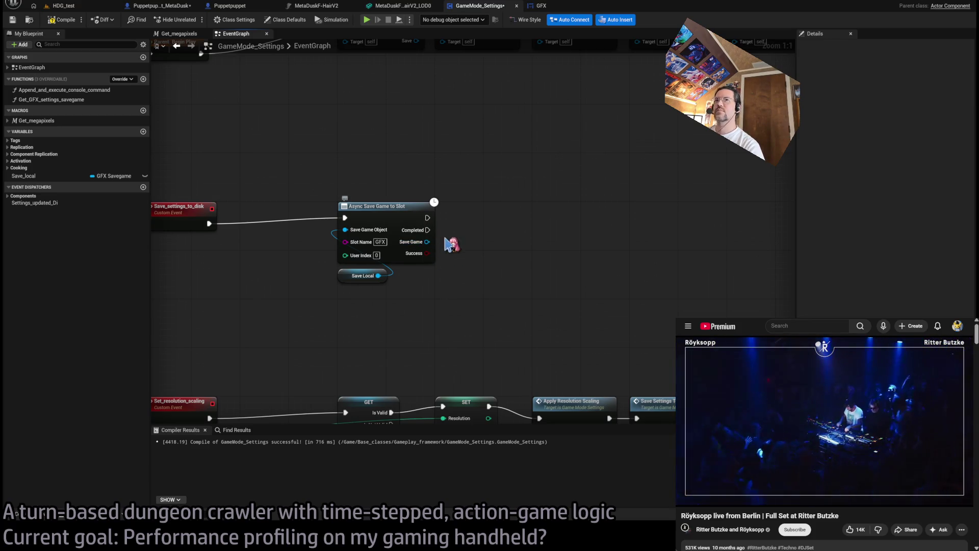
pyautogui.moveTo(469, 221)
pyautogui.mouseDown()
pyautogui.moveTo(505, 199)
pyautogui.moveTo(546, 202)
pyautogui.mouseUp()
pyautogui.scroll(-2, 577, 243)
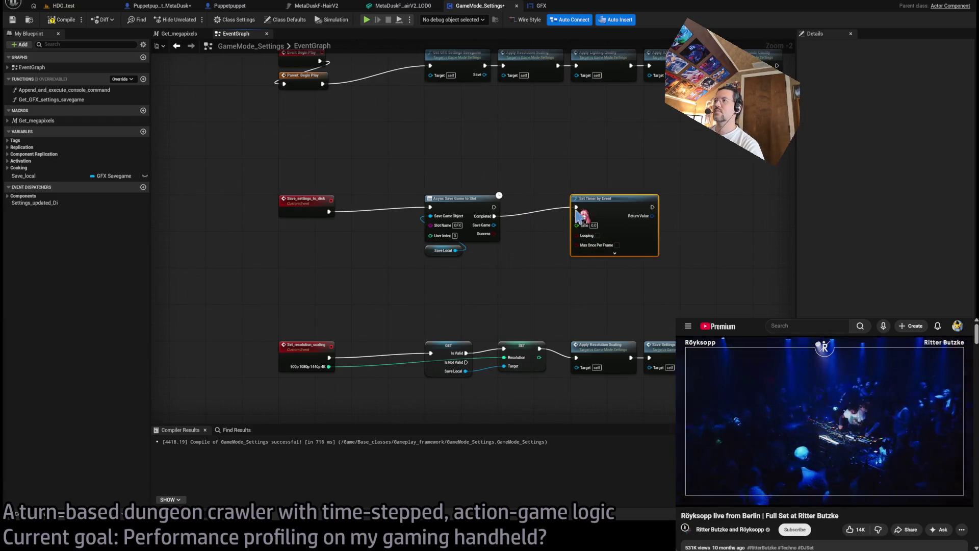
# Bind the timer's Event pin to a new custom event named Send_dispatch.
pyautogui.scroll(1, 572, 235)
pyautogui.moveTo(462, 232); pyautogui.dragTo(635, 235)
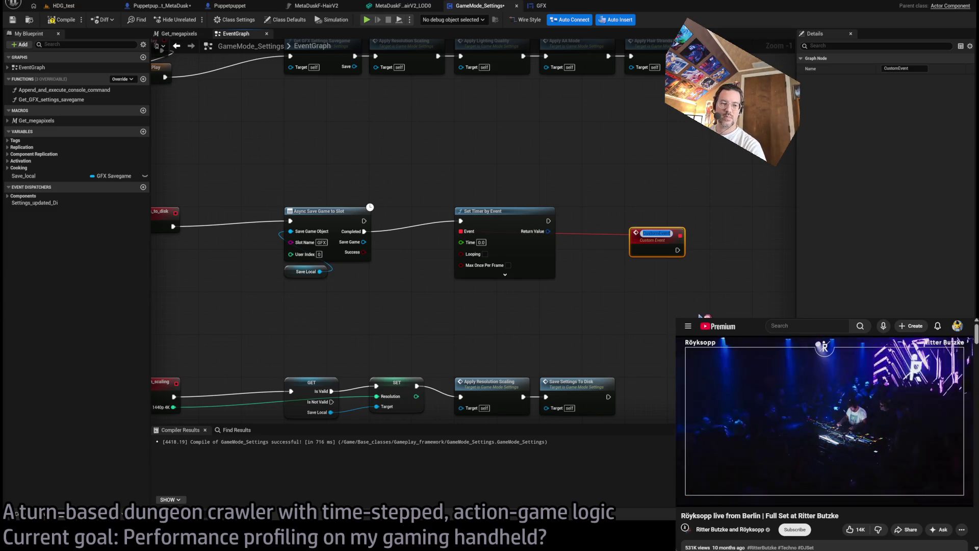
pyautogui.write('is')
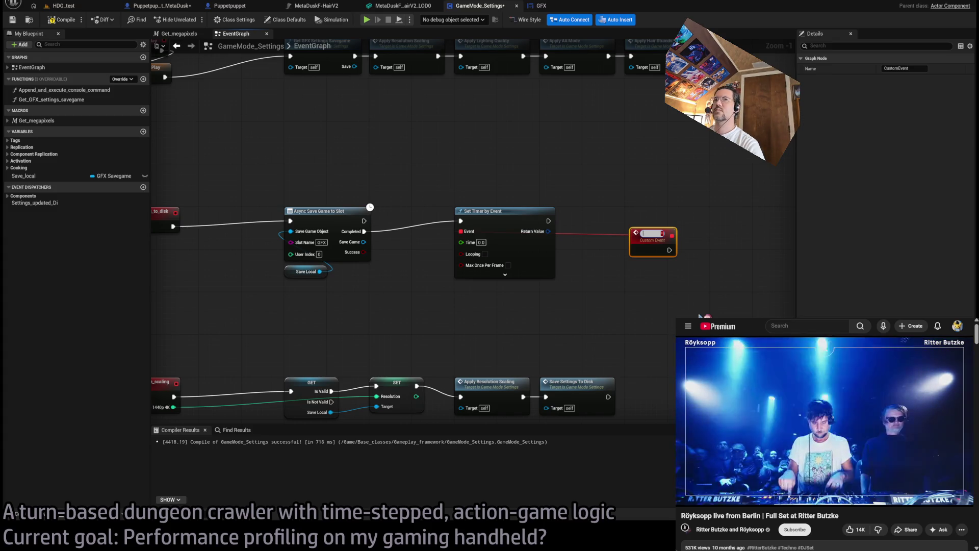
pyautogui.write('tch')
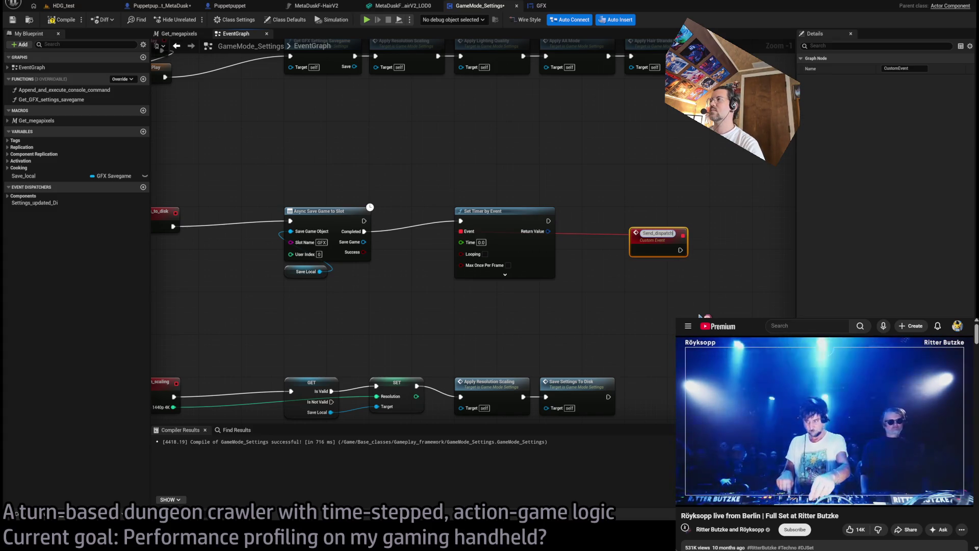
pyautogui.moveTo(647, 247); pyautogui.dragTo(653, 227)
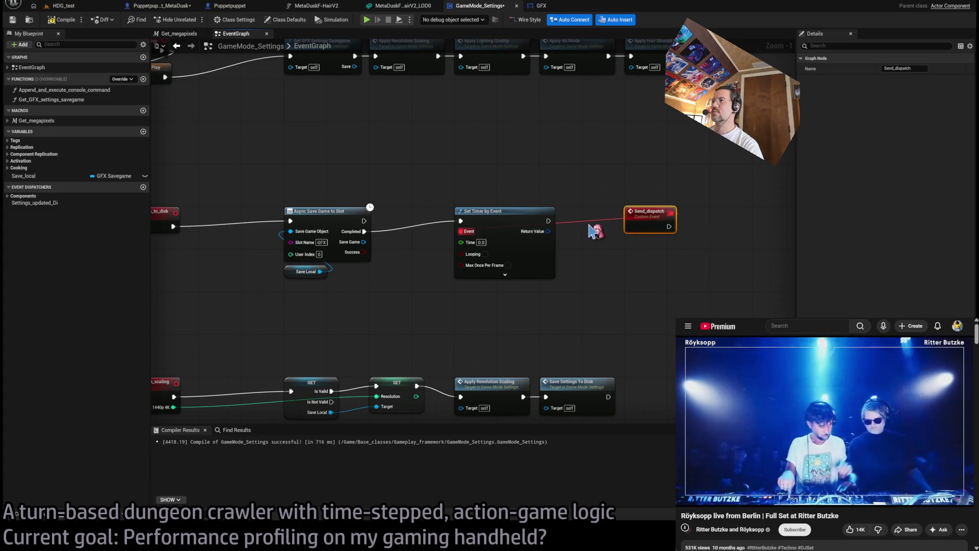
# Route the Send_dispatch wire through a reroute point placed above the timer node.
pyautogui.doubleClick(584, 221)
pyautogui.moveTo(583, 221)
pyautogui.mouseDown()
pyautogui.moveTo(468, 197)
pyautogui.moveTo(675, 189)
pyautogui.mouseUp()
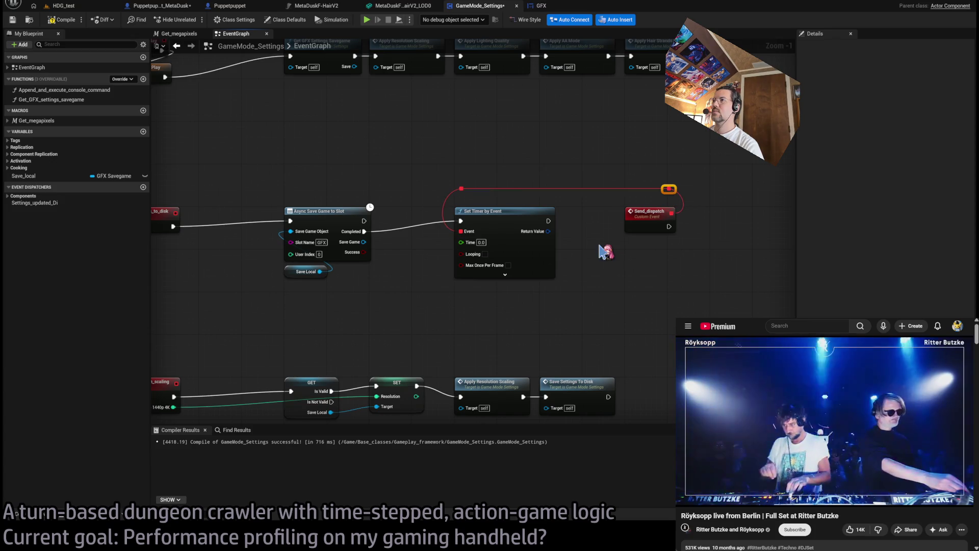
pyautogui.click(605, 252)
pyautogui.scroll(1, 605, 251)
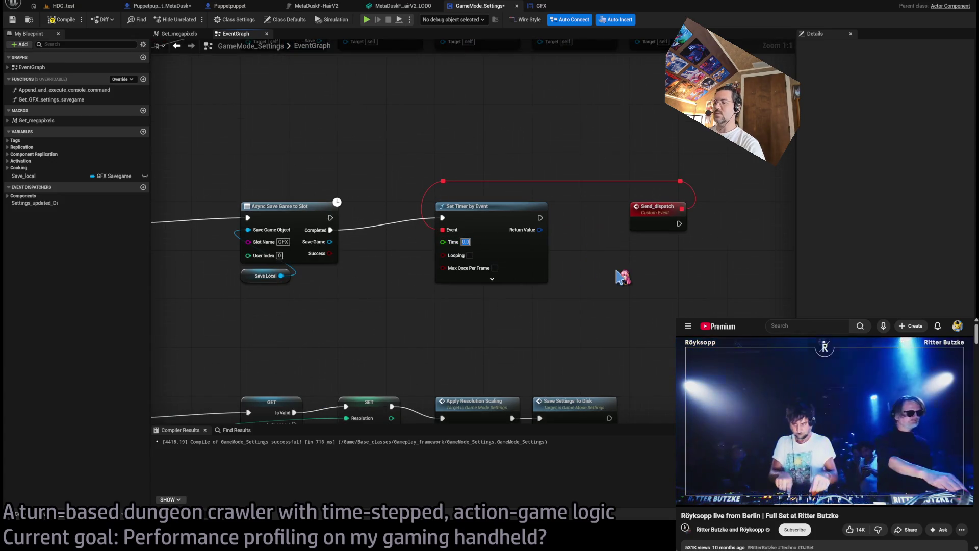
pyautogui.moveTo(365, 225)
pyautogui.mouseDown()
pyautogui.moveTo(417, 175)
pyautogui.moveTo(448, 255)
pyautogui.moveTo(382, 356)
pyautogui.mouseUp()
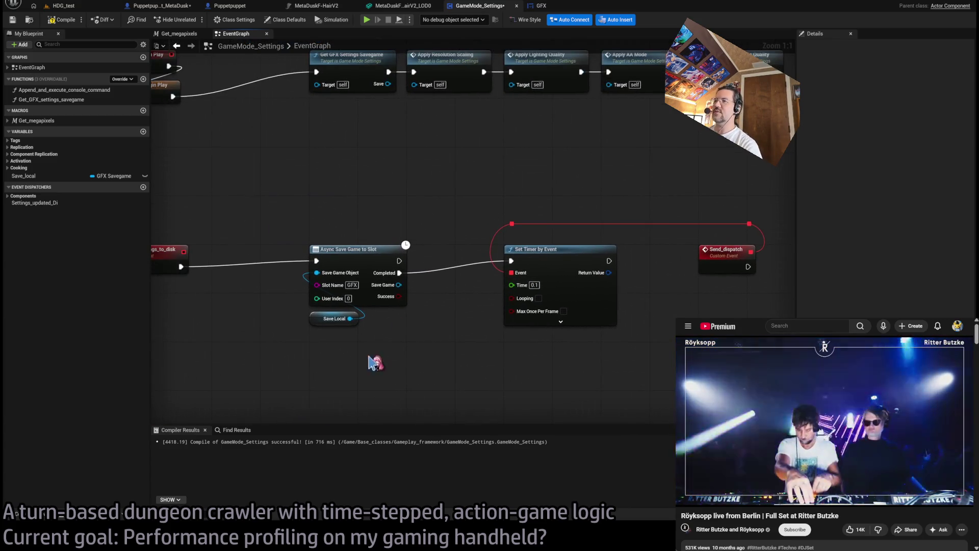
pyautogui.moveTo(472, 337); pyautogui.dragTo(396, 301)
pyautogui.moveTo(509, 176); pyautogui.dragTo(414, 154)
pyautogui.click(558, 203)
pyautogui.moveTo(562, 253)
pyautogui.mouseDown()
pyautogui.moveTo(382, 214)
pyautogui.moveTo(408, 216)
pyautogui.mouseUp()
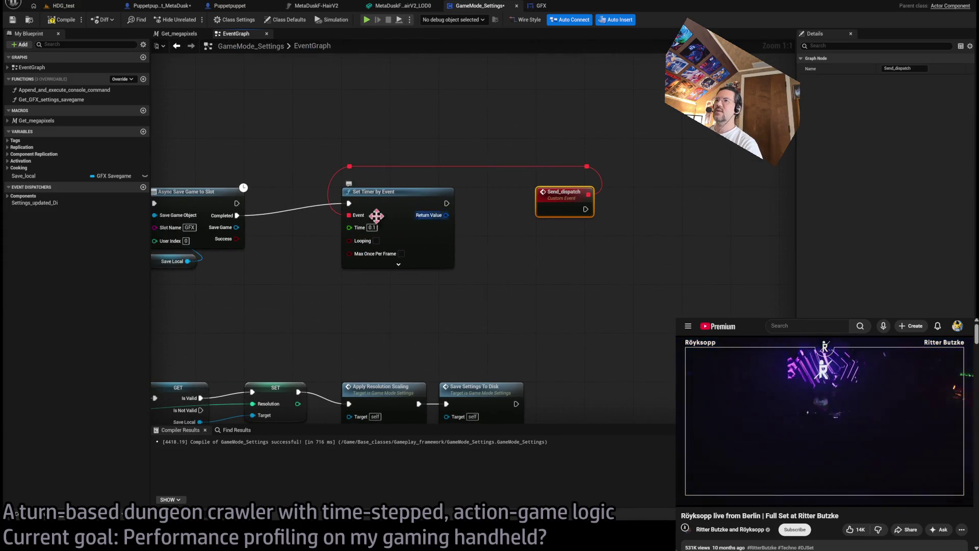
pyautogui.moveTo(655, 131)
pyautogui.mouseDown()
pyautogui.moveTo(317, 321)
pyautogui.moveTo(494, 290)
pyautogui.mouseUp()
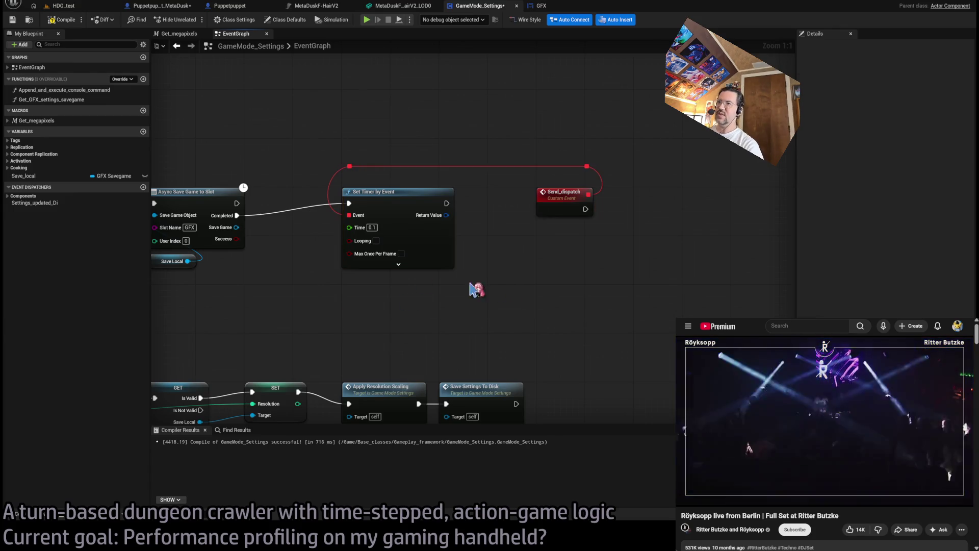
pyautogui.scroll(-4, 411, 310)
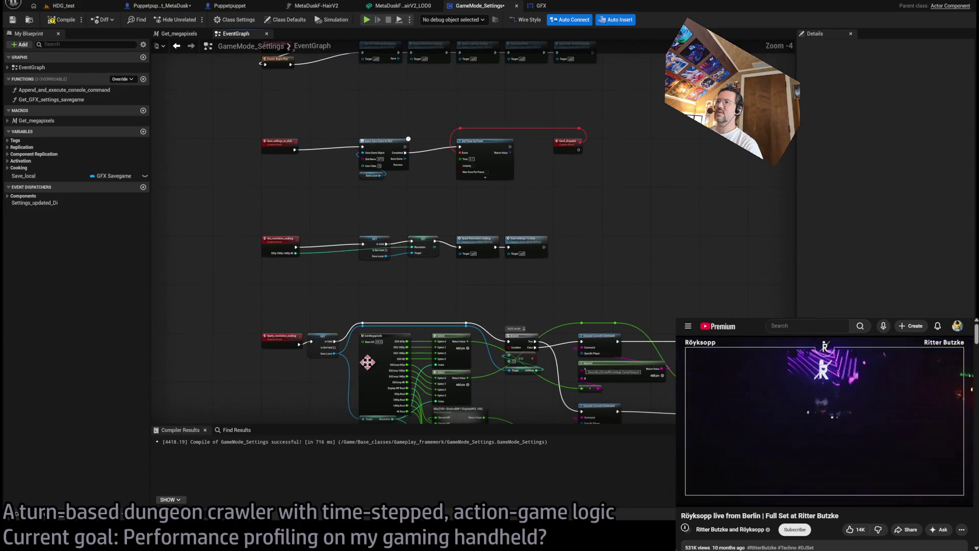
# Box-select Set Timer by Event and Send_dispatch and shift them left toward Async Save Game to Slot.
pyautogui.scroll(2, 561, 355)
pyautogui.scroll(-2, 406, 294)
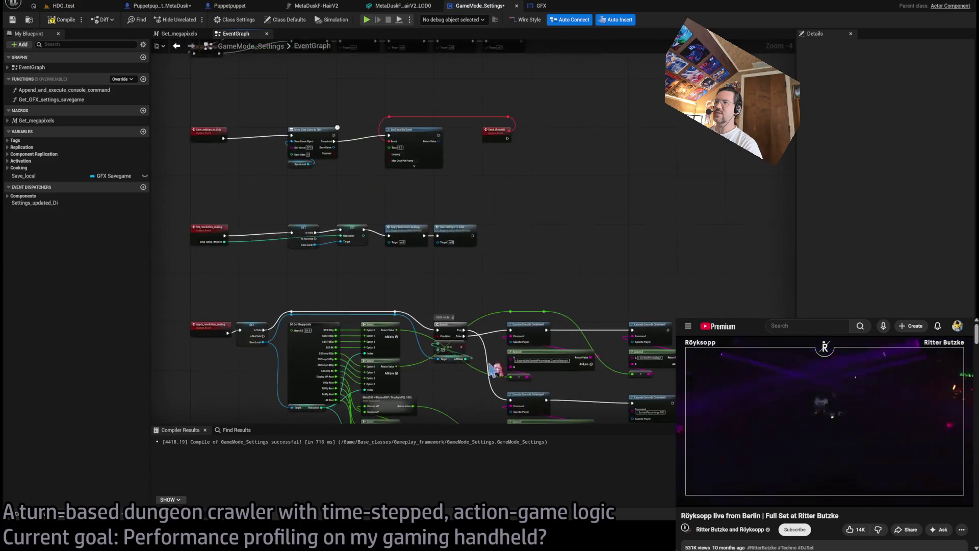
pyautogui.scroll(4, 409, 294)
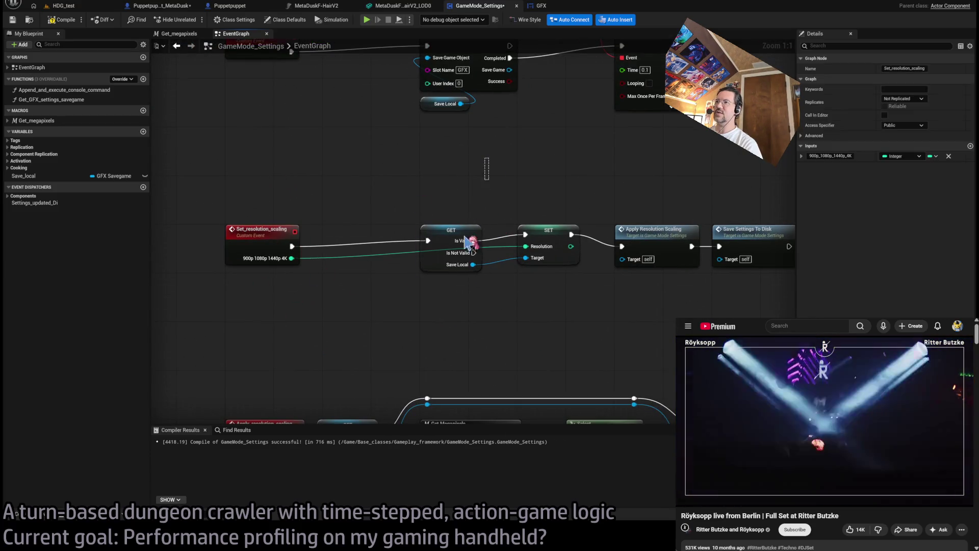
pyautogui.scroll(-1, 336, 214)
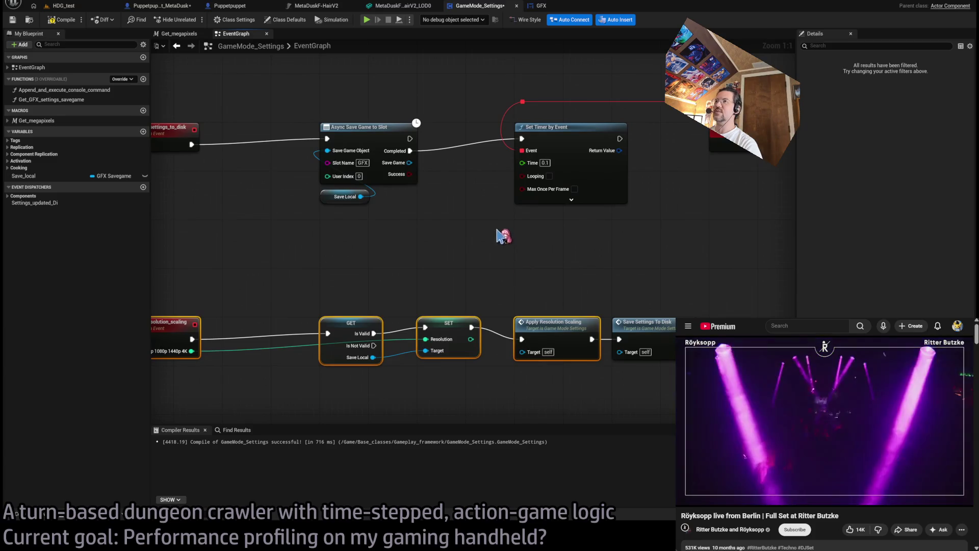
pyautogui.scroll(1, 371, 218)
pyautogui.moveTo(205, 123); pyautogui.dragTo(505, 253)
pyautogui.scroll(-2, 376, 317)
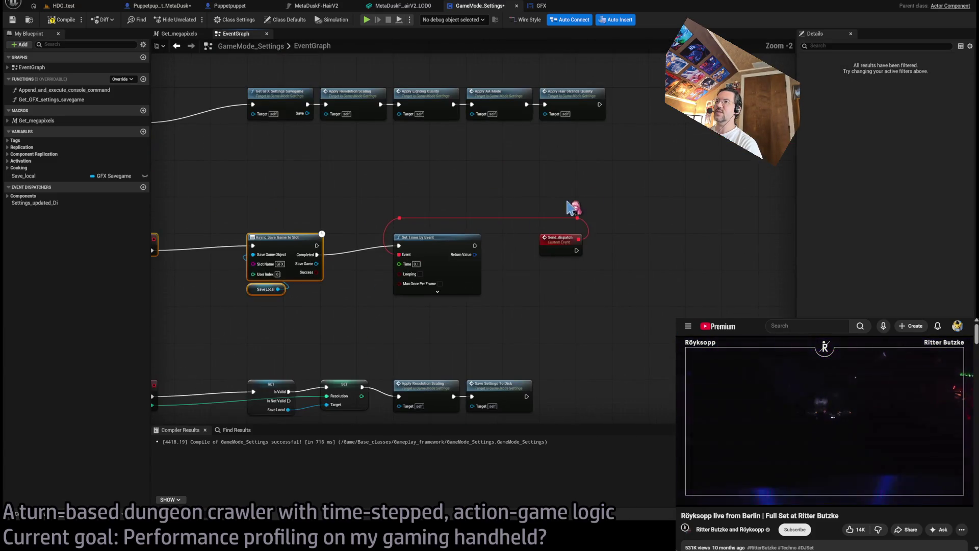
pyautogui.moveTo(602, 194); pyautogui.dragTo(360, 342)
pyautogui.moveTo(561, 250); pyautogui.dragTo(525, 250)
pyautogui.click(506, 269)
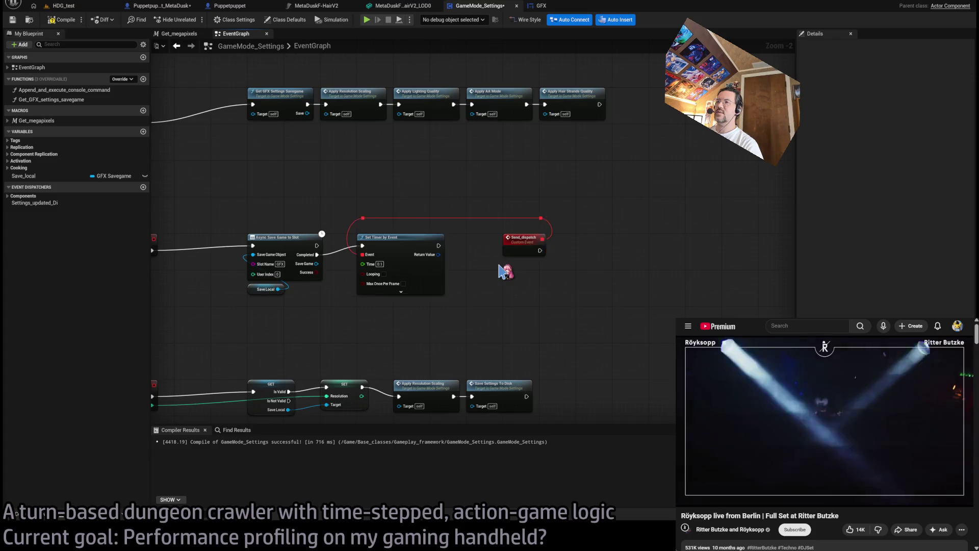
pyautogui.scroll(2, 505, 264)
pyautogui.moveTo(472, 148); pyautogui.dragTo(599, 287)
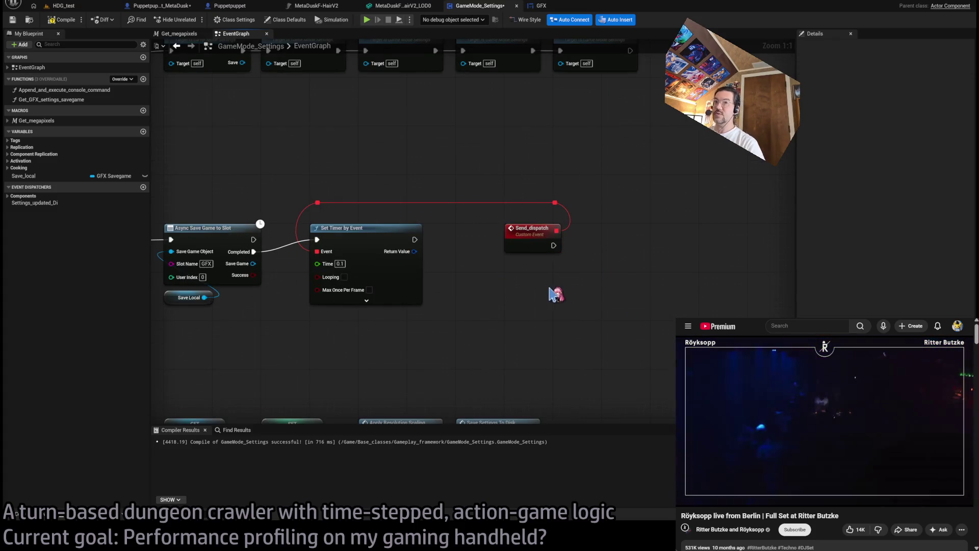
pyautogui.moveTo(549, 317); pyautogui.dragTo(466, 317)
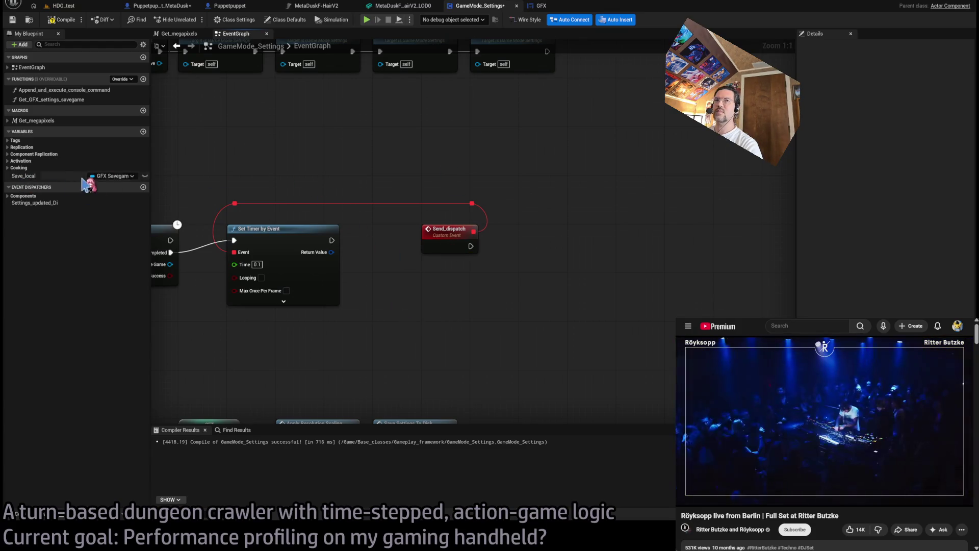
# Add a Call Settings_updated_Di node and wire Send_dispatch's exec into it.
pyautogui.click(55, 203)
pyautogui.moveTo(57, 209); pyautogui.dragTo(480, 247)
pyautogui.click(554, 241)
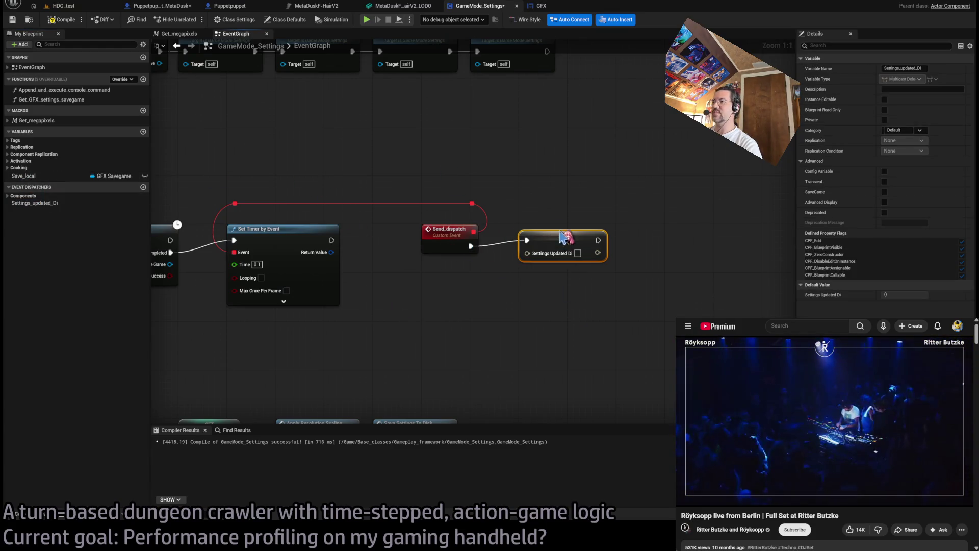
pyautogui.press('Delete')
pyautogui.click(38, 203)
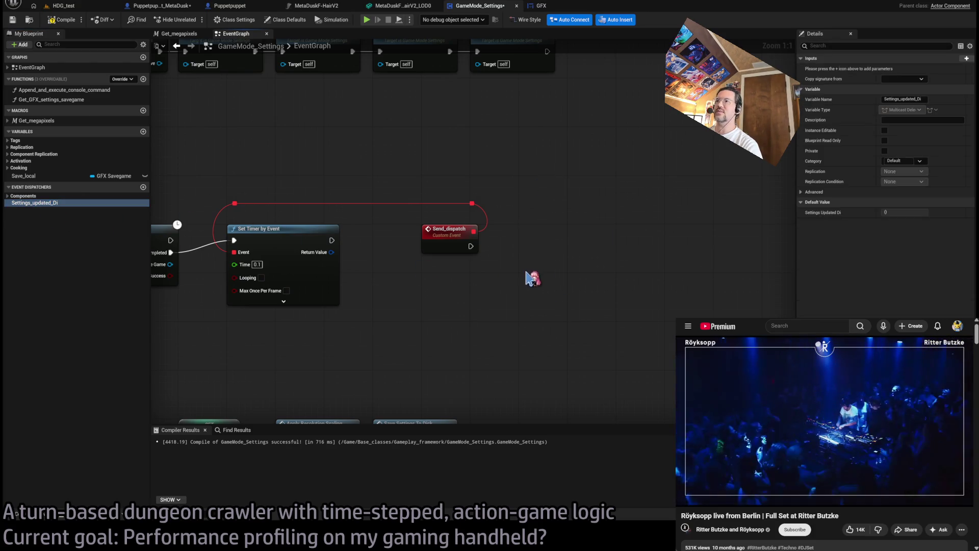
pyautogui.click(571, 299)
pyautogui.moveTo(561, 276); pyautogui.dragTo(561, 237)
pyautogui.moveTo(470, 246); pyautogui.dragTo(495, 248)
pyautogui.click(540, 286)
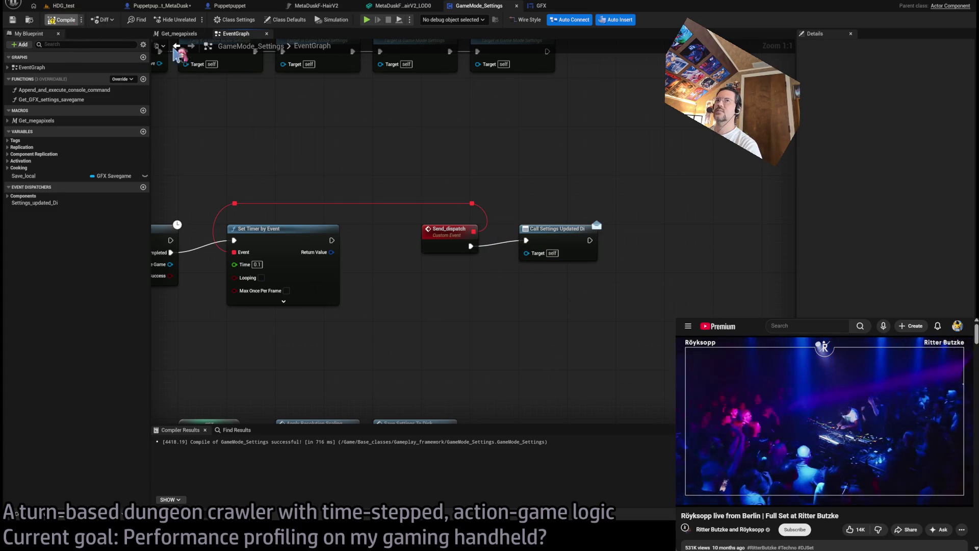
# Compile GameMode_Settings and switch to the Puppetpuppet_MetaDusk blueprint.
pyautogui.press('F7')
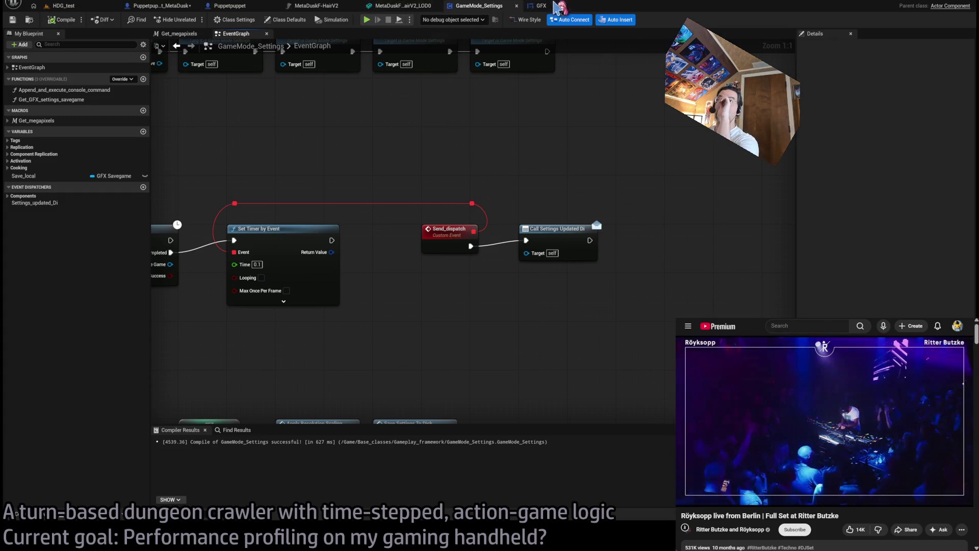
pyautogui.click(228, 7)
pyautogui.click(160, 6)
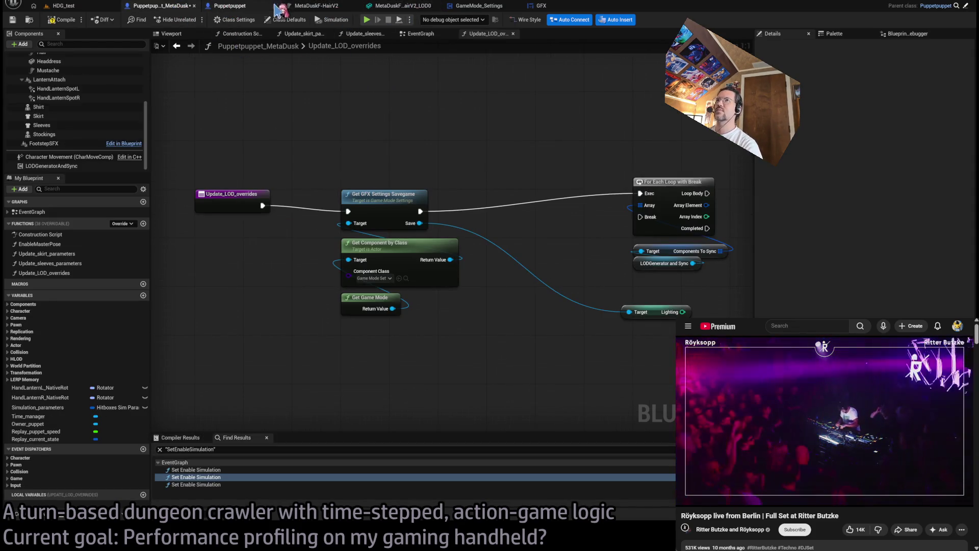
# Return to Puppetpuppet_MetaDusk's Update_LOD_overrides graph and bring the For Each Loop area into view.
pyautogui.click(467, 6)
pyautogui.click(542, 6)
pyautogui.click(477, 6)
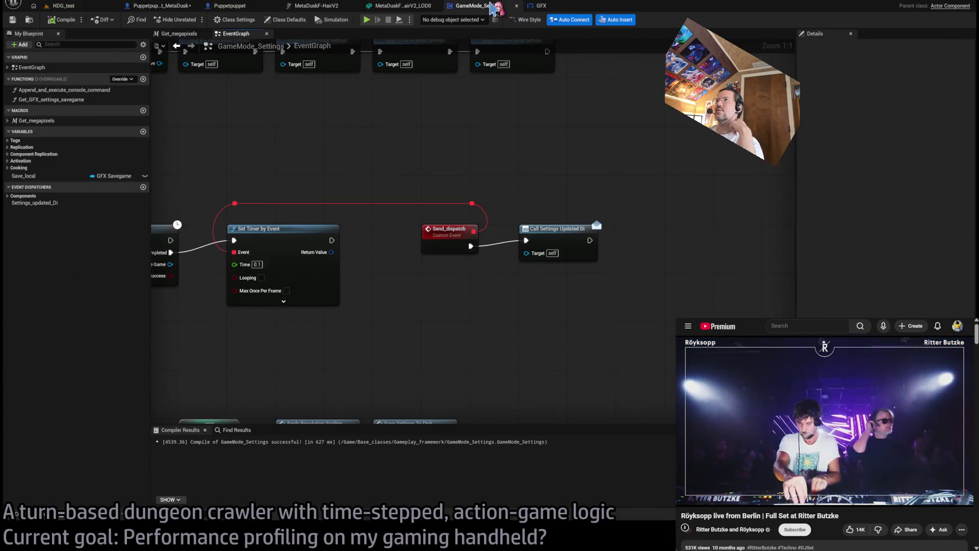
pyautogui.click(229, 6)
pyautogui.moveTo(537, 227)
pyautogui.mouseDown()
pyautogui.moveTo(523, 221)
pyautogui.moveTo(594, 192)
pyautogui.moveTo(343, 240)
pyautogui.moveTo(665, 208)
pyautogui.moveTo(506, 240)
pyautogui.moveTo(524, 215)
pyautogui.mouseUp()
pyautogui.click(158, 5)
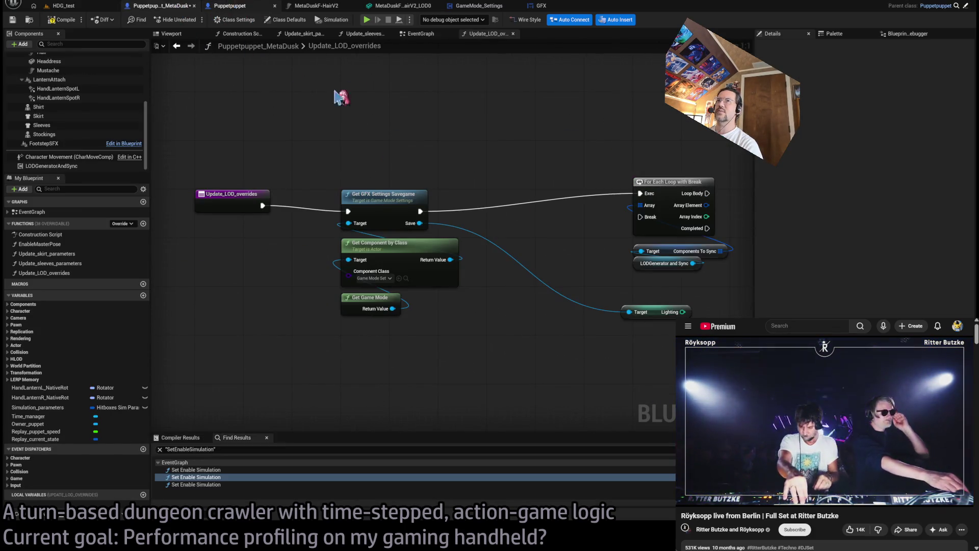
pyautogui.moveTo(444, 240)
pyautogui.mouseDown()
pyautogui.moveTo(466, 225)
pyautogui.moveTo(449, 246)
pyautogui.moveTo(540, 225)
pyautogui.mouseUp()
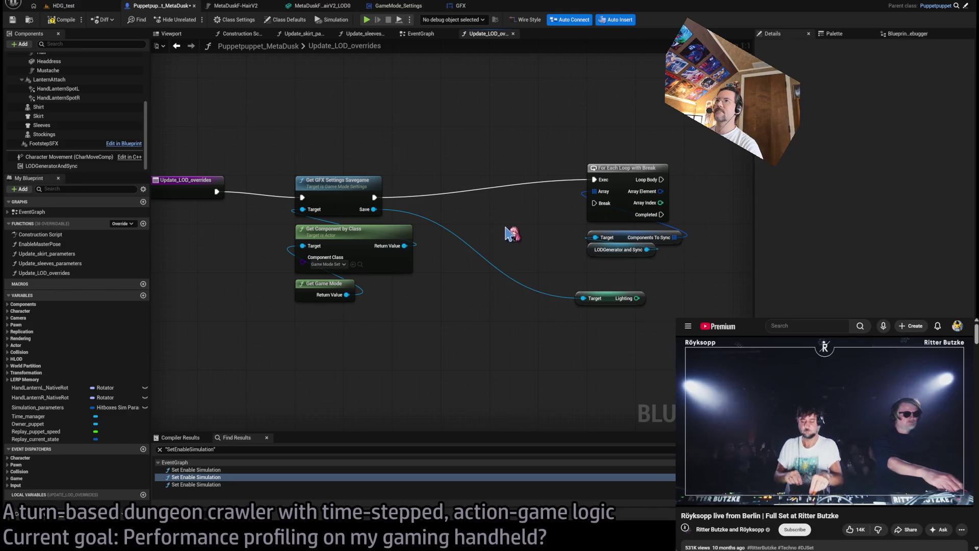
pyautogui.moveTo(507, 228); pyautogui.dragTo(659, 236)
pyautogui.scroll(-2, 577, 242)
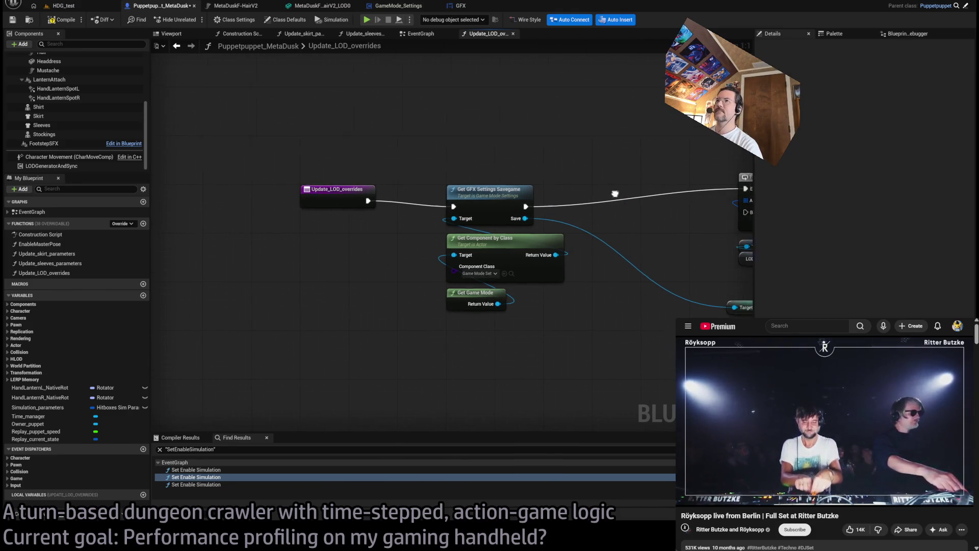
pyautogui.moveTo(326, 213)
pyautogui.mouseDown()
pyautogui.moveTo(508, 191)
pyautogui.moveTo(555, 213)
pyautogui.moveTo(524, 302)
pyautogui.moveTo(466, 108)
pyautogui.mouseUp()
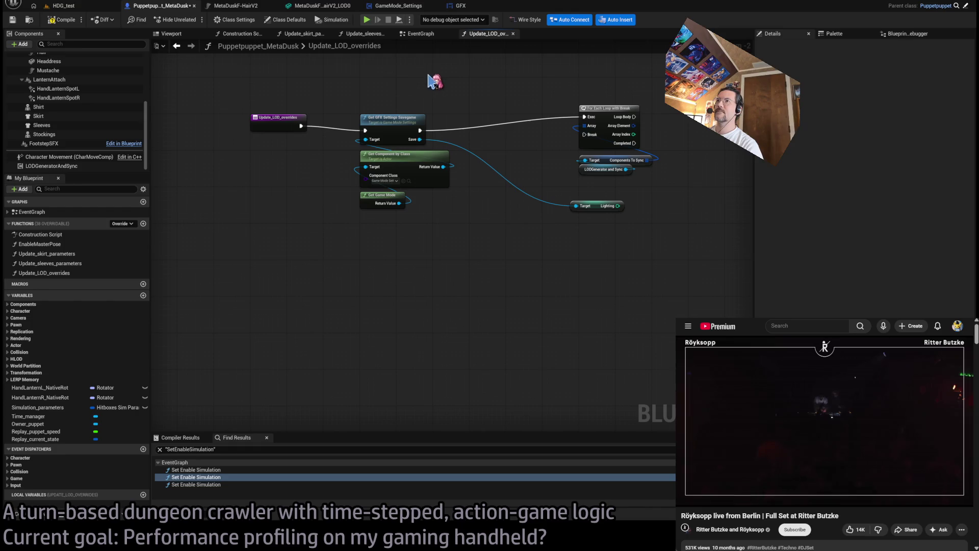
pyautogui.scroll(2, 398, 104)
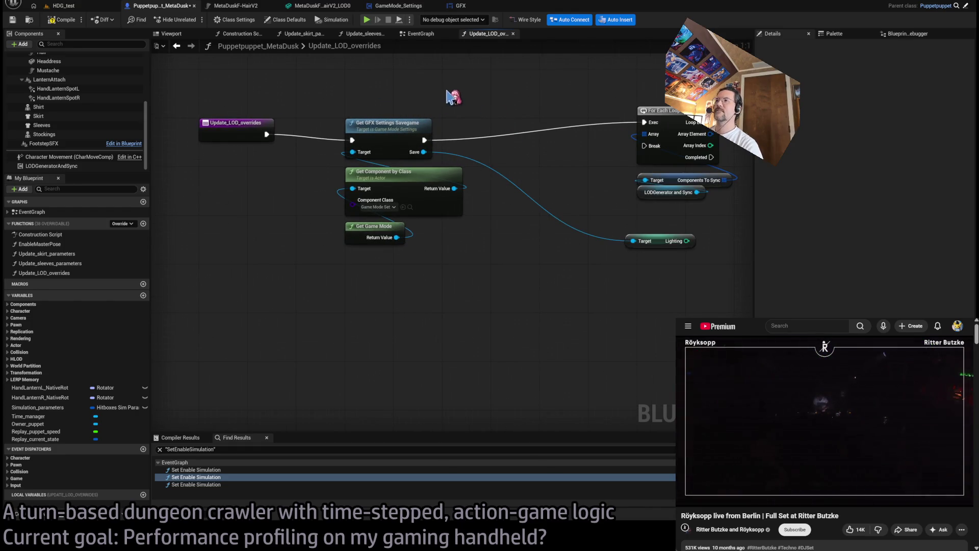
# Cut Get Component by Class and Get Game Mode, then undo so they stay on the clipboard.
pyautogui.moveTo(413, 261); pyautogui.dragTo(380, 178)
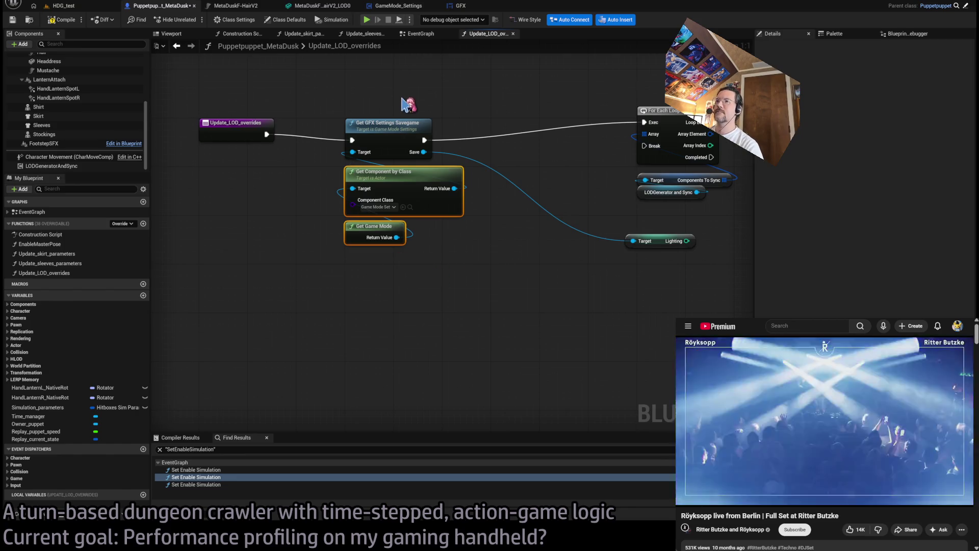
pyautogui.press('Delete')
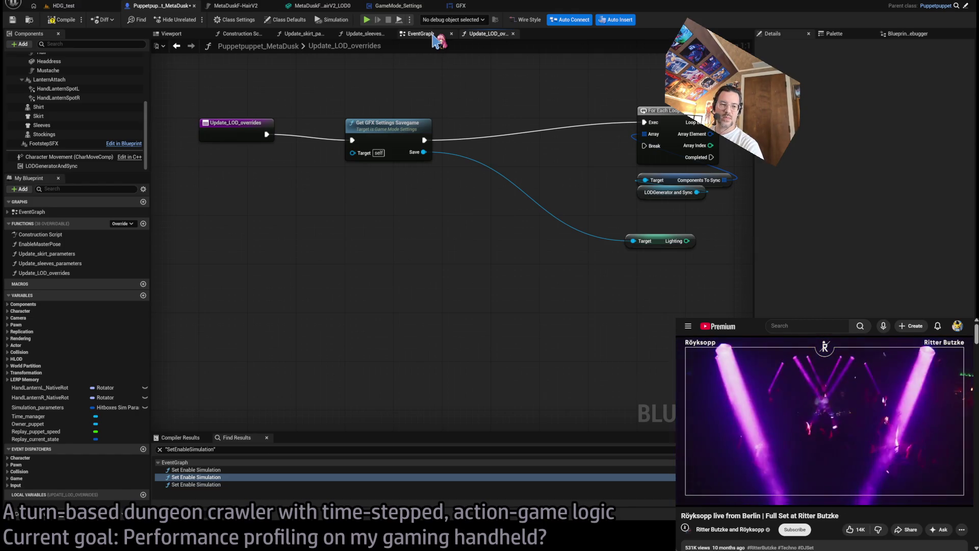
pyautogui.hotkey('ctrl', 'z')
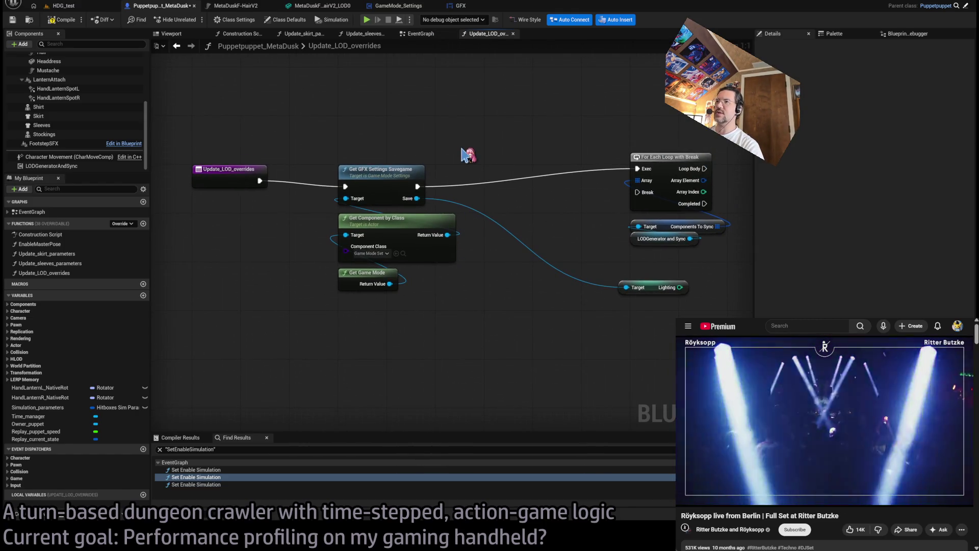
pyautogui.click(422, 35)
pyautogui.doubleClick(522, 239)
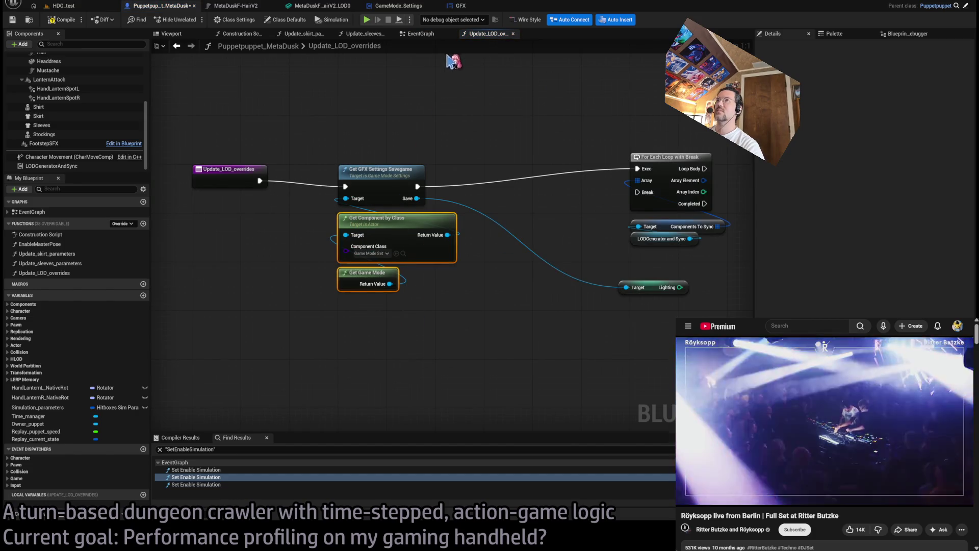
# Move Update LOD Overrides right and paste Get Component by Class and Get Game Mode below BeginPlay_delayed.
pyautogui.click(422, 35)
pyautogui.moveTo(498, 241); pyautogui.dragTo(735, 237)
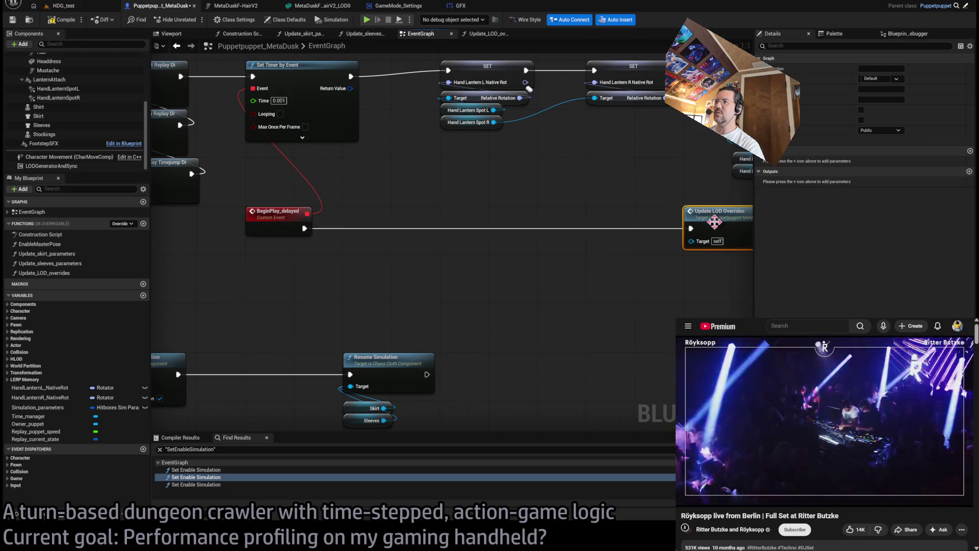
pyautogui.click(465, 273)
pyautogui.hotkey('ctrl', 'v')
pyautogui.moveTo(485, 258); pyautogui.dragTo(479, 258)
pyautogui.click(586, 277)
pyautogui.moveTo(548, 266); pyautogui.dragTo(460, 196)
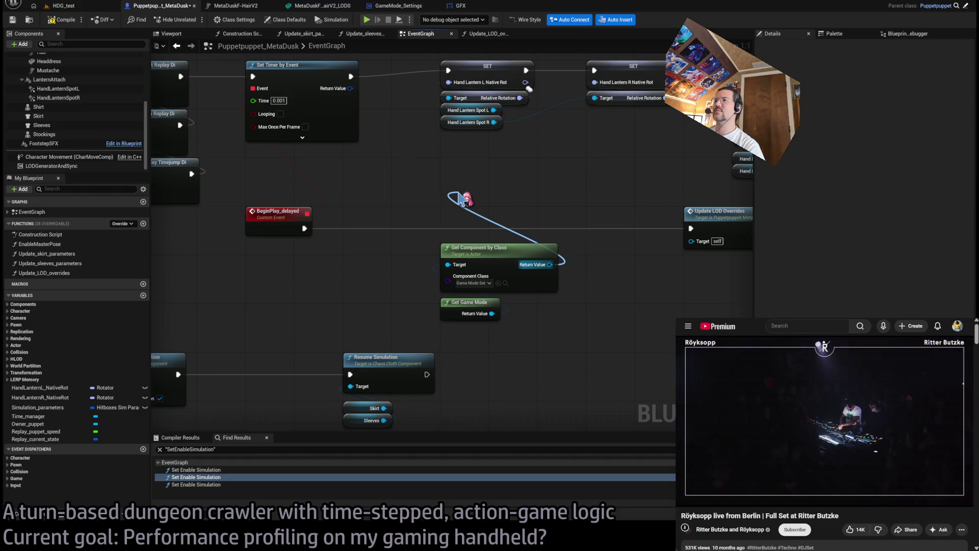
pyautogui.moveTo(460, 196); pyautogui.dragTo(494, 231)
pyautogui.click(539, 269)
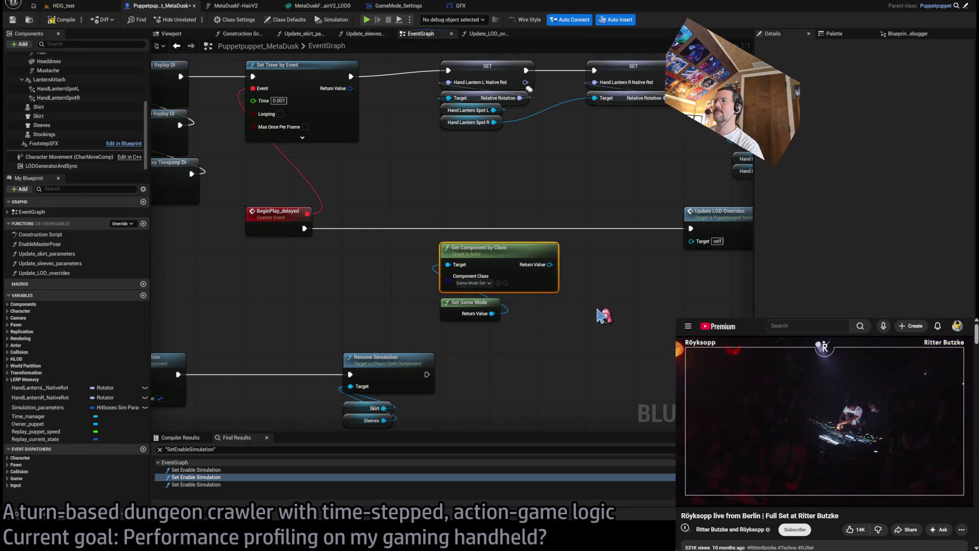
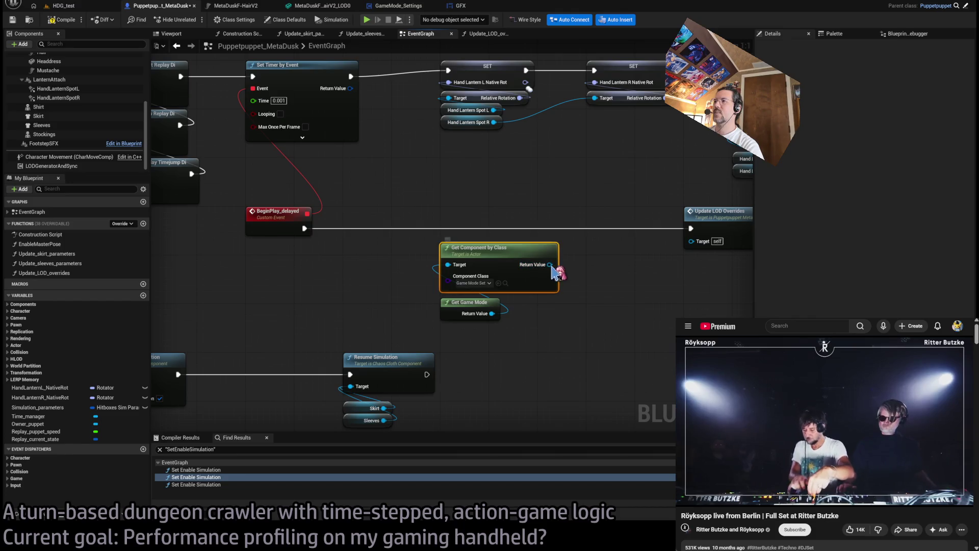
# Name the promoted variable Game_mode_settings and insert its SET node into the BeginPlay_delayed chain.
pyautogui.write('Game_mo')
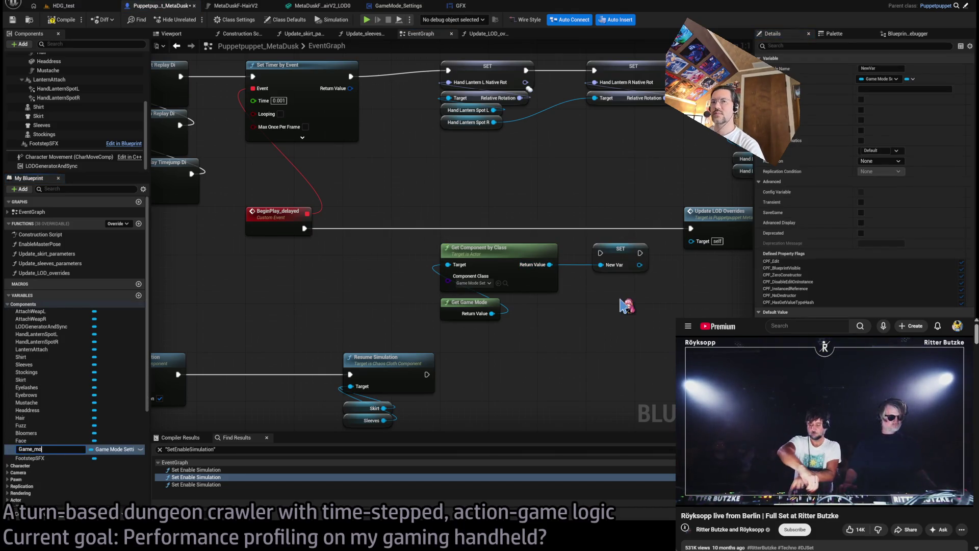
pyautogui.press('Return')
pyautogui.moveTo(627, 260); pyautogui.dragTo(488, 223)
# Reposition the Update LOD Overrides call and open its Update_LOD_overrides function graph.
pyautogui.moveTo(484, 334); pyautogui.dragTo(408, 333)
pyautogui.click(564, 230)
pyautogui.moveTo(564, 229); pyautogui.dragTo(540, 223)
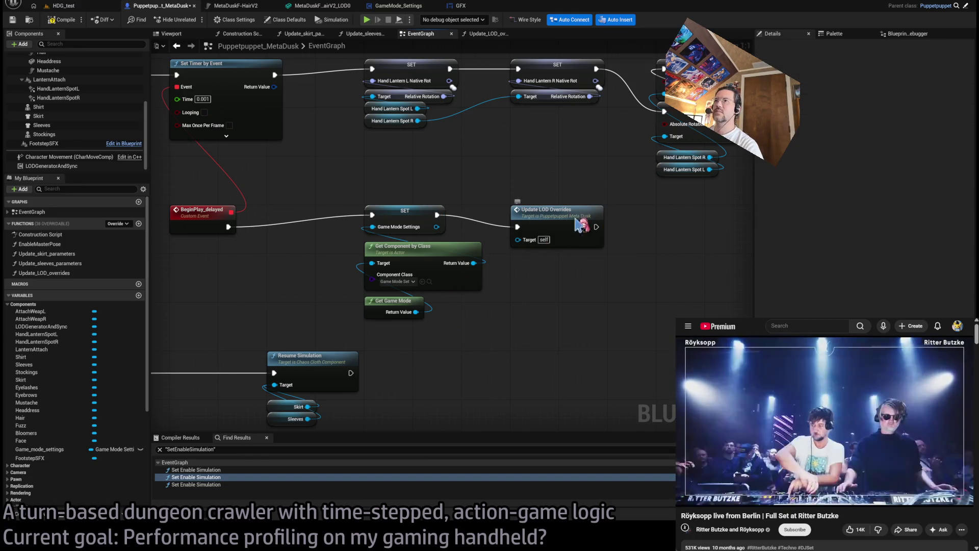
pyautogui.doubleClick(546, 209)
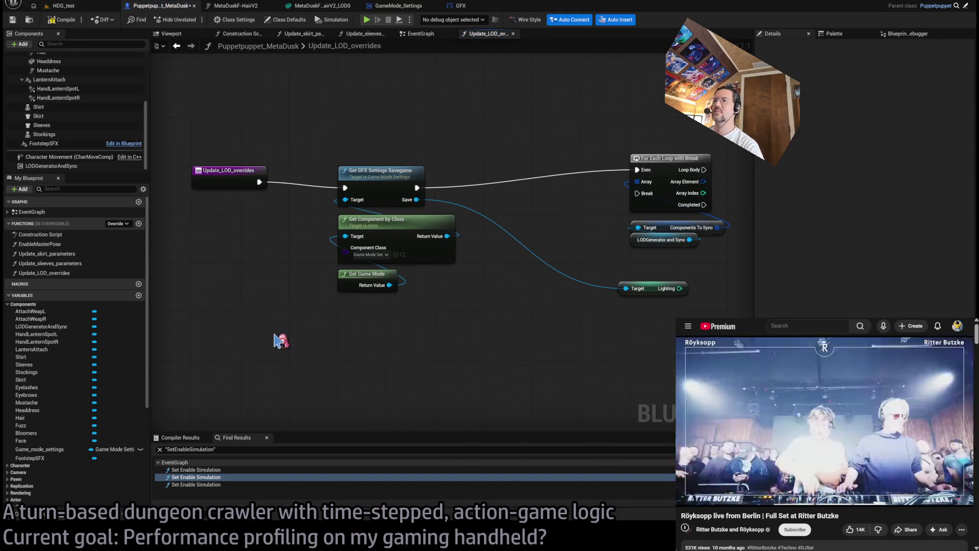
# Replace the component lookup nodes with a Game Mode Settings getter wired to the savegame node's Target.
pyautogui.moveTo(317, 414); pyautogui.dragTo(301, 338)
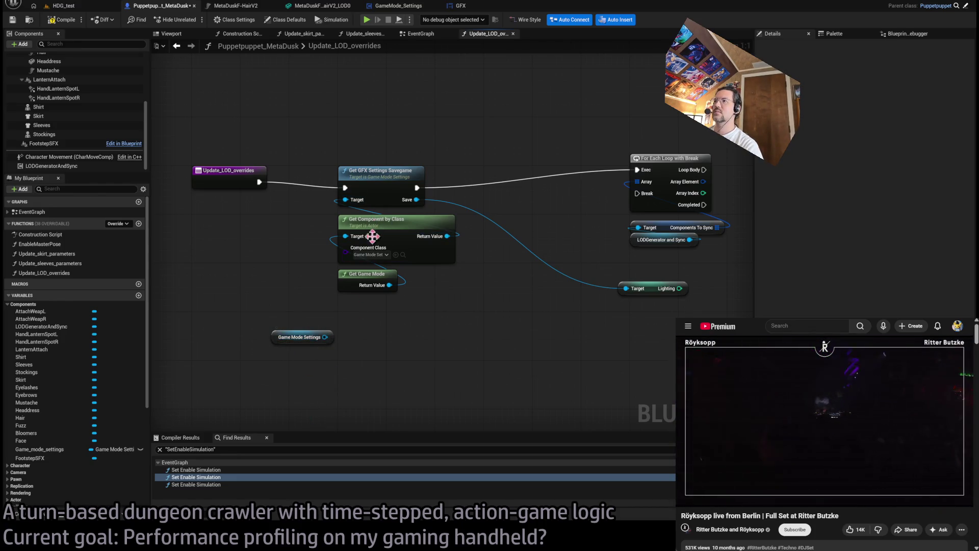
pyautogui.moveTo(325, 337)
pyautogui.mouseDown()
pyautogui.moveTo(345, 200)
pyautogui.moveTo(368, 307)
pyautogui.mouseUp()
pyautogui.moveTo(451, 291); pyautogui.dragTo(334, 215)
pyautogui.press('Delete')
pyautogui.moveTo(360, 306); pyautogui.dragTo(352, 222)
pyautogui.click(421, 33)
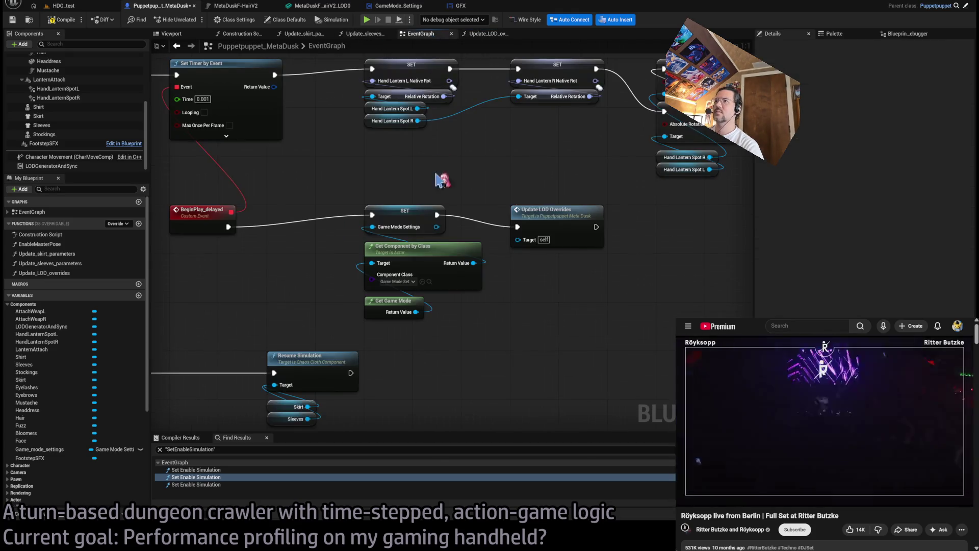
# Move the lower group of replay nodes down to make room in the EventGraph.
pyautogui.scroll(1, 482, 188)
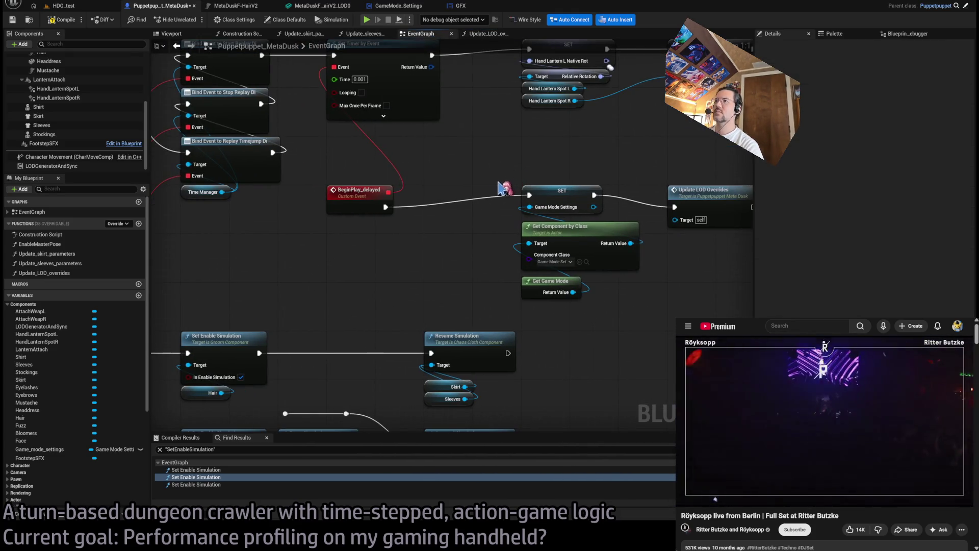
pyautogui.scroll(1, 502, 199)
pyautogui.scroll(-3, 636, 248)
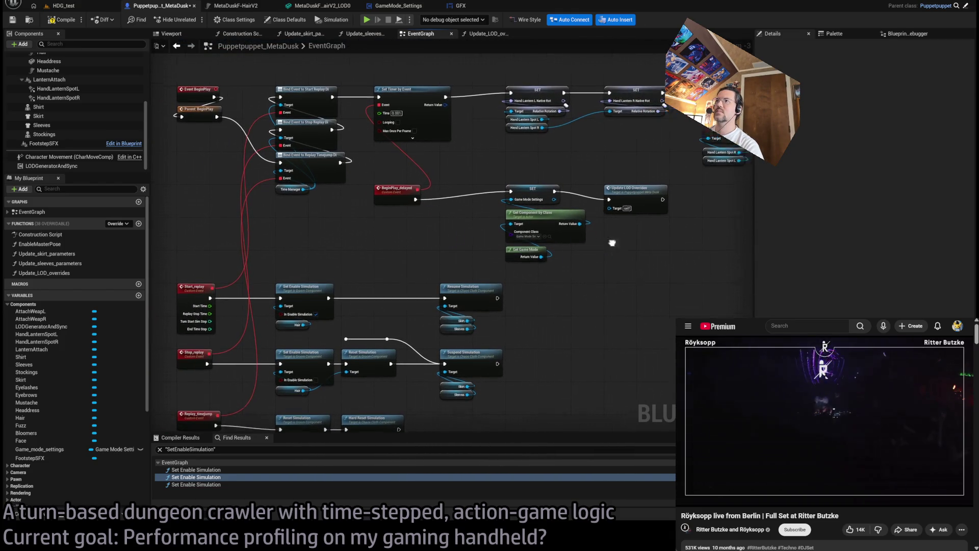
pyautogui.scroll(-5, 627, 270)
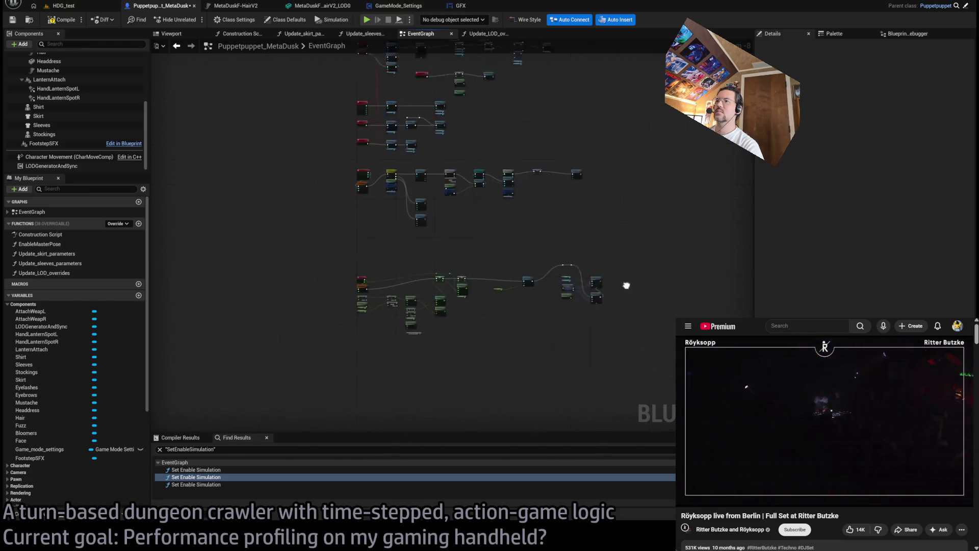
pyautogui.moveTo(638, 372); pyautogui.dragTo(459, 163)
pyautogui.scroll(4, 479, 161)
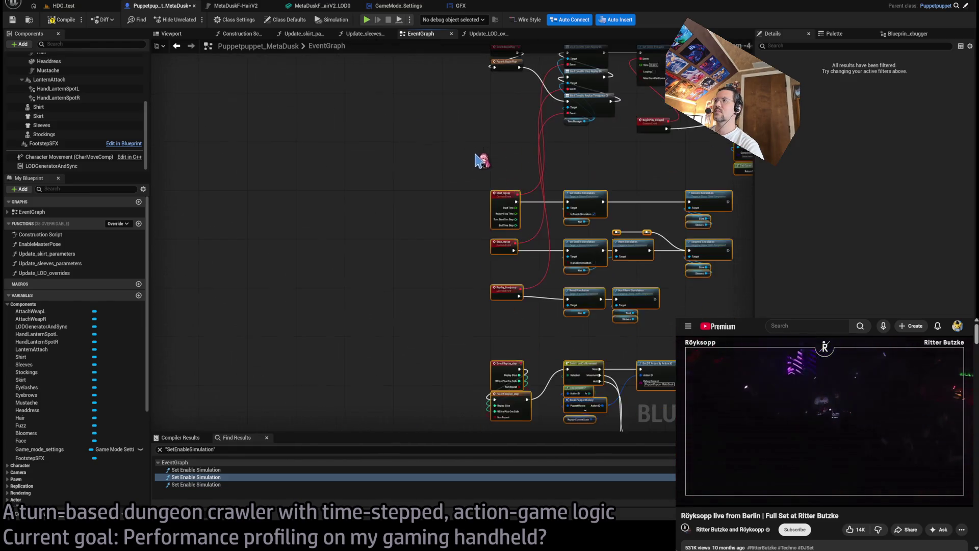
pyautogui.scroll(1, 480, 160)
pyautogui.scroll(1, 334, 237)
pyautogui.moveTo(334, 237); pyautogui.dragTo(334, 310)
pyautogui.click(477, 263)
# Shift the BeginPlay_delayed node group left and align Get Game Mode under Get Component by Class.
pyautogui.moveTo(389, 185); pyautogui.dragTo(695, 279)
pyautogui.moveTo(469, 212)
pyautogui.mouseDown()
pyautogui.moveTo(247, 211)
pyautogui.moveTo(252, 175)
pyautogui.mouseUp()
pyautogui.click(339, 241)
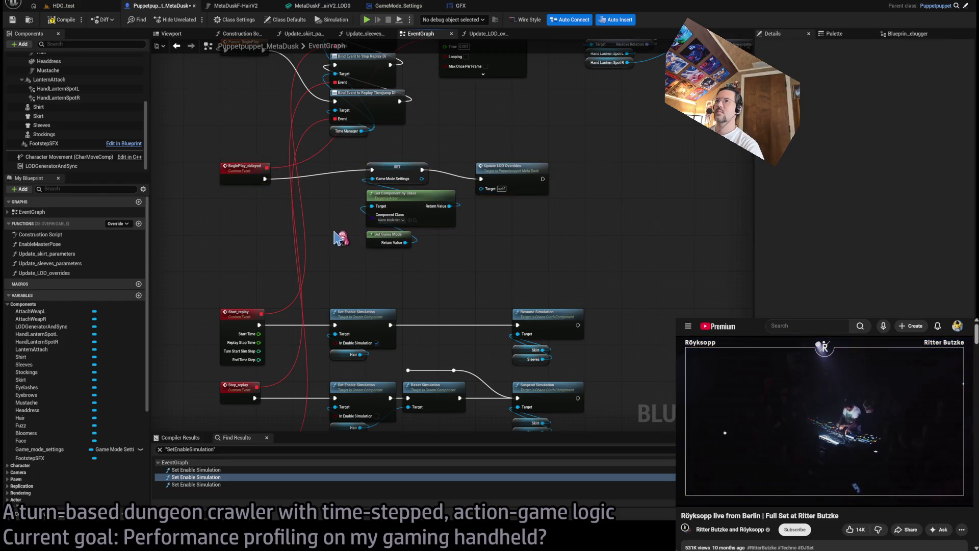
pyautogui.scroll(2, 338, 241)
pyautogui.click(480, 256)
pyautogui.moveTo(409, 245); pyautogui.dragTo(426, 197)
pyautogui.click(518, 262)
pyautogui.moveTo(518, 263); pyautogui.dragTo(452, 271)
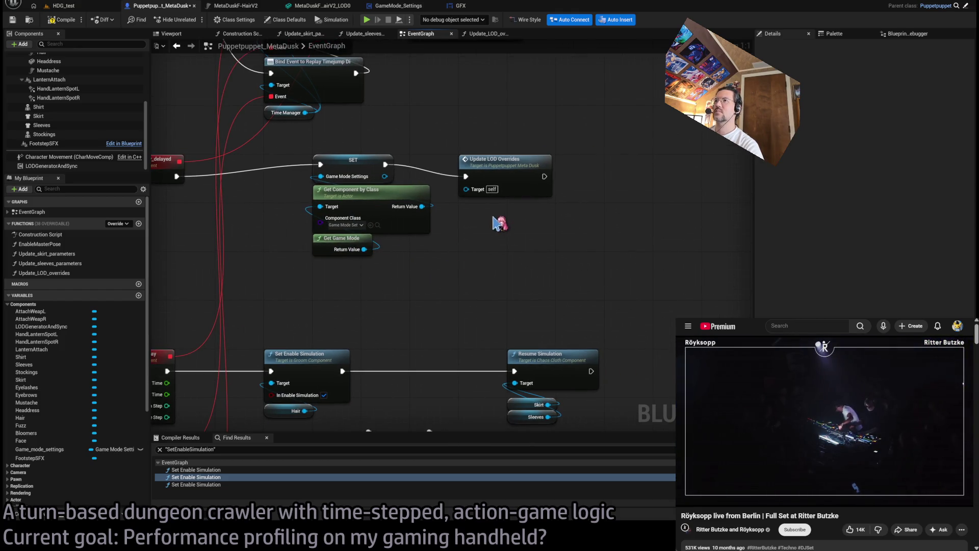
# Bind an event to Game Mode Settings' Settings Updated dispatcher right after the SET node.
pyautogui.moveTo(473, 211); pyautogui.dragTo(529, 224)
pyautogui.click(714, 188)
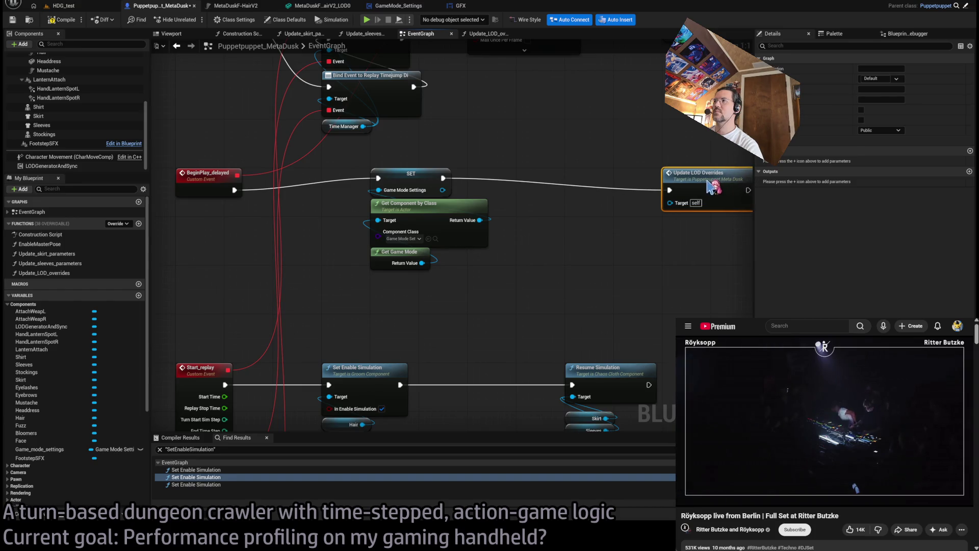
pyautogui.moveTo(443, 189); pyautogui.dragTo(528, 199)
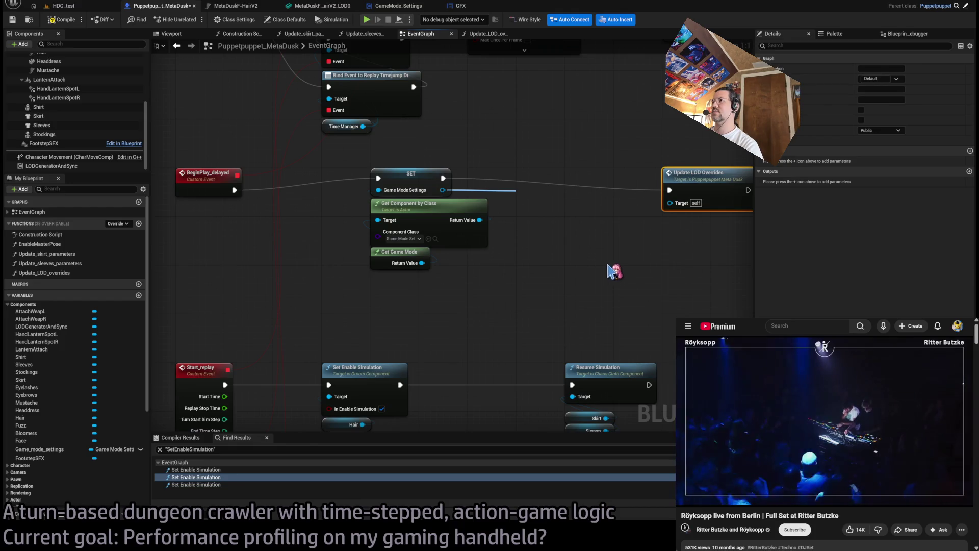
pyautogui.moveTo(530, 239)
pyautogui.mouseDown()
pyautogui.moveTo(561, 234)
pyautogui.moveTo(320, 294)
pyautogui.mouseUp()
# Create the Settings_updated custom event for the binding and place it below the BeginPlay chain.
pyautogui.click(393, 312)
pyautogui.write('Settings_updated')
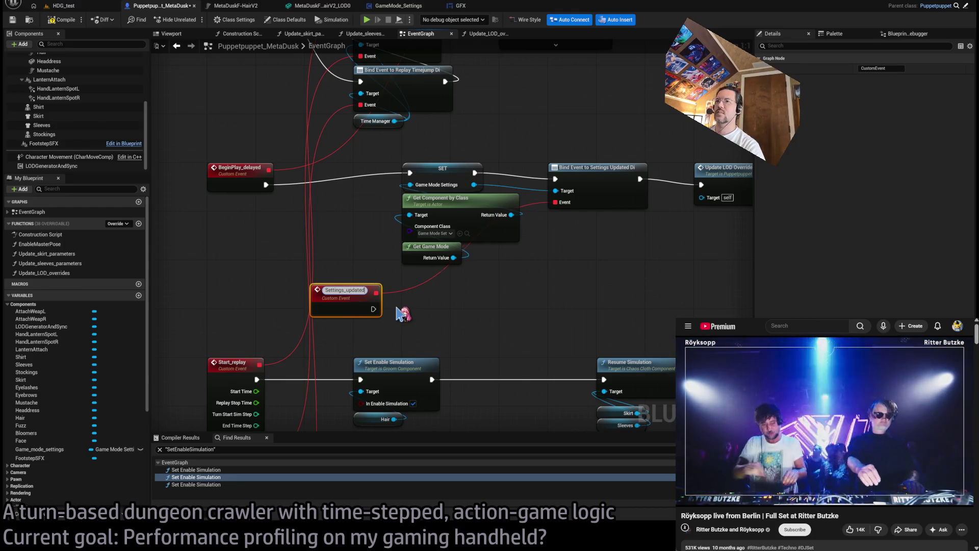
pyautogui.moveTo(352, 306); pyautogui.dragTo(249, 331)
pyautogui.scroll(-10, 455, 312)
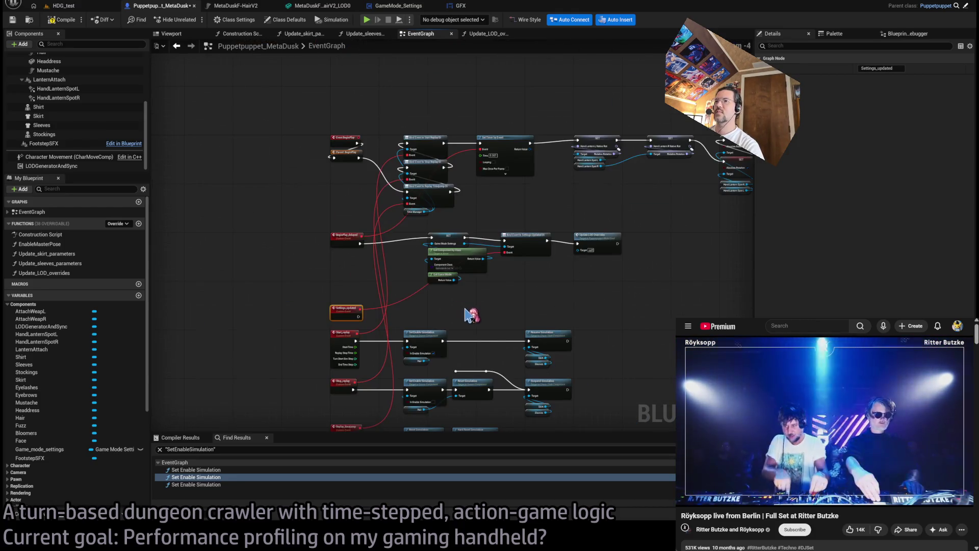
pyautogui.scroll(9, 408, 206)
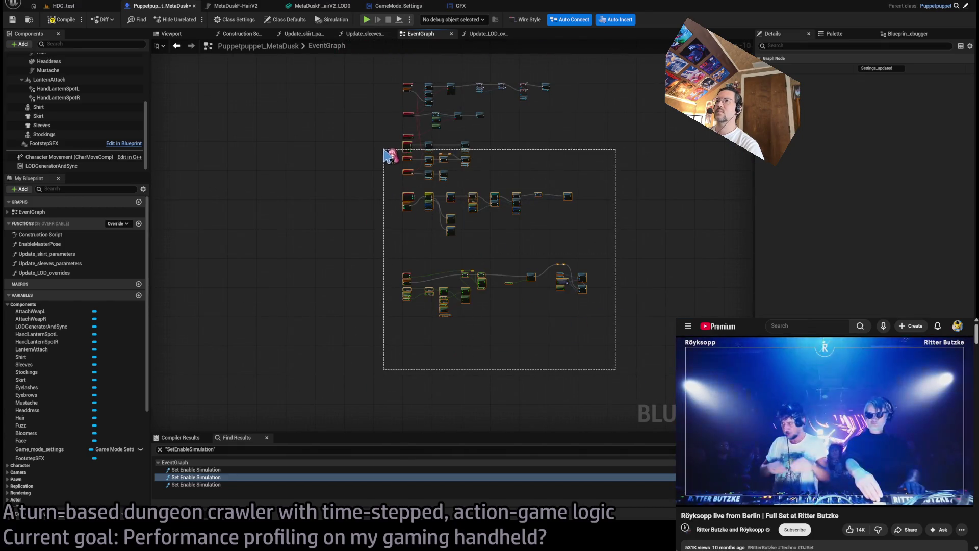
pyautogui.moveTo(471, 187); pyautogui.dragTo(474, 278)
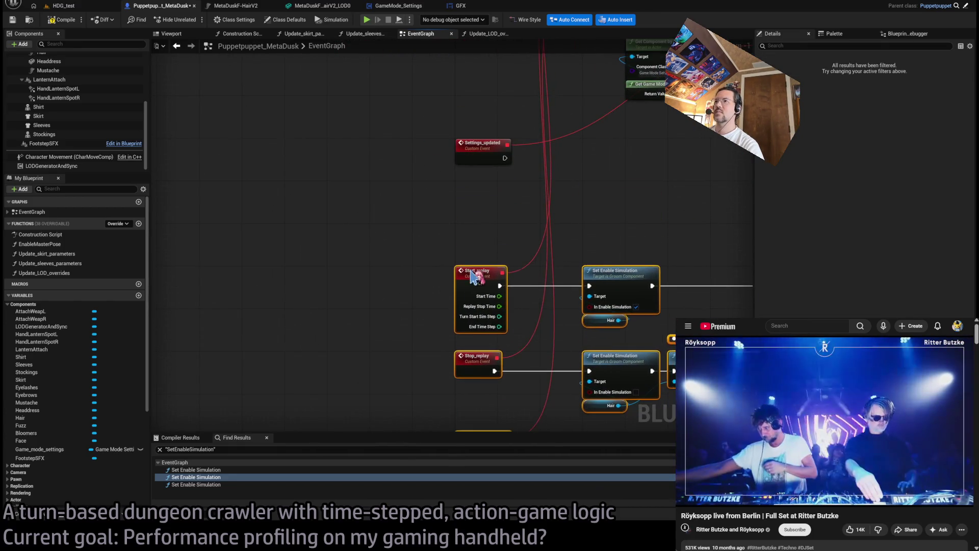
pyautogui.moveTo(642, 196)
pyautogui.mouseDown()
pyautogui.moveTo(584, 275)
pyautogui.moveTo(481, 202)
pyautogui.moveTo(564, 221)
pyautogui.mouseUp()
# Rewire Update LOD Overrides so it is called from Settings_updated instead of the binding node.
pyautogui.keyDown('alt'); pyautogui.click(477, 196); pyautogui.keyUp('alt')
pyautogui.moveTo(623, 176)
pyautogui.mouseDown()
pyautogui.moveTo(389, 271)
pyautogui.moveTo(398, 284)
pyautogui.mouseUp()
pyautogui.moveTo(232, 285)
pyautogui.mouseDown()
pyautogui.moveTo(393, 309)
pyautogui.moveTo(359, 286)
pyautogui.mouseUp()
pyautogui.moveTo(612, 349)
pyautogui.mouseDown()
pyautogui.moveTo(352, 136)
pyautogui.moveTo(382, 153)
pyautogui.moveTo(359, 153)
pyautogui.mouseUp()
pyautogui.click(419, 240)
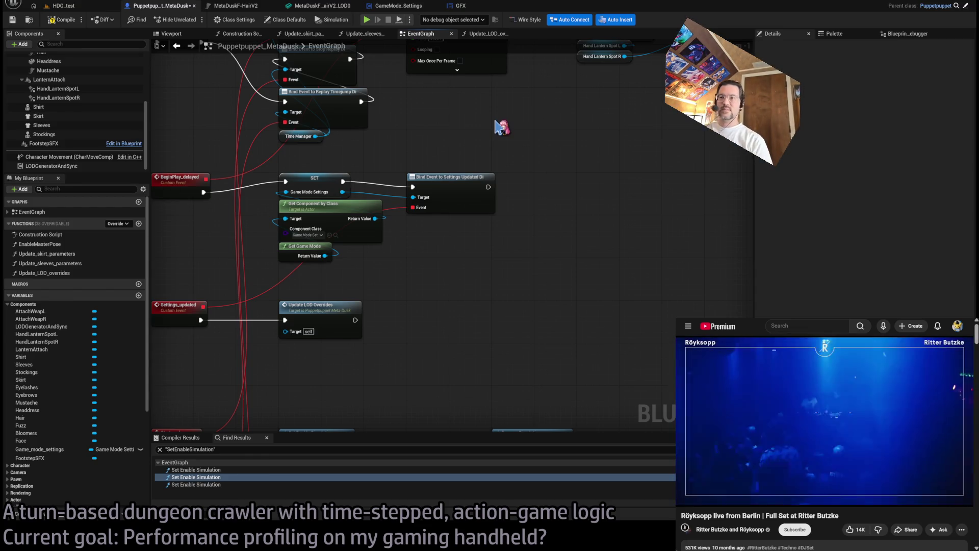
# Open the Update_LOD_overrides function graph from My Blueprint.
pyautogui.scroll(-1, 452, 242)
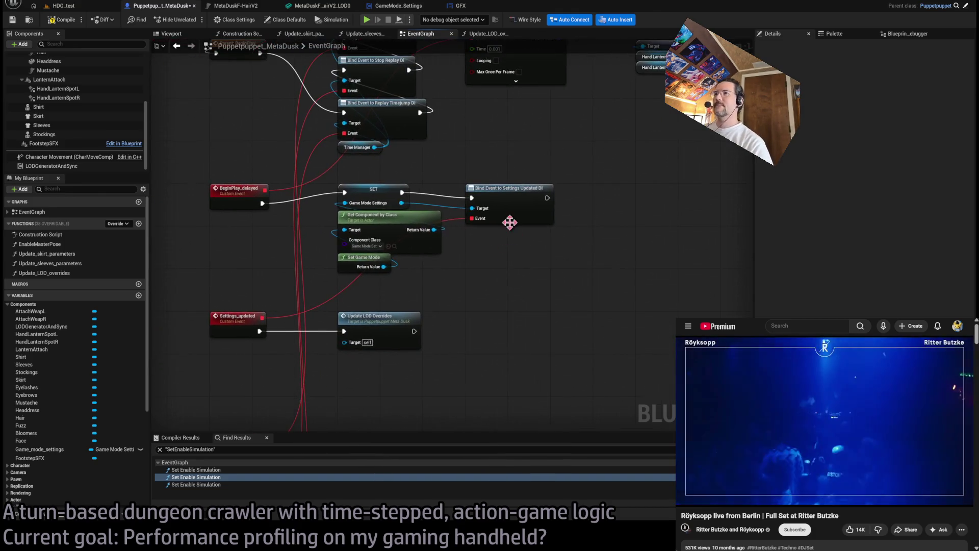
pyautogui.scroll(1, 510, 240)
pyautogui.scroll(1, 550, 213)
pyautogui.moveTo(567, 153)
pyautogui.mouseDown()
pyautogui.moveTo(631, 157)
pyautogui.moveTo(632, 224)
pyautogui.moveTo(451, 265)
pyautogui.mouseUp()
pyautogui.doubleClick(281, 279)
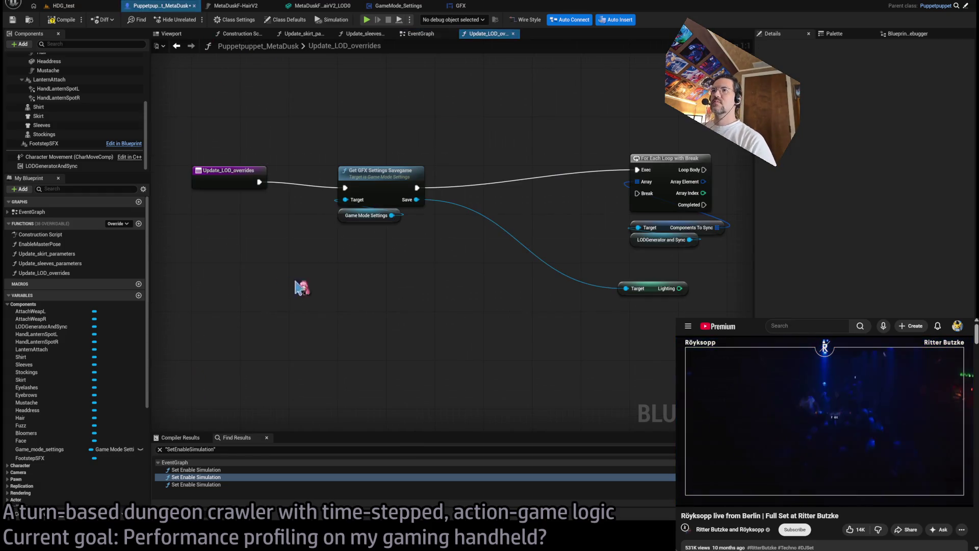
# Make room right of the loop by rearranging nodes and moving the Lighting getter lower.
pyautogui.click(454, 272)
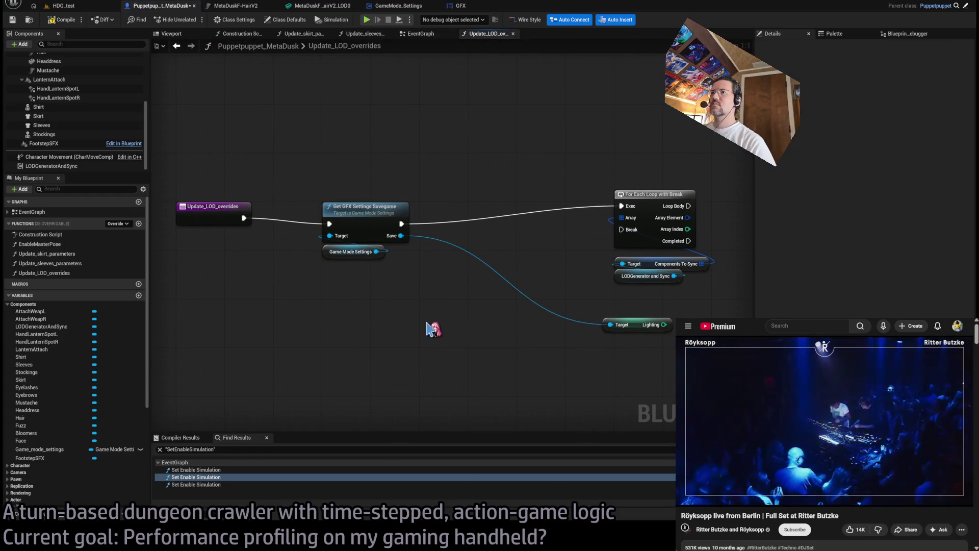
pyautogui.moveTo(441, 292); pyautogui.dragTo(413, 299)
pyautogui.moveTo(430, 265); pyautogui.dragTo(448, 257)
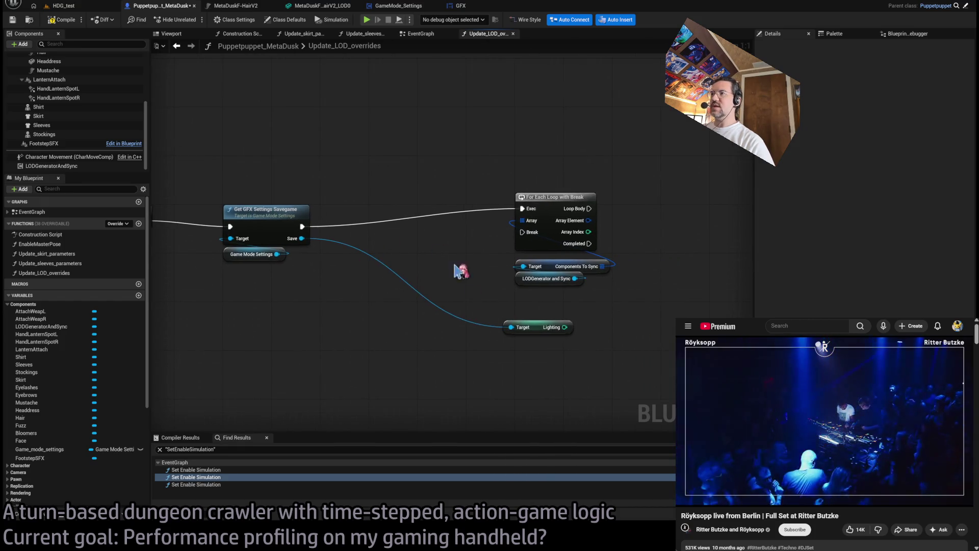
pyautogui.moveTo(576, 192)
pyautogui.mouseDown()
pyautogui.moveTo(492, 219)
pyautogui.moveTo(505, 240)
pyautogui.moveTo(432, 313)
pyautogui.mouseUp()
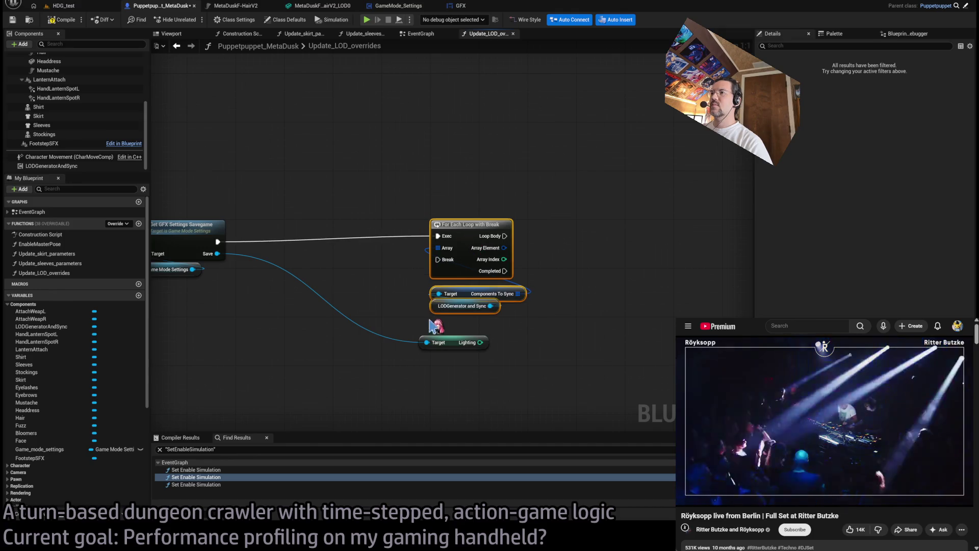
pyautogui.moveTo(452, 345)
pyautogui.mouseDown()
pyautogui.moveTo(464, 400)
pyautogui.moveTo(464, 376)
pyautogui.moveTo(458, 408)
pyautogui.mouseUp()
pyautogui.moveTo(543, 309); pyautogui.dragTo(465, 286)
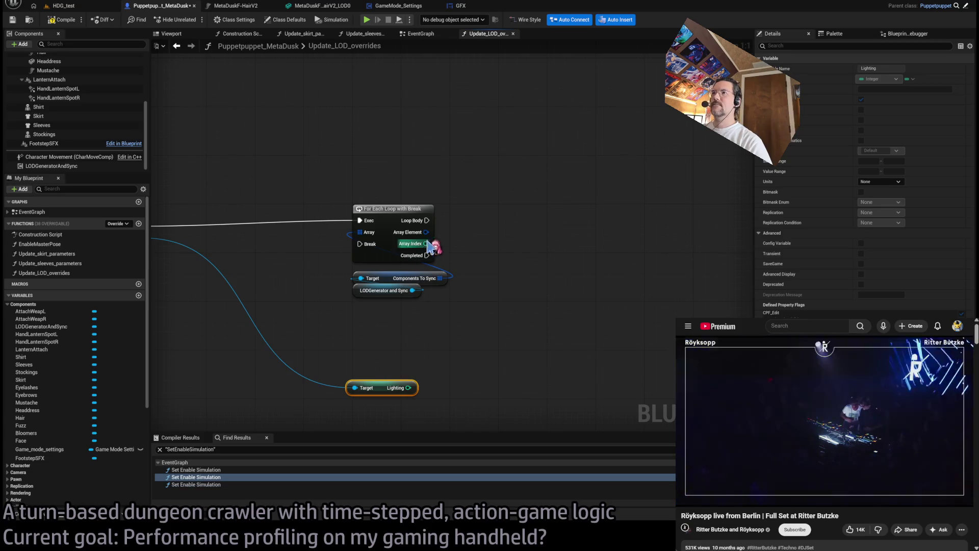
# Break the loop's Array Element, compare its Name with Hair, and feed the result into a Branch.
pyautogui.moveTo(425, 232)
pyautogui.mouseDown()
pyautogui.moveTo(488, 249)
pyautogui.moveTo(551, 310)
pyautogui.moveTo(480, 287)
pyautogui.mouseUp()
pyautogui.click(575, 284)
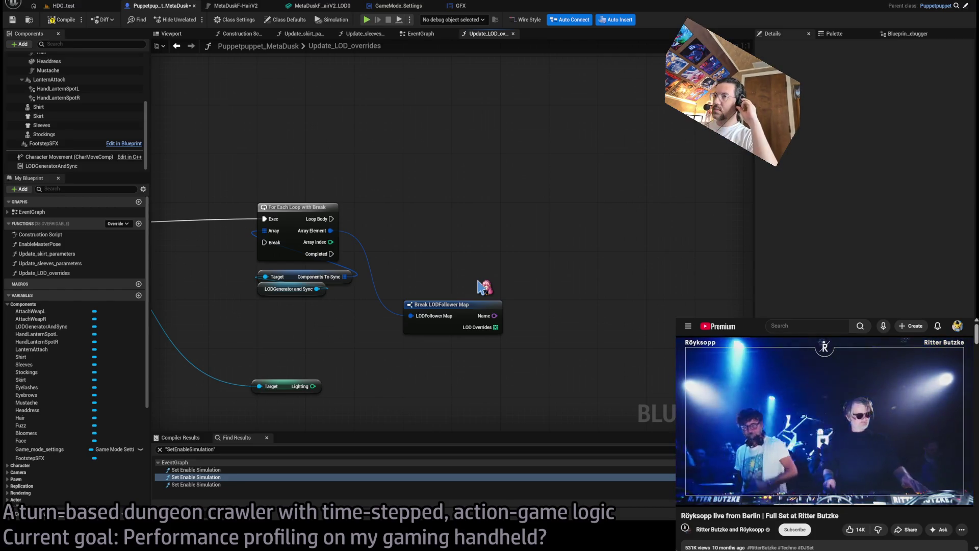
pyautogui.moveTo(487, 316); pyautogui.dragTo(439, 272)
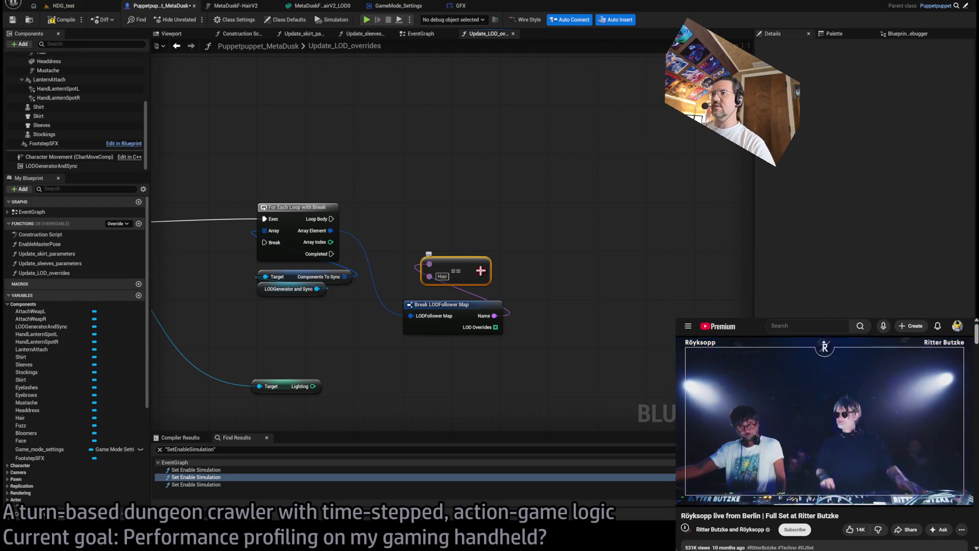
pyautogui.moveTo(436, 225); pyautogui.dragTo(423, 222)
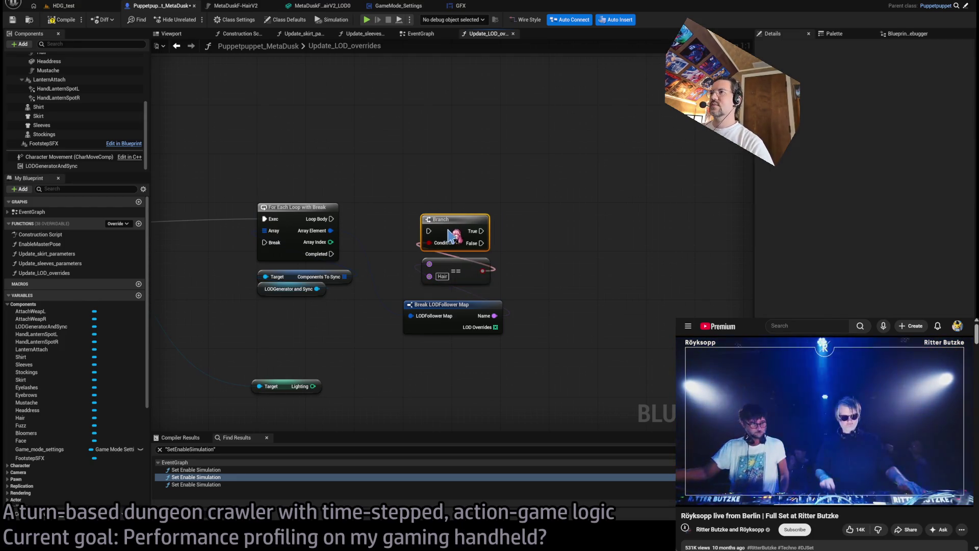
# Align the Branch, comparison and Break nodes and wire Loop Body into the Branch's Exec.
pyautogui.moveTo(534, 207)
pyautogui.mouseDown()
pyautogui.moveTo(467, 283)
pyautogui.moveTo(462, 304)
pyautogui.mouseUp()
pyautogui.hotkey('shift', 'a')
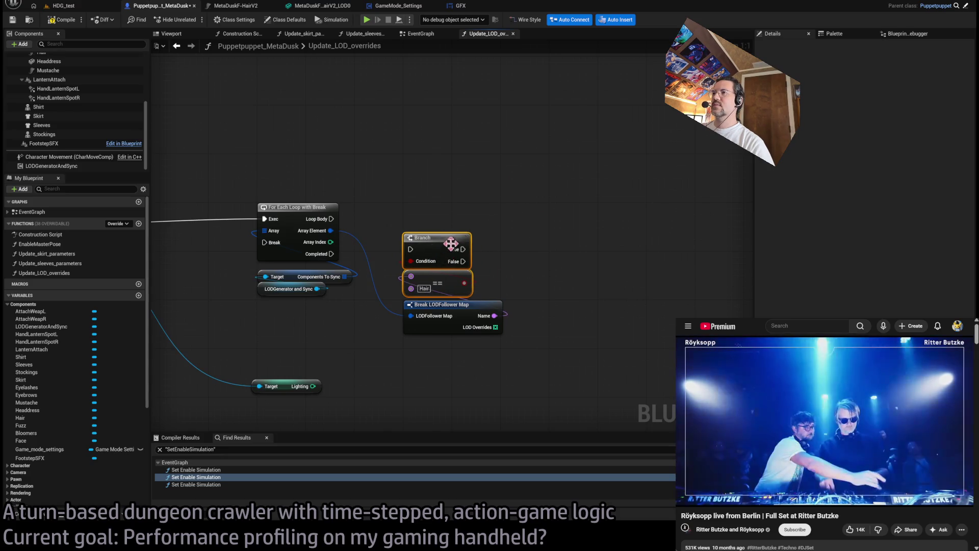
pyautogui.moveTo(439, 245); pyautogui.dragTo(439, 218)
pyautogui.click(373, 204)
pyautogui.moveTo(332, 219); pyautogui.dragTo(410, 219)
pyautogui.moveTo(503, 257)
pyautogui.mouseDown()
pyautogui.moveTo(449, 286)
pyautogui.moveTo(449, 263)
pyautogui.mouseUp()
pyautogui.click(500, 263)
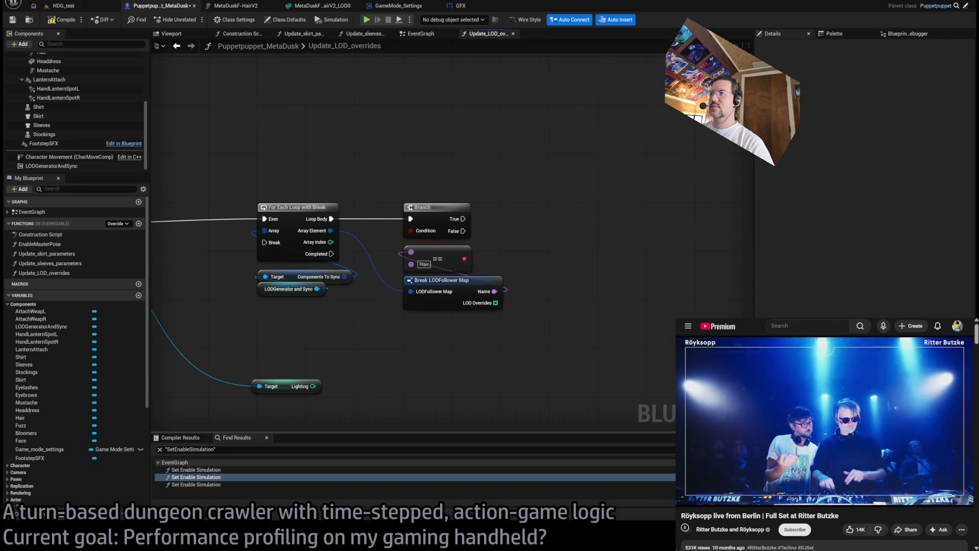
pyautogui.moveTo(314, 391)
pyautogui.mouseDown()
pyautogui.moveTo(378, 377)
pyautogui.moveTo(356, 336)
pyautogui.moveTo(355, 347)
pyautogui.mouseUp()
pyautogui.moveTo(441, 336); pyautogui.dragTo(360, 339)
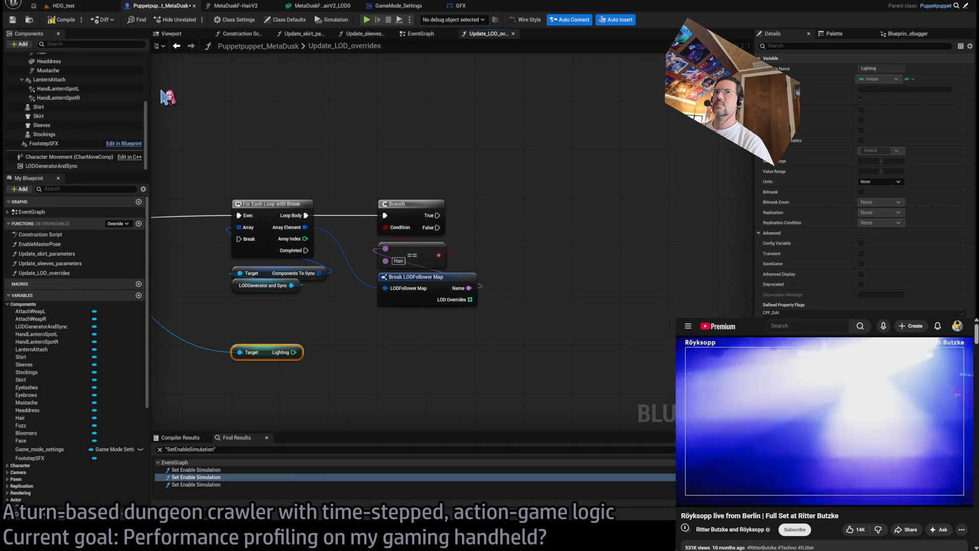
# Place the Lighting getter beneath Break LODFollower Map and create a Switch on Int from its output.
pyautogui.scroll(5, 92, 127)
pyautogui.scroll(-3, 94, 127)
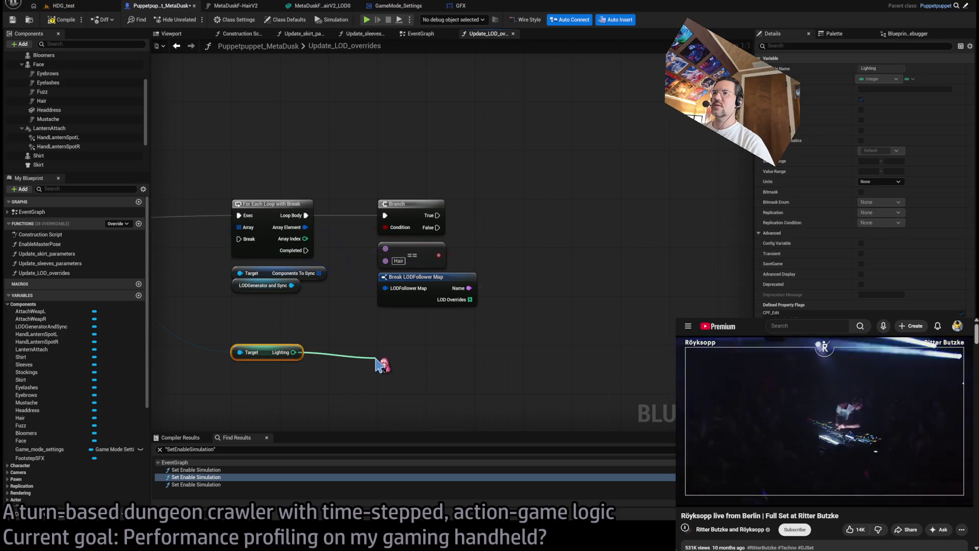
pyautogui.moveTo(453, 350); pyautogui.dragTo(654, 317)
pyautogui.moveTo(466, 320)
pyautogui.mouseDown()
pyautogui.moveTo(260, 329)
pyautogui.moveTo(476, 332)
pyautogui.moveTo(468, 325)
pyautogui.mouseUp()
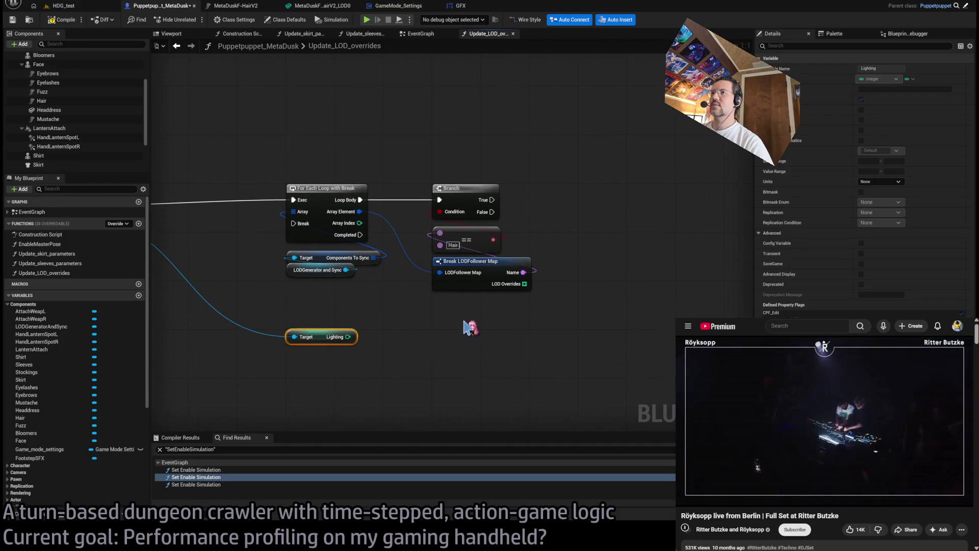
pyautogui.moveTo(327, 338); pyautogui.dragTo(469, 337)
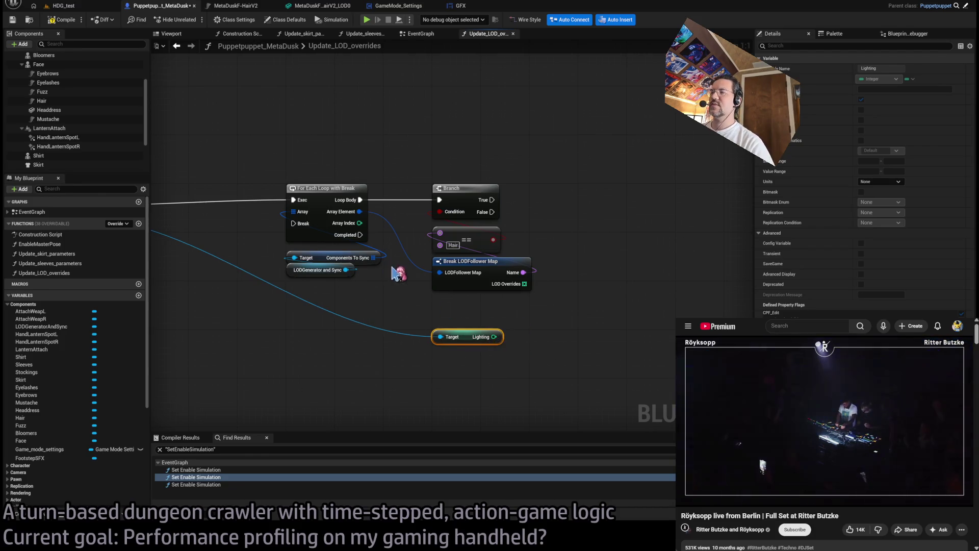
pyautogui.moveTo(495, 337); pyautogui.dragTo(561, 325)
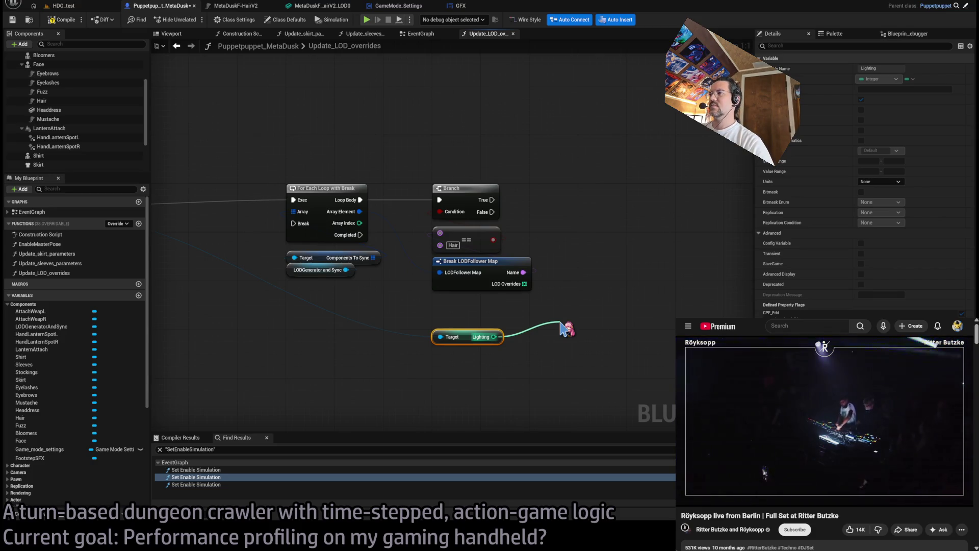
pyautogui.moveTo(562, 324)
pyautogui.mouseDown()
pyautogui.moveTo(585, 288)
pyautogui.moveTo(464, 324)
pyautogui.mouseUp()
pyautogui.moveTo(403, 363)
pyautogui.mouseDown()
pyautogui.moveTo(471, 363)
pyautogui.moveTo(522, 222)
pyautogui.mouseUp()
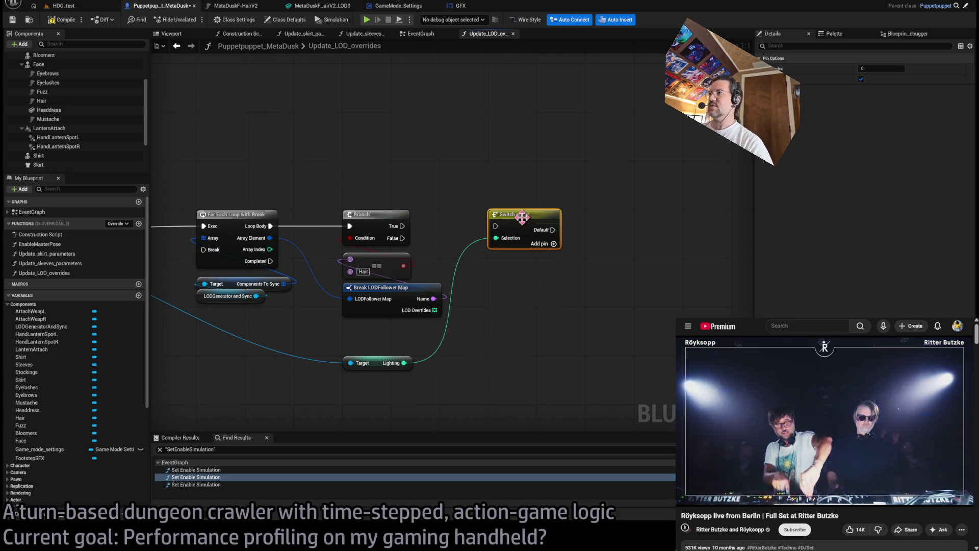
# Add switch case outputs 1 through 3 to the Switch on Int.
pyautogui.click(553, 259)
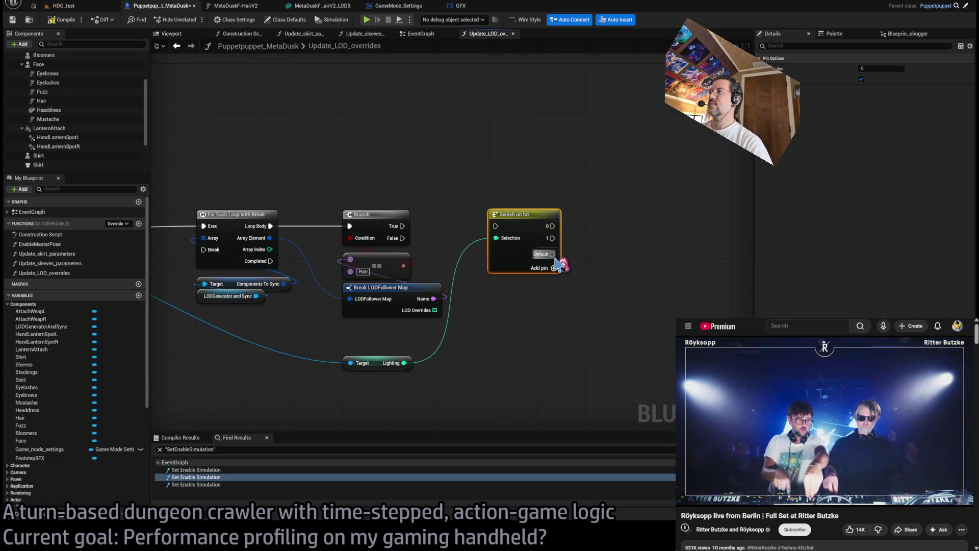
pyautogui.click(554, 280)
pyautogui.moveTo(525, 323)
pyautogui.mouseDown()
pyautogui.moveTo(400, 338)
pyautogui.moveTo(440, 234)
pyautogui.moveTo(431, 221)
pyautogui.mouseUp()
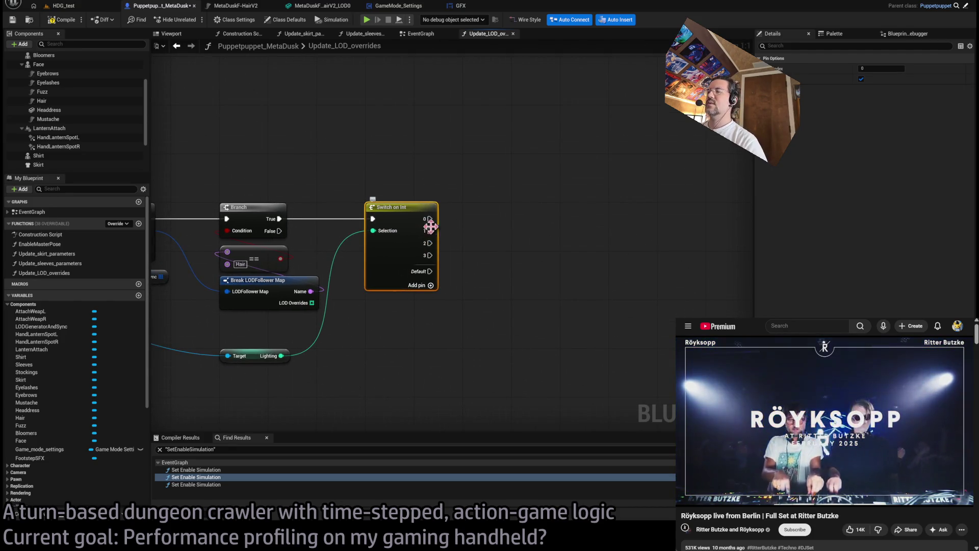
pyautogui.moveTo(341, 301)
pyautogui.mouseDown()
pyautogui.moveTo(382, 306)
pyautogui.moveTo(427, 290)
pyautogui.mouseUp()
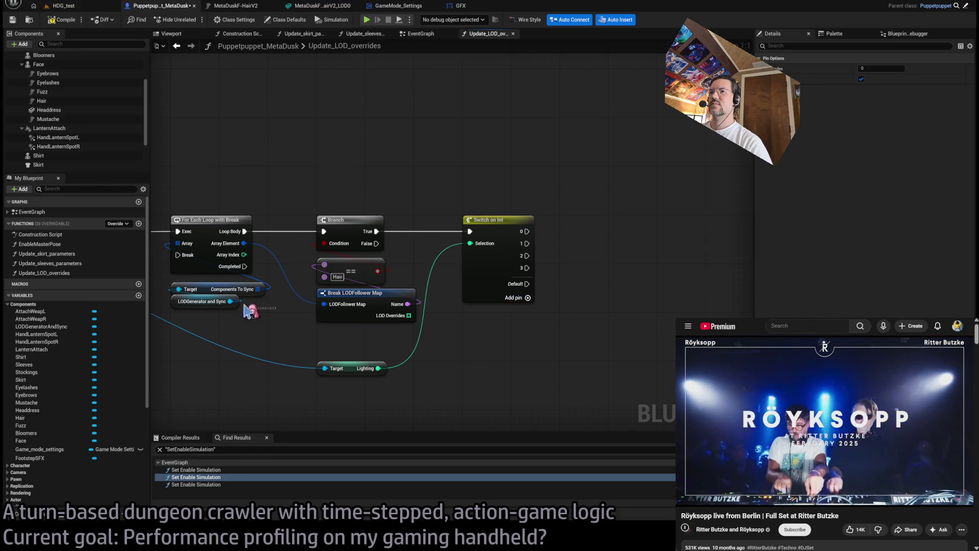
# Route the Components To Sync array through reroute knots into a new Set Array Elem node.
pyautogui.moveTo(253, 313); pyautogui.dragTo(265, 293)
pyautogui.click(325, 190)
pyautogui.moveTo(324, 190); pyautogui.dragTo(519, 189)
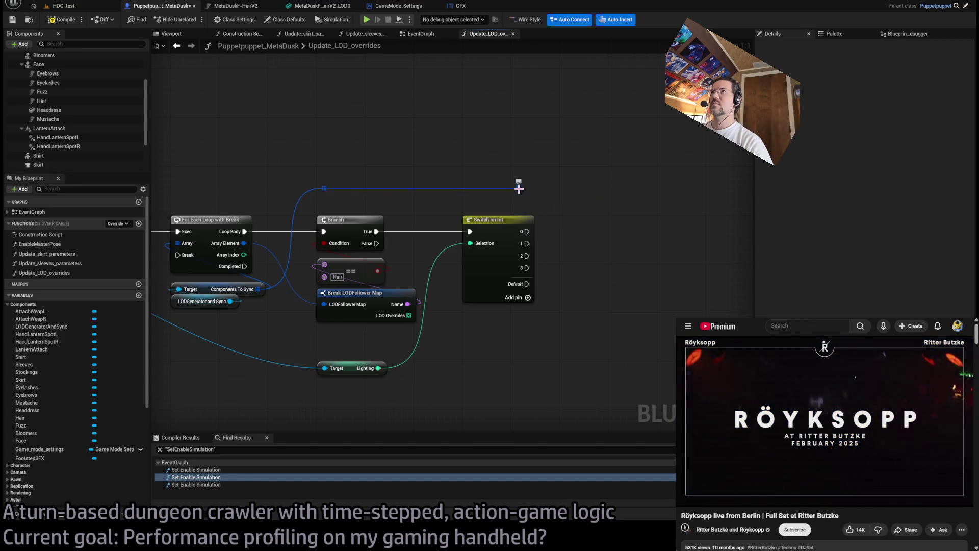
pyautogui.moveTo(519, 188)
pyautogui.mouseDown()
pyautogui.moveTo(596, 271)
pyautogui.moveTo(620, 239)
pyautogui.mouseUp()
pyautogui.click(596, 305)
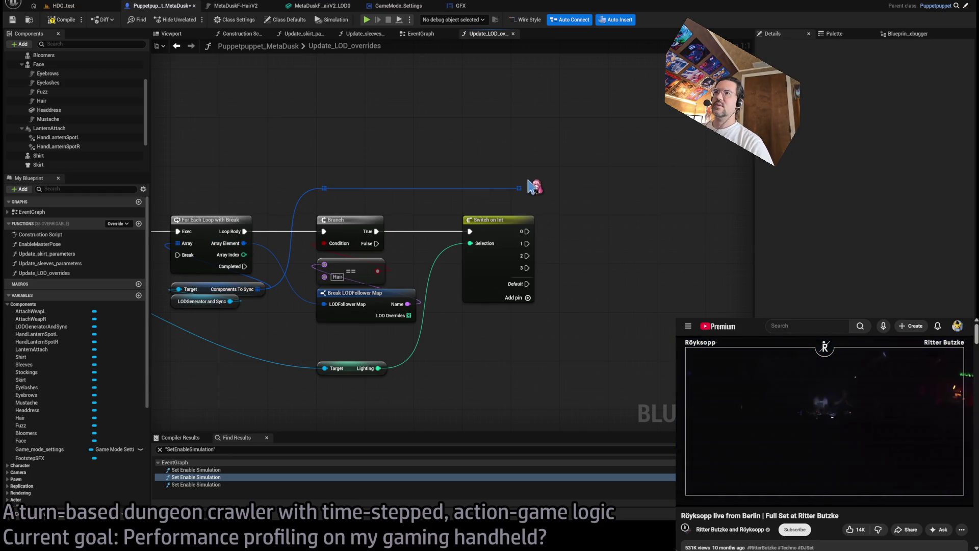
pyautogui.moveTo(520, 189); pyautogui.dragTo(587, 257)
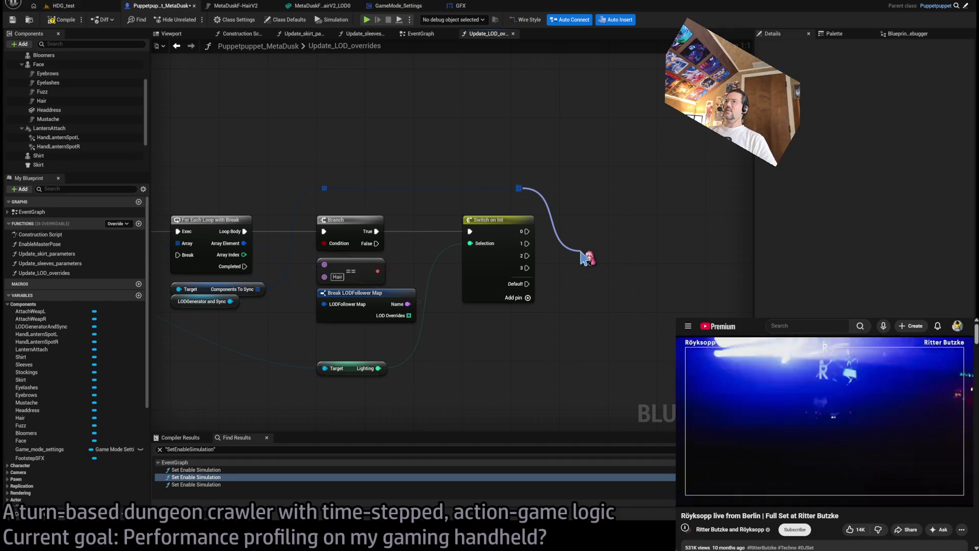
pyautogui.moveTo(587, 257); pyautogui.dragTo(638, 233)
pyautogui.click(586, 275)
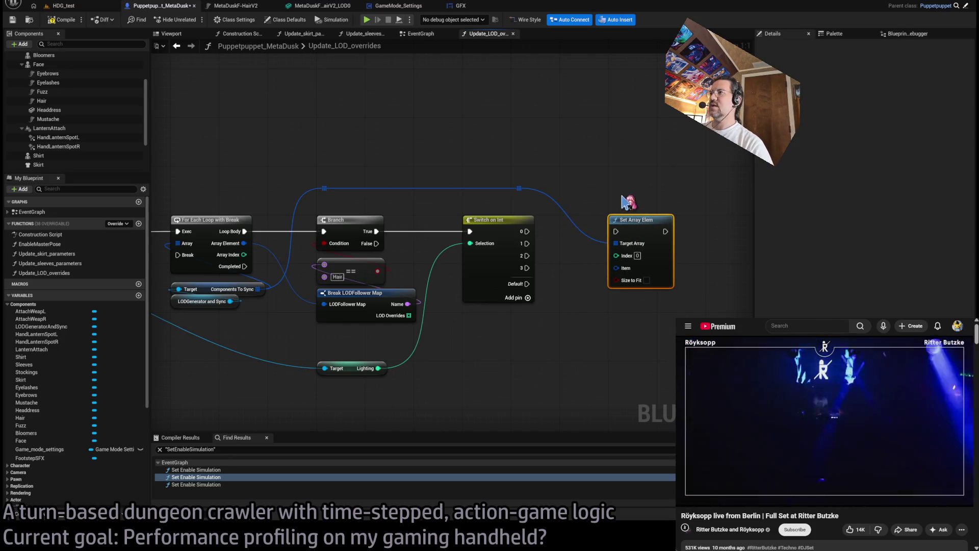
# Wire switch cases 0 and 1 and the loop's Array Index into Set Array Elem.
pyautogui.moveTo(527, 231); pyautogui.dragTo(633, 229)
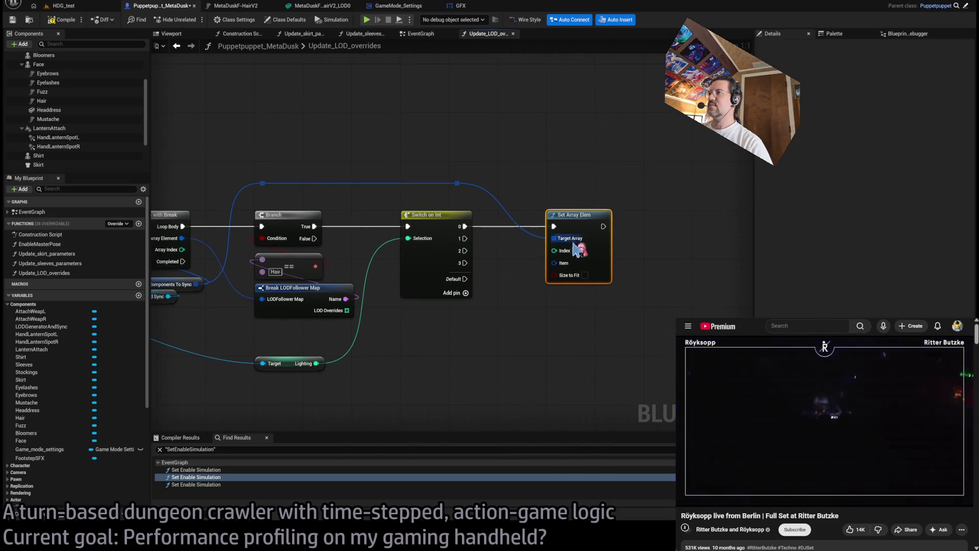
pyautogui.moveTo(348, 237); pyautogui.dragTo(362, 248)
pyautogui.moveTo(257, 267)
pyautogui.mouseDown()
pyautogui.moveTo(341, 207)
pyautogui.moveTo(338, 194)
pyautogui.mouseUp()
pyautogui.moveTo(339, 194); pyautogui.dragTo(536, 198)
pyautogui.moveTo(638, 266); pyautogui.dragTo(631, 266)
pyautogui.moveTo(640, 175); pyautogui.dragTo(546, 178)
pyautogui.moveTo(447, 252); pyautogui.dragTo(536, 239)
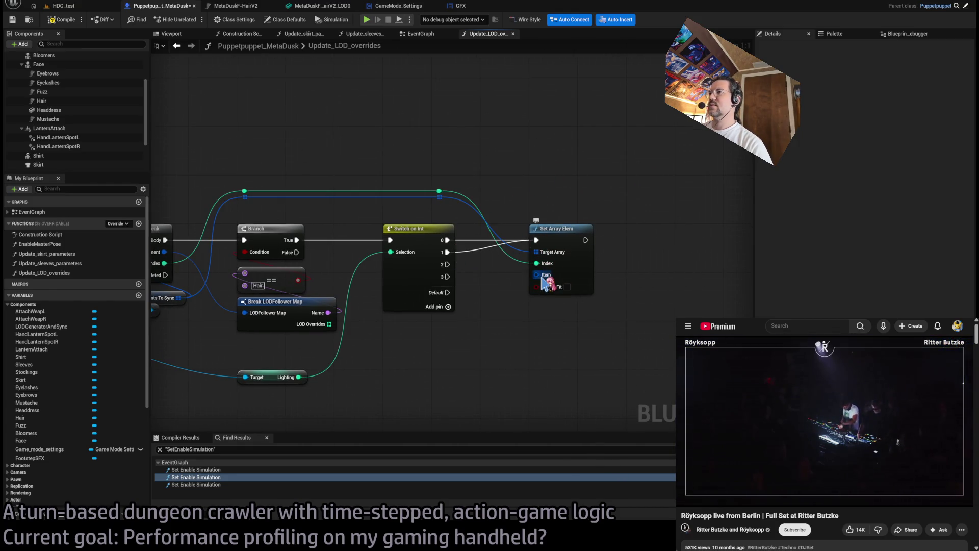
# Create a Hair Make LODFollower Map for the Item, checking the Hair and LODGeneratorAndSync components.
pyautogui.moveTo(539, 275)
pyautogui.mouseDown()
pyautogui.moveTo(561, 319)
pyautogui.moveTo(562, 306)
pyautogui.mouseUp()
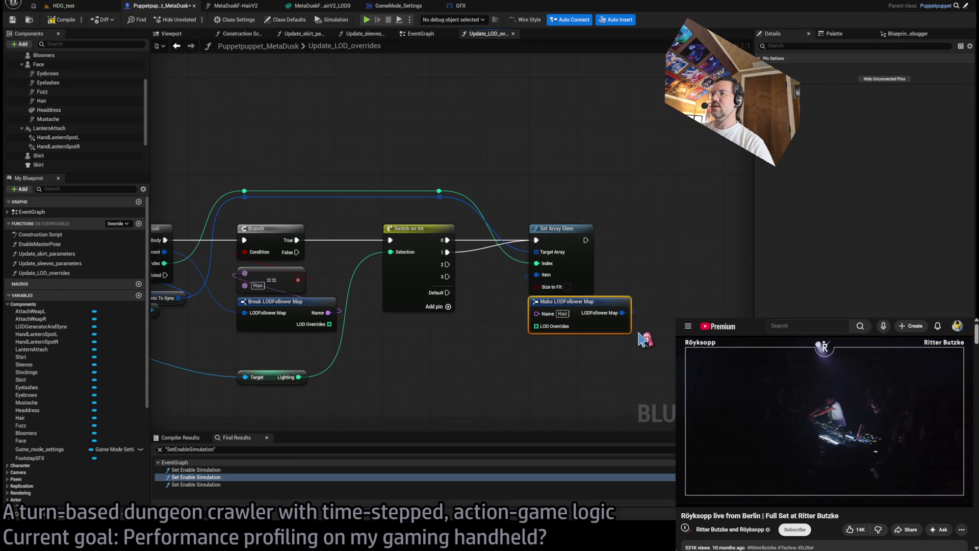
pyautogui.click(644, 340)
pyautogui.click(69, 100)
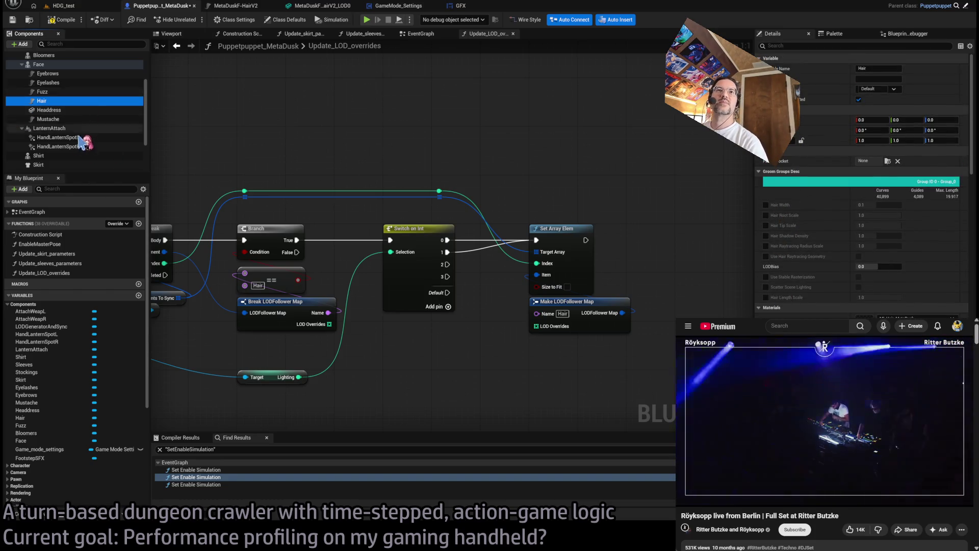
pyautogui.scroll(-3, 87, 140)
pyautogui.click(56, 166)
pyautogui.moveTo(518, 179)
pyautogui.mouseDown()
pyautogui.moveTo(628, 143)
pyautogui.moveTo(534, 149)
pyautogui.moveTo(545, 173)
pyautogui.mouseUp()
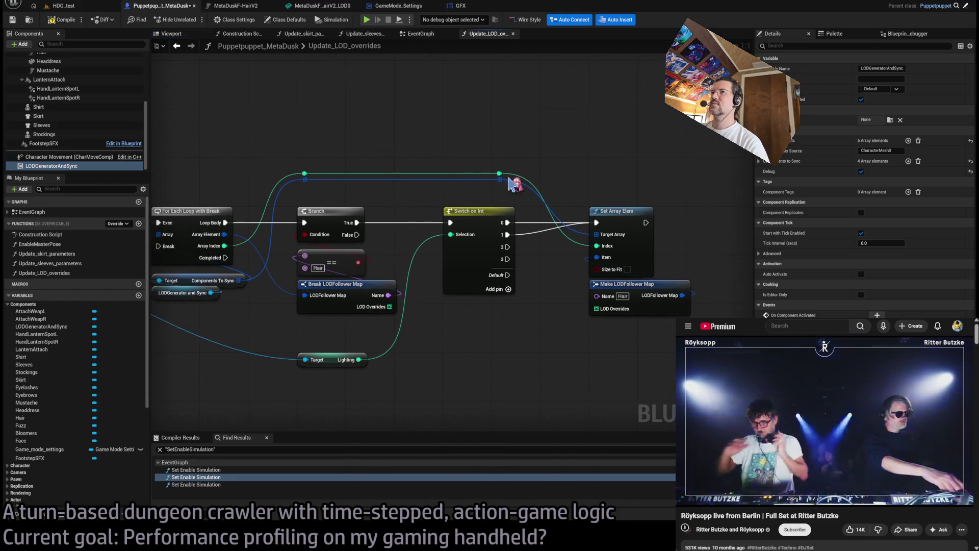
pyautogui.moveTo(240, 280); pyautogui.dragTo(259, 270)
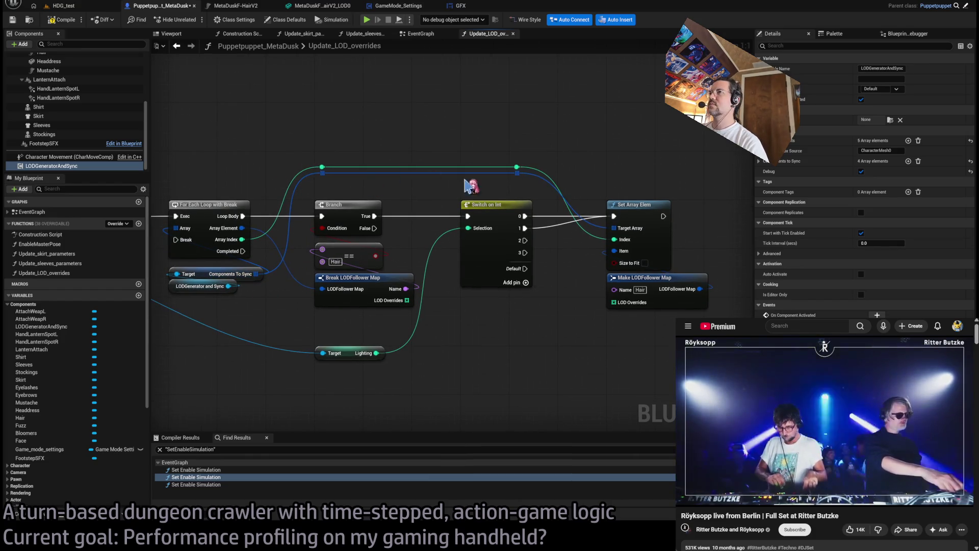
pyautogui.moveTo(573, 212); pyautogui.dragTo(527, 198)
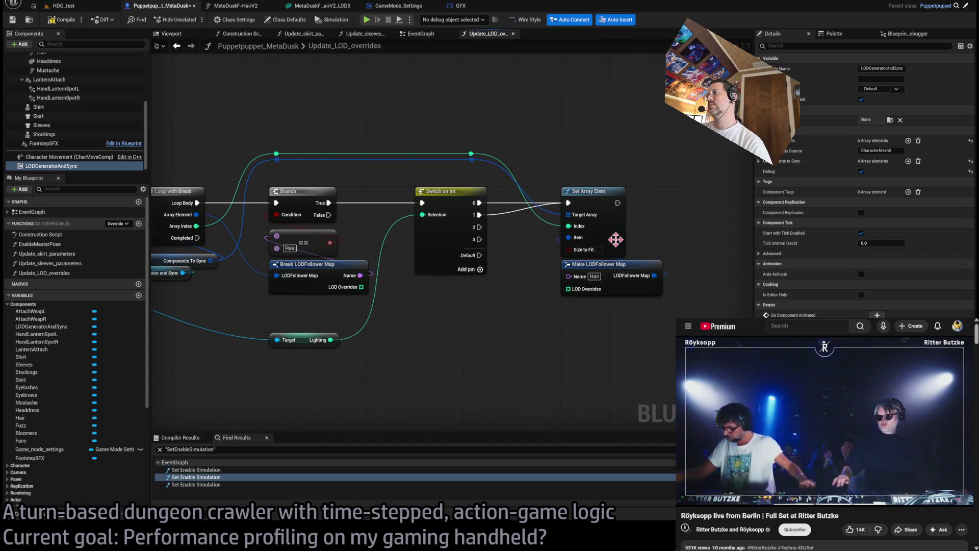
pyautogui.moveTo(216, 277)
pyautogui.mouseDown()
pyautogui.moveTo(255, 273)
pyautogui.moveTo(275, 245)
pyautogui.mouseUp()
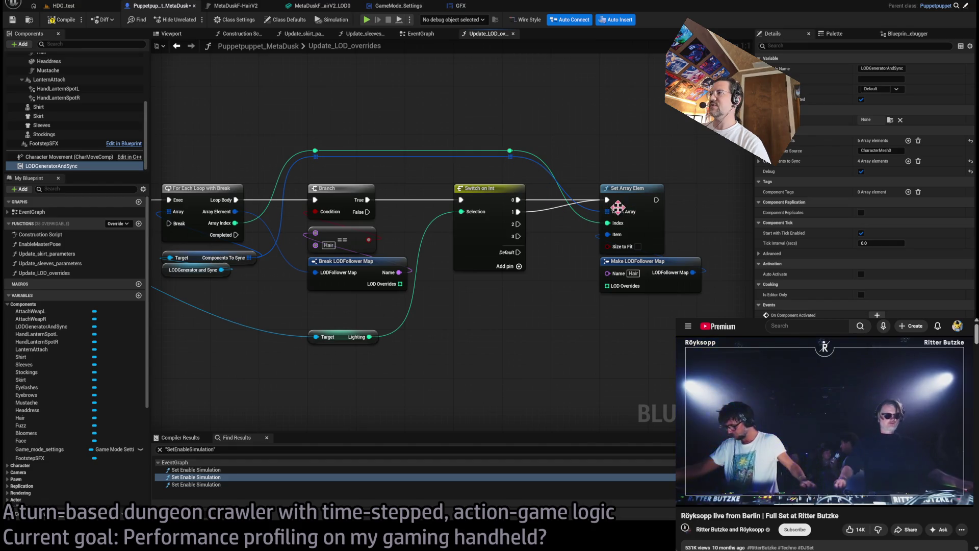
pyautogui.moveTo(618, 207); pyautogui.dragTo(543, 203)
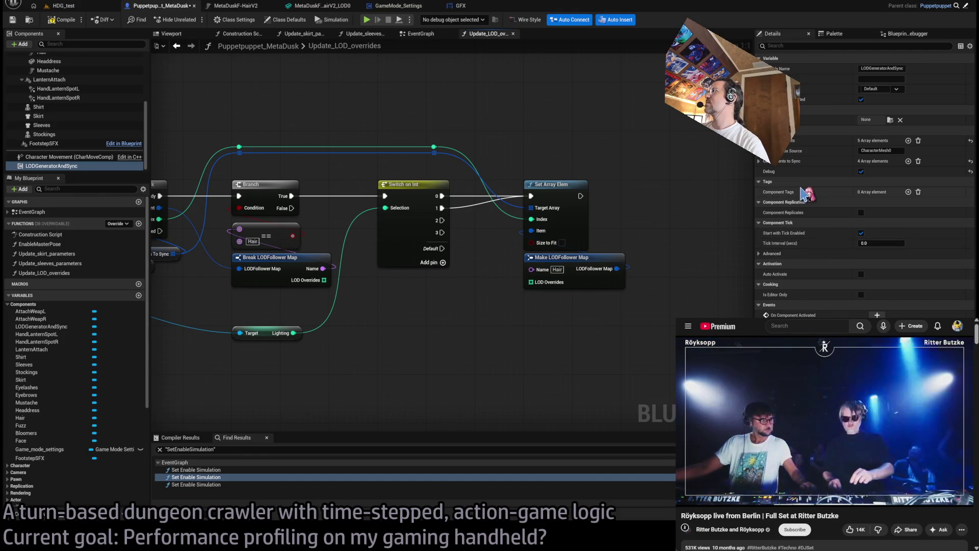
pyautogui.click(759, 141)
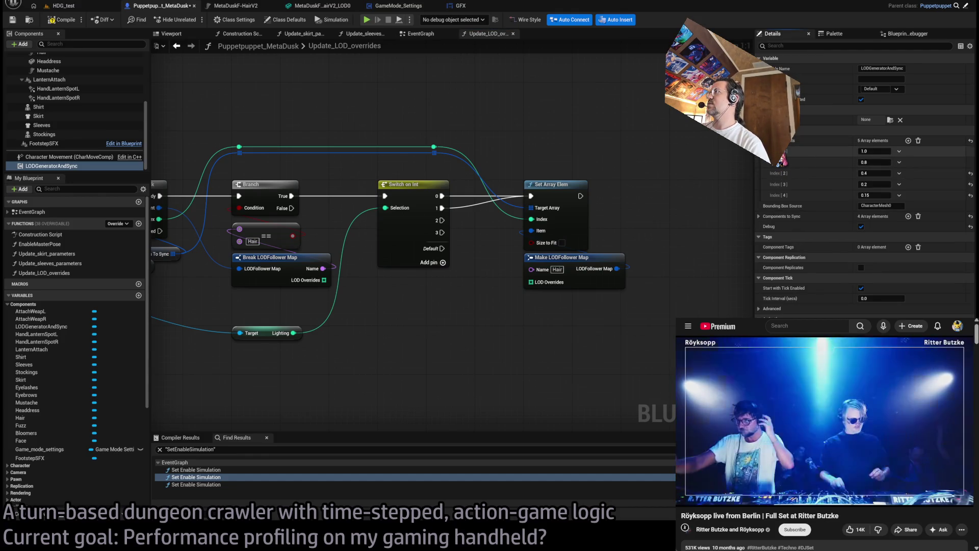
pyautogui.click(760, 140)
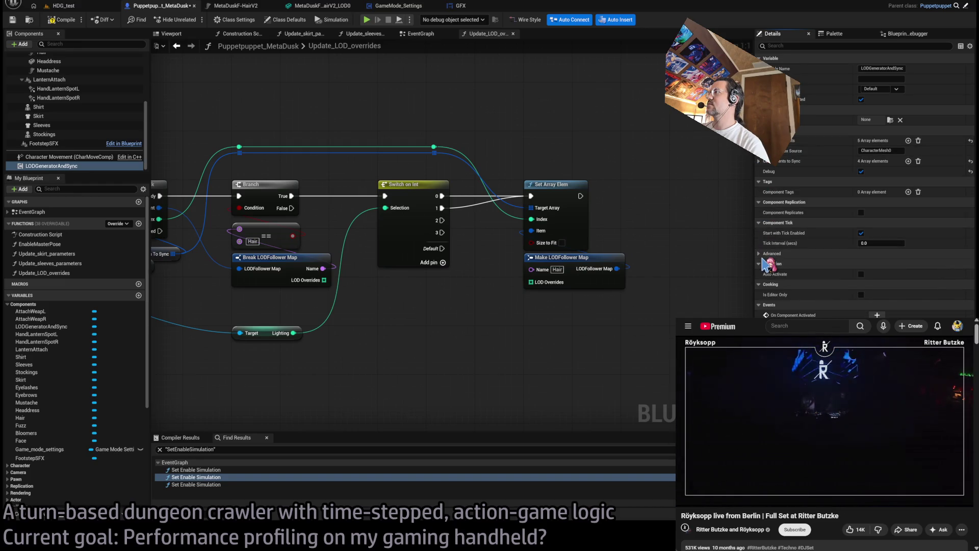
pyautogui.click(760, 140)
pyautogui.click(760, 141)
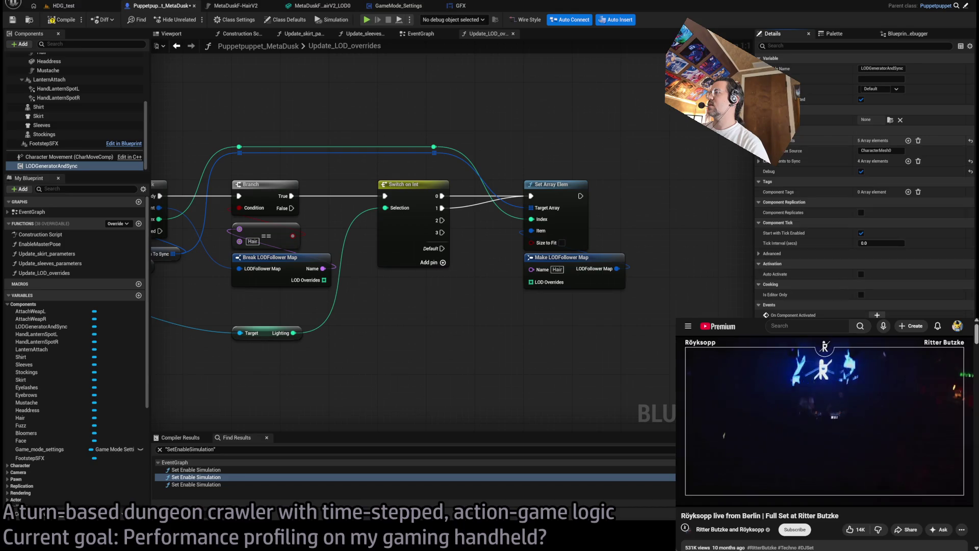
pyautogui.click(760, 162)
pyautogui.click(766, 171)
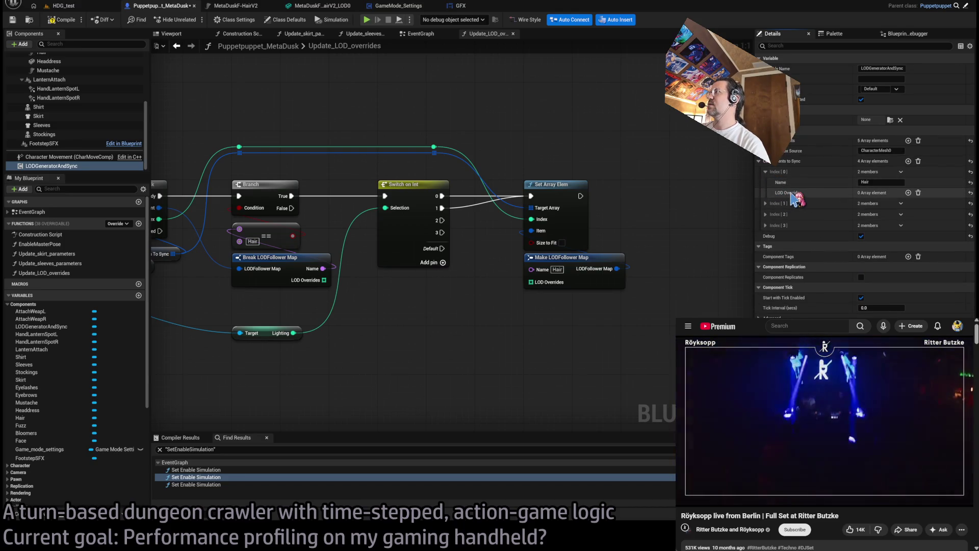
pyautogui.moveTo(687, 176)
pyautogui.mouseDown()
pyautogui.moveTo(592, 197)
pyautogui.moveTo(588, 240)
pyautogui.mouseUp()
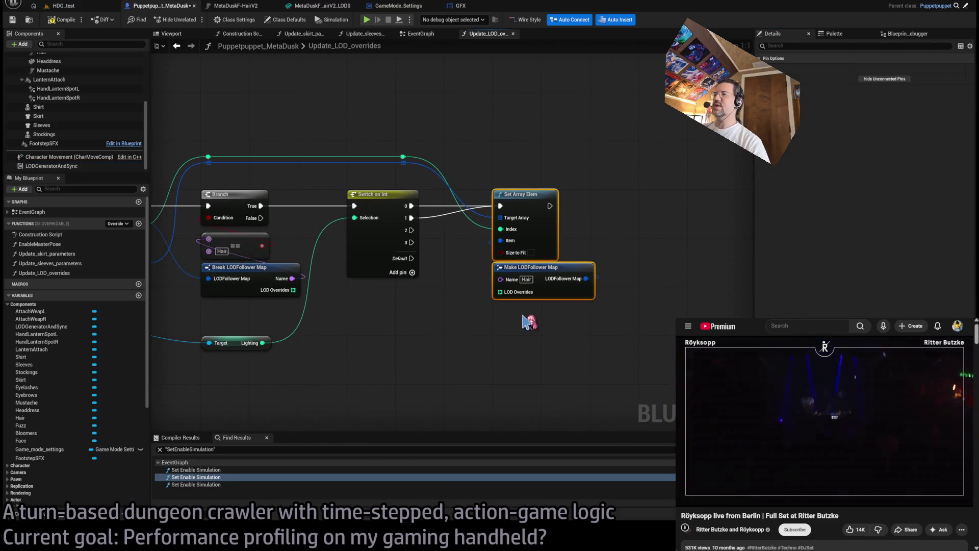
# Move Set Array Elem right and Make LODFollower Map down, then delete the Switch on Int node.
pyautogui.moveTo(567, 331); pyautogui.dragTo(608, 226)
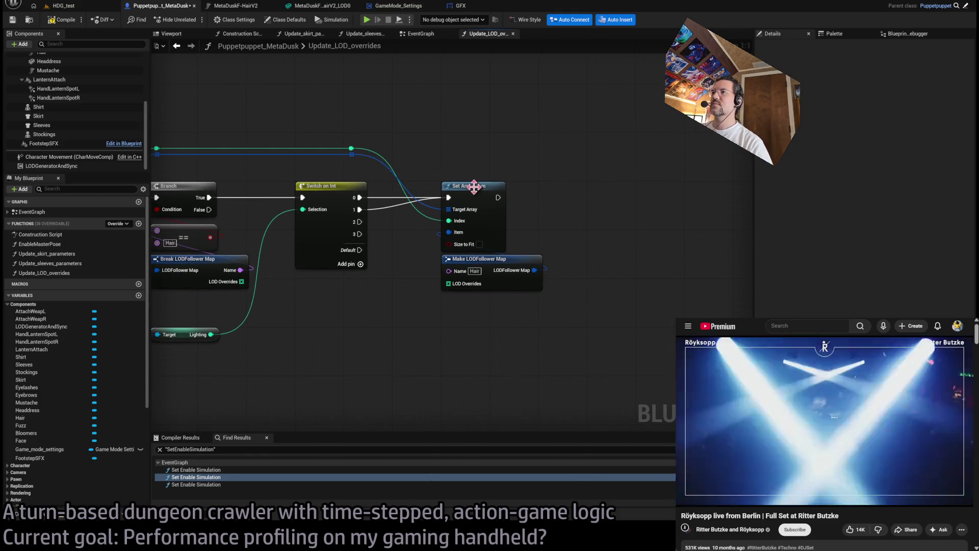
pyautogui.moveTo(489, 194)
pyautogui.mouseDown()
pyautogui.moveTo(645, 193)
pyautogui.moveTo(635, 194)
pyautogui.mouseUp()
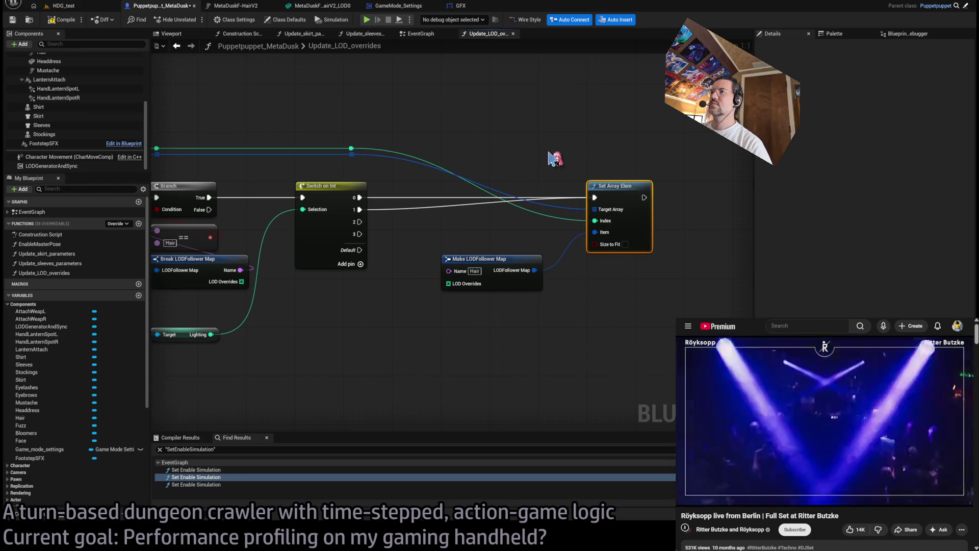
pyautogui.moveTo(484, 268)
pyautogui.mouseDown()
pyautogui.moveTo(371, 321)
pyautogui.moveTo(338, 316)
pyautogui.moveTo(341, 292)
pyautogui.mouseUp()
pyautogui.moveTo(376, 358)
pyautogui.mouseDown()
pyautogui.moveTo(467, 316)
pyautogui.moveTo(464, 333)
pyautogui.mouseUp()
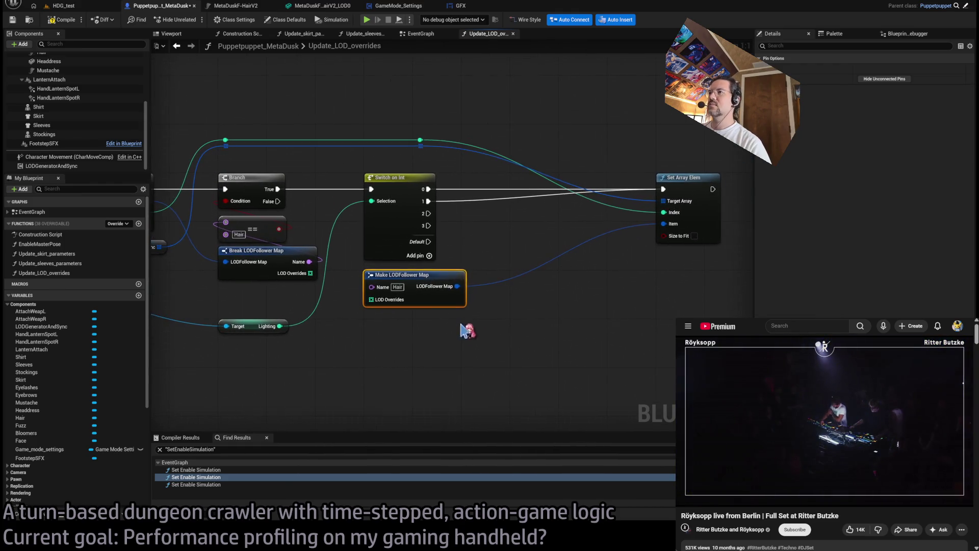
pyautogui.click(383, 213)
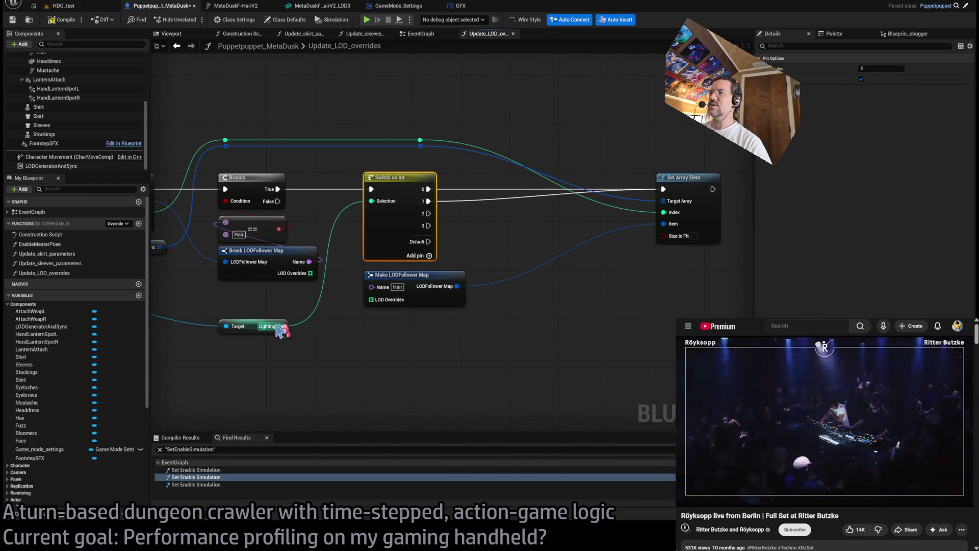
pyautogui.press('Delete')
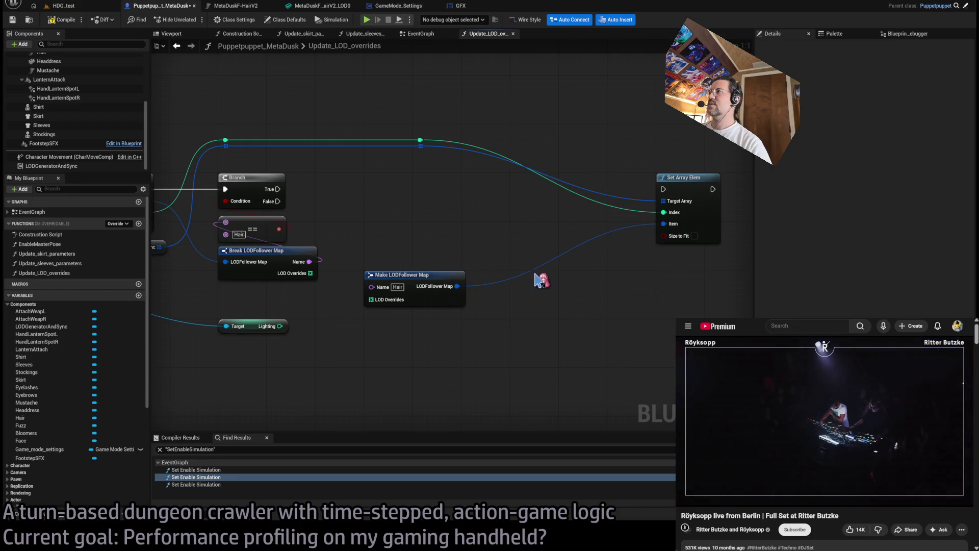
pyautogui.moveTo(664, 223)
pyautogui.mouseDown()
pyautogui.moveTo(445, 217)
pyautogui.moveTo(465, 190)
pyautogui.moveTo(457, 185)
pyautogui.mouseUp()
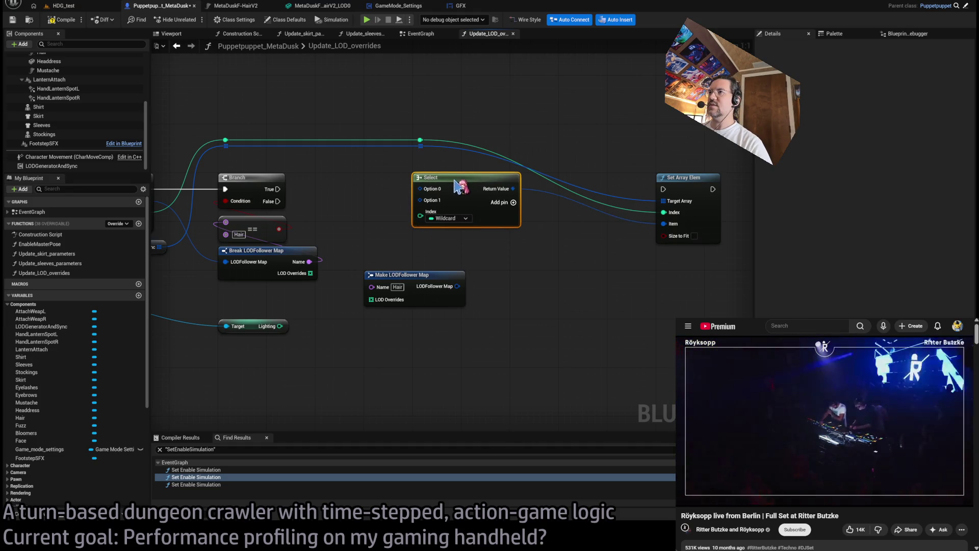
# Feed Set Array Elem's Item from a Select indexed by Lighting, adding reroute points on the Target wire.
pyautogui.click(514, 202)
pyautogui.moveTo(280, 326)
pyautogui.mouseDown()
pyautogui.moveTo(410, 258)
pyautogui.moveTo(420, 234)
pyautogui.mouseUp()
pyautogui.moveTo(415, 285); pyautogui.dragTo(413, 364)
pyautogui.moveTo(267, 326); pyautogui.dragTo(461, 247)
pyautogui.moveTo(357, 269)
pyautogui.mouseDown()
pyautogui.moveTo(533, 303)
pyautogui.moveTo(457, 173)
pyautogui.moveTo(264, 181)
pyautogui.moveTo(541, 182)
pyautogui.mouseUp()
pyautogui.doubleClick(549, 280)
pyautogui.doubleClick(440, 170)
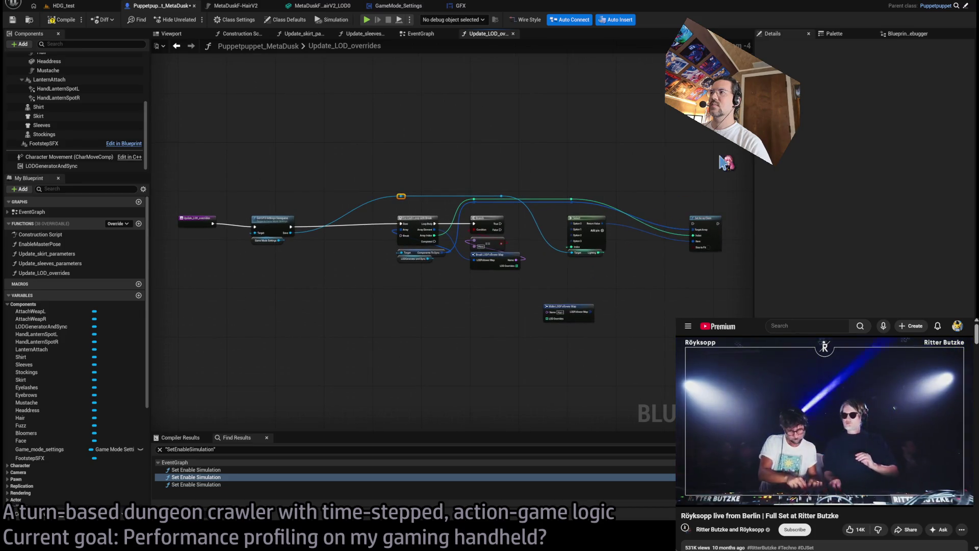
# Rearrange the loop nodes, Select group, reroute point and Make LODFollower Map into a tidy layout.
pyautogui.moveTo(710, 154); pyautogui.dragTo(456, 336)
pyautogui.moveTo(524, 249)
pyautogui.mouseDown()
pyautogui.moveTo(524, 280)
pyautogui.moveTo(386, 280)
pyautogui.moveTo(427, 281)
pyautogui.mouseUp()
pyautogui.click(455, 227)
pyautogui.moveTo(455, 227); pyautogui.dragTo(386, 191)
pyautogui.moveTo(449, 153); pyautogui.dragTo(425, 138)
pyautogui.moveTo(486, 274); pyautogui.dragTo(485, 286)
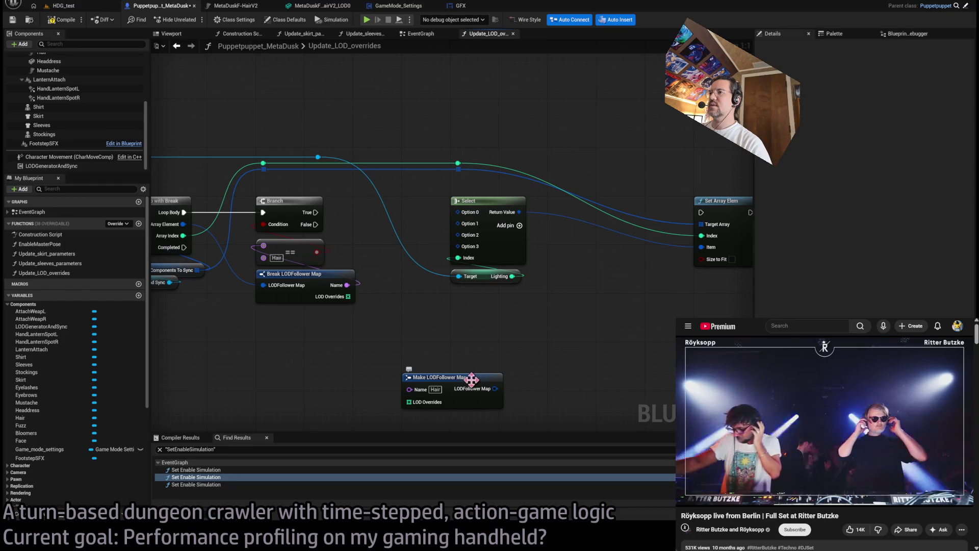
pyautogui.moveTo(510, 343); pyautogui.dragTo(405, 353)
pyautogui.moveTo(658, 380); pyautogui.dragTo(347, 151)
pyautogui.moveTo(386, 214); pyautogui.dragTo(484, 215)
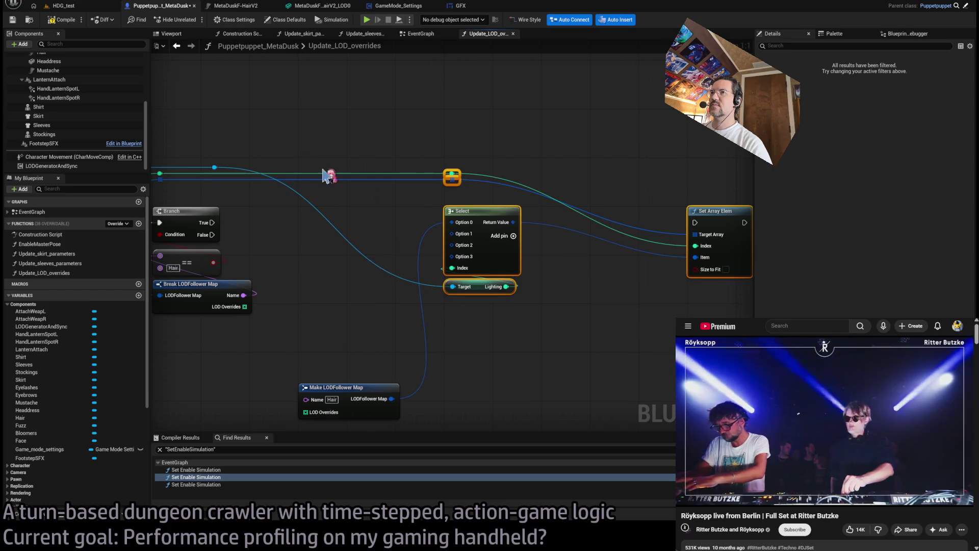
pyautogui.click(215, 170)
pyautogui.moveTo(225, 179); pyautogui.dragTo(368, 180)
pyautogui.moveTo(348, 390)
pyautogui.mouseDown()
pyautogui.moveTo(335, 219)
pyautogui.moveTo(306, 218)
pyautogui.moveTo(348, 219)
pyautogui.mouseUp()
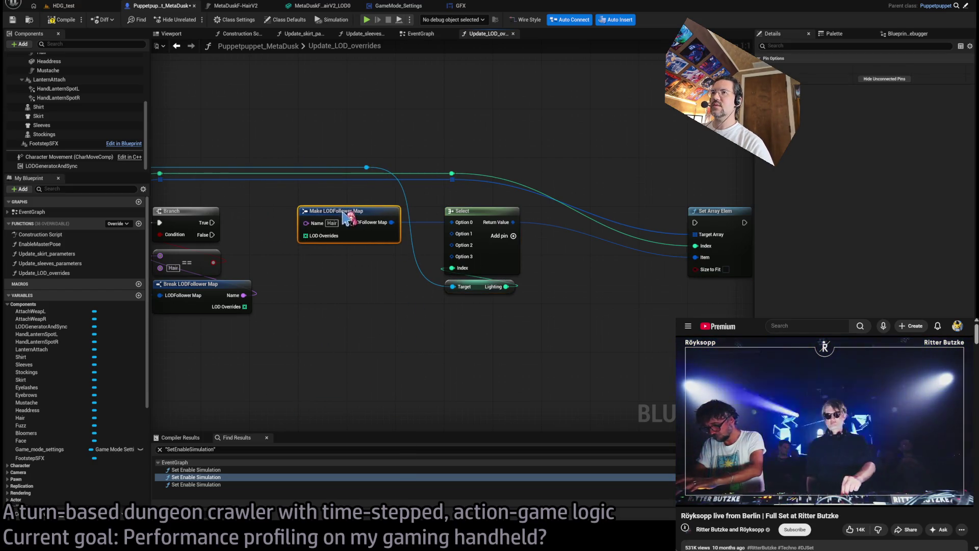
# Shift the reroute point and the Select group further right.
pyautogui.moveTo(329, 262)
pyautogui.mouseDown()
pyautogui.moveTo(437, 267)
pyautogui.moveTo(390, 291)
pyautogui.mouseUp()
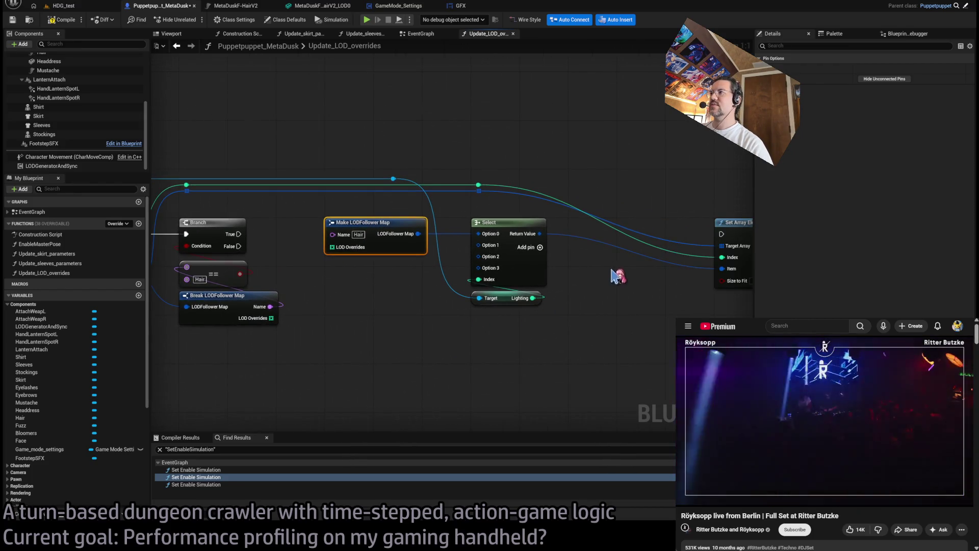
pyautogui.moveTo(619, 273); pyautogui.dragTo(555, 273)
pyautogui.click(418, 187)
pyautogui.moveTo(422, 190); pyautogui.dragTo(482, 188)
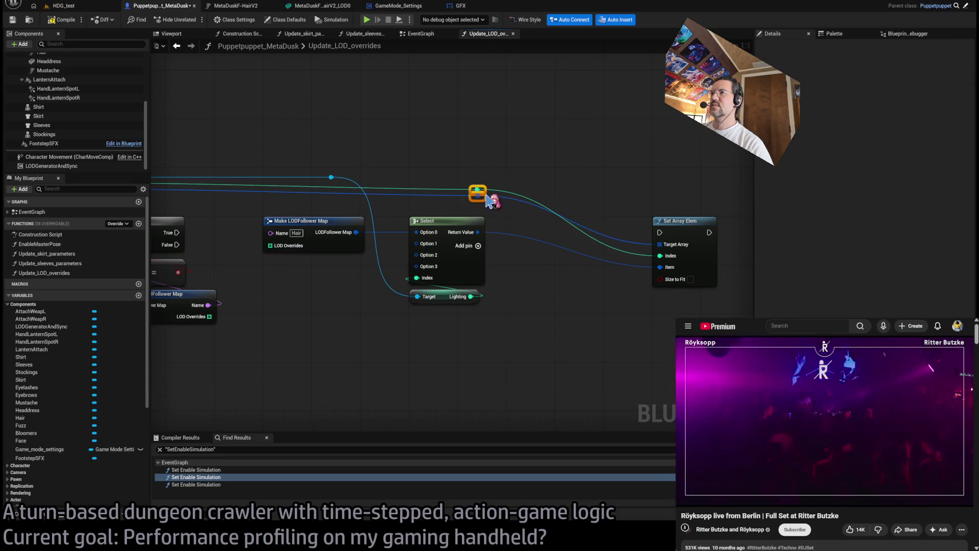
pyautogui.moveTo(735, 316); pyautogui.dragTo(255, 169)
pyautogui.moveTo(333, 177)
pyautogui.mouseDown()
pyautogui.moveTo(491, 176)
pyautogui.moveTo(480, 176)
pyautogui.moveTo(507, 185)
pyautogui.mouseUp()
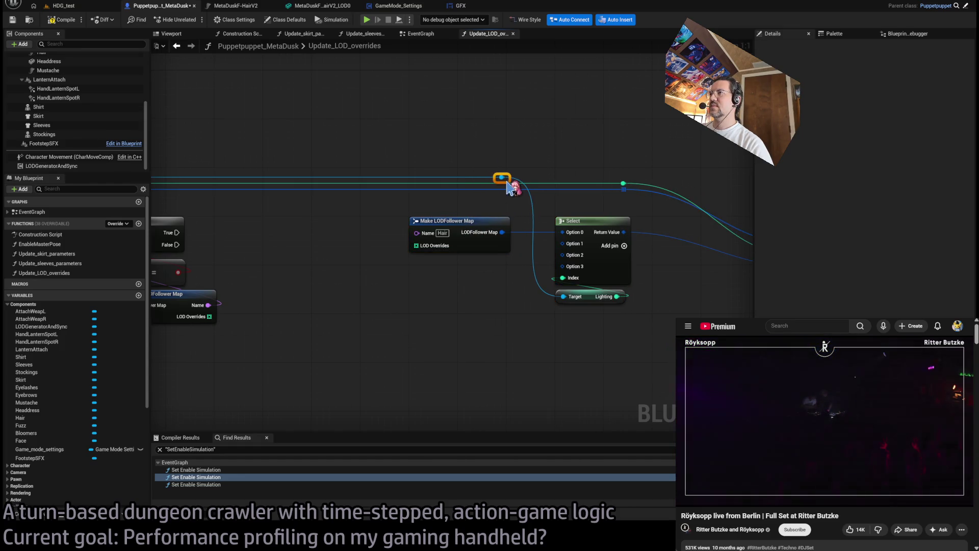
pyautogui.moveTo(212, 262); pyautogui.dragTo(286, 266)
pyautogui.moveTo(628, 264); pyautogui.dragTo(584, 248)
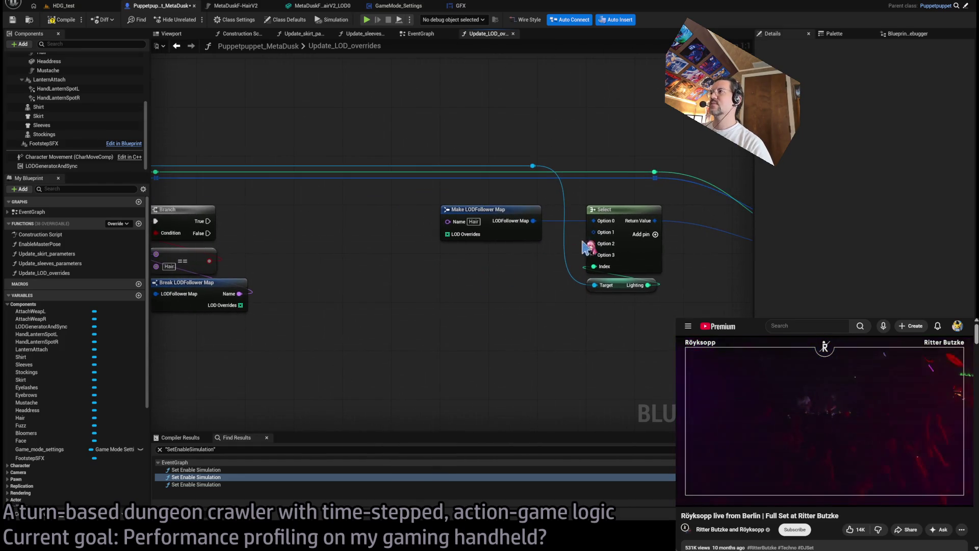
# Duplicate Make LODFollower Map and place the copy beneath the original.
pyautogui.click(485, 210)
pyautogui.hotkey('ctrl', 'd')
pyautogui.moveTo(476, 292)
pyautogui.mouseDown()
pyautogui.moveTo(480, 257)
pyautogui.moveTo(365, 305)
pyautogui.moveTo(409, 311)
pyautogui.moveTo(390, 278)
pyautogui.moveTo(398, 279)
pyautogui.mouseUp()
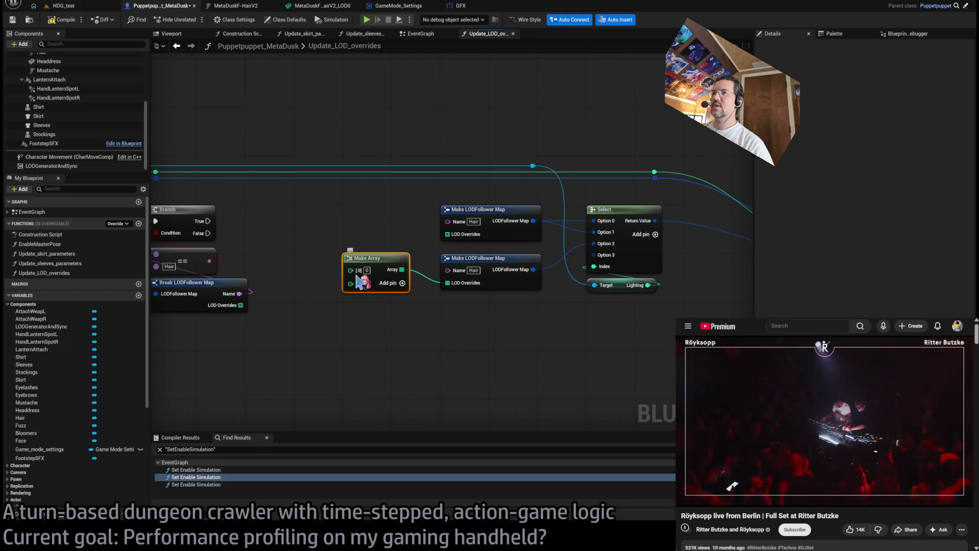
# Add a third entry to the Make Array node, entering 2 as its value.
pyautogui.click(403, 283)
pyautogui.write('2')
pyautogui.click(367, 283)
pyautogui.click(423, 339)
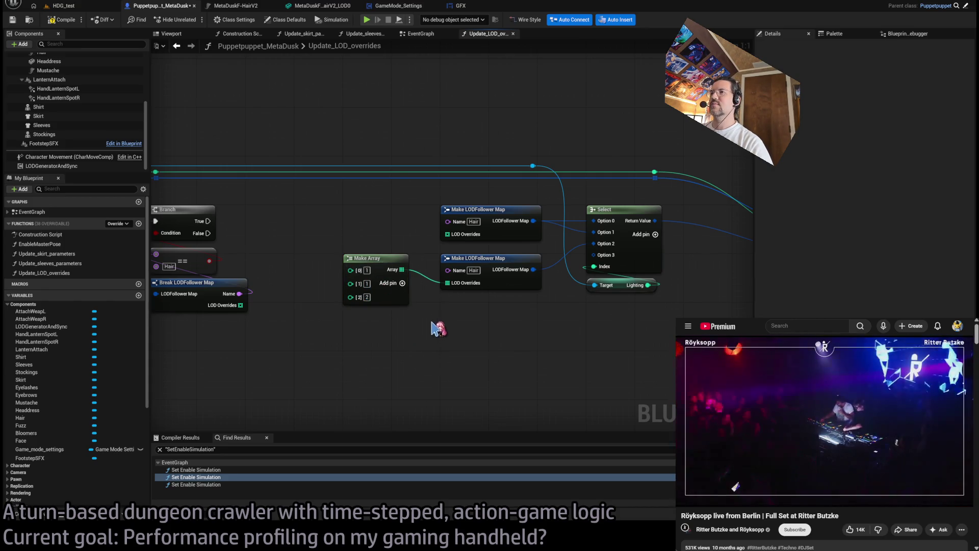
# Duplicate a Make LODFollower Map as a third map and wire its output into Select.
pyautogui.click(490, 259)
pyautogui.hotkey('ctrl', 'c')
pyautogui.hotkey('ctrl', 'v')
pyautogui.moveTo(485, 315)
pyautogui.mouseDown()
pyautogui.moveTo(470, 347)
pyautogui.moveTo(471, 314)
pyautogui.moveTo(468, 363)
pyautogui.mouseUp()
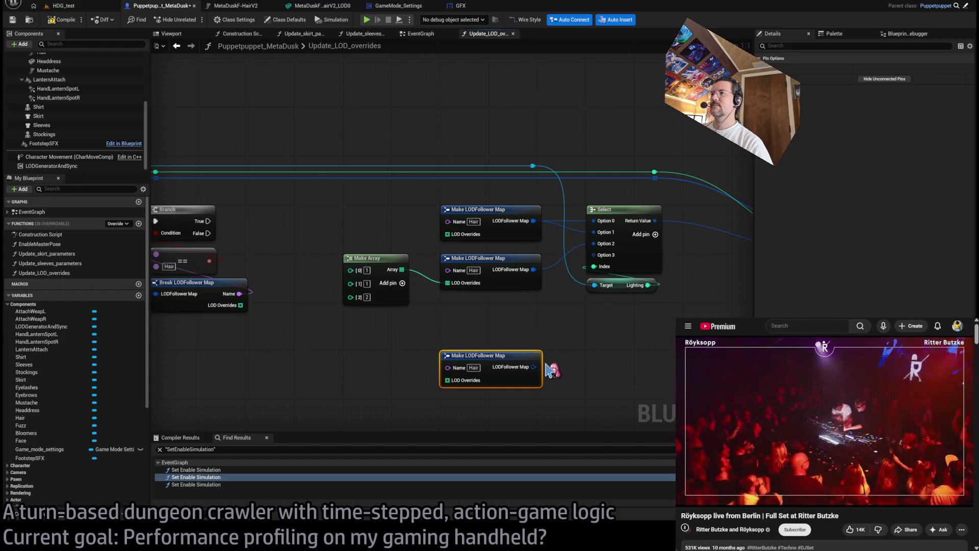
pyautogui.moveTo(535, 366); pyautogui.dragTo(593, 254)
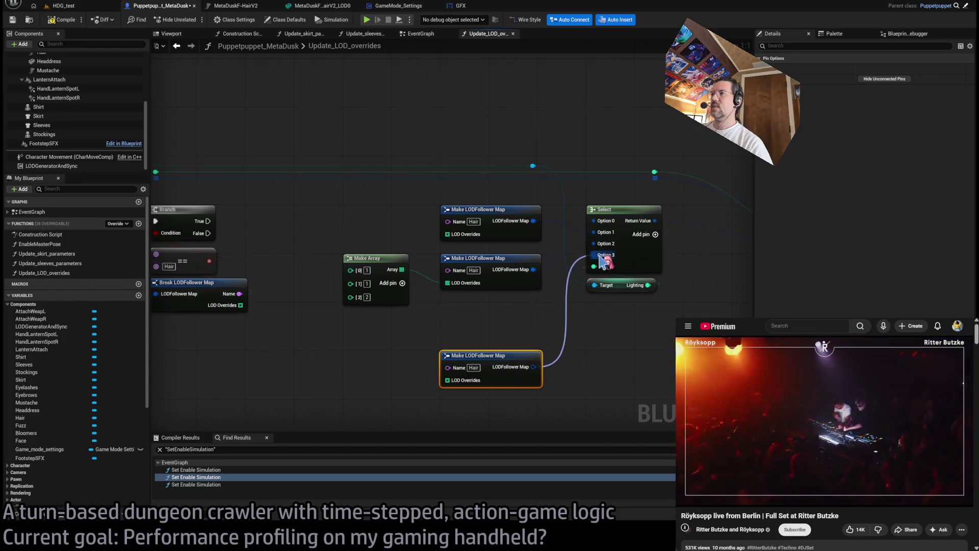
pyautogui.moveTo(491, 357)
pyautogui.mouseDown()
pyautogui.moveTo(492, 320)
pyautogui.moveTo(481, 316)
pyautogui.mouseUp()
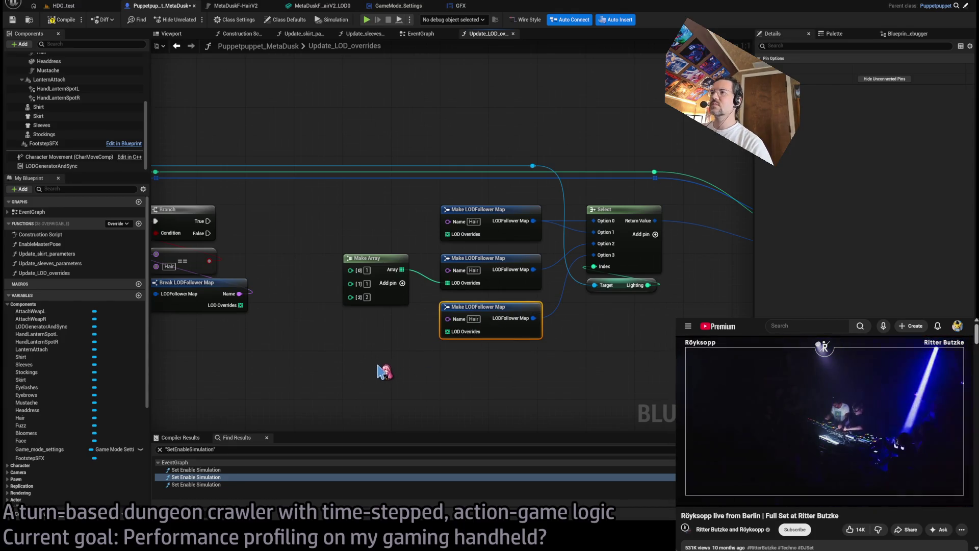
# Duplicate the Make Array to feed the third map's LOD Overrides, then save the Blueprint.
pyautogui.click(375, 276)
pyautogui.hotkey('ctrl', 'c')
pyautogui.hotkey('ctrl', 'v')
pyautogui.moveTo(364, 332); pyautogui.dragTo(376, 313)
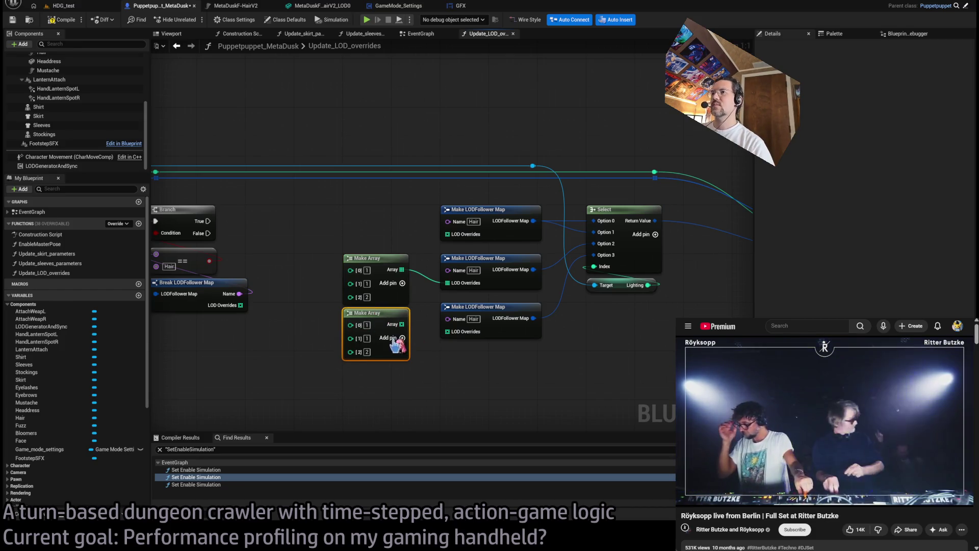
pyautogui.write('2')
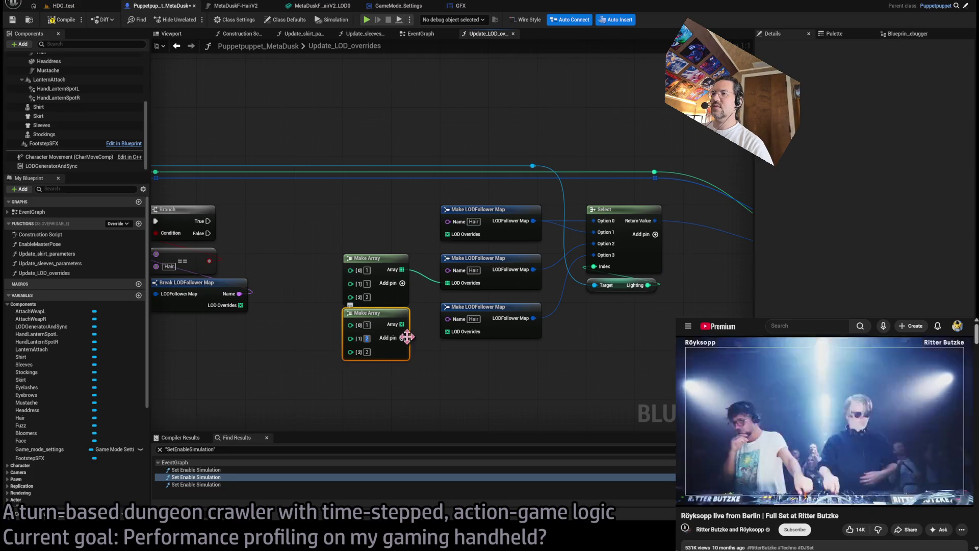
pyautogui.moveTo(402, 325); pyautogui.dragTo(447, 332)
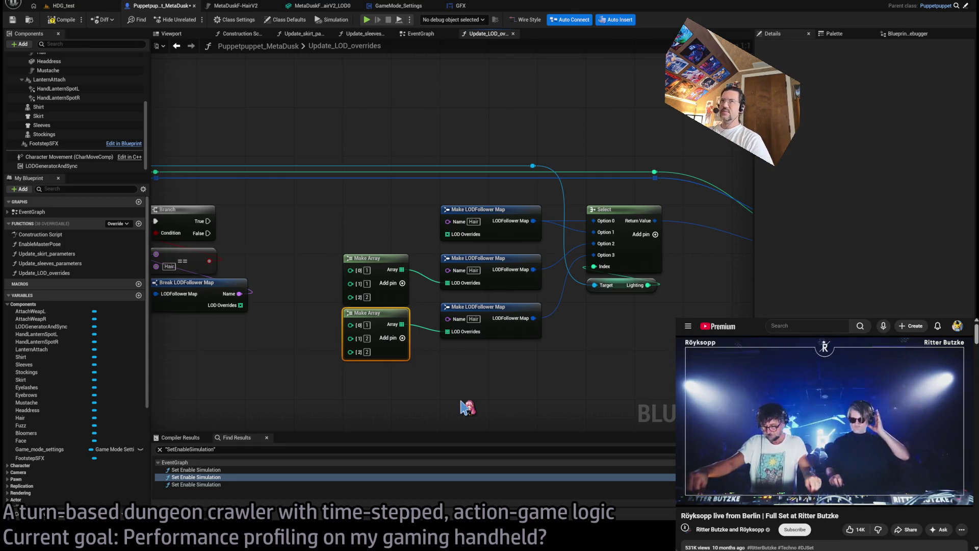
pyautogui.hotkey('ctrl', 's')
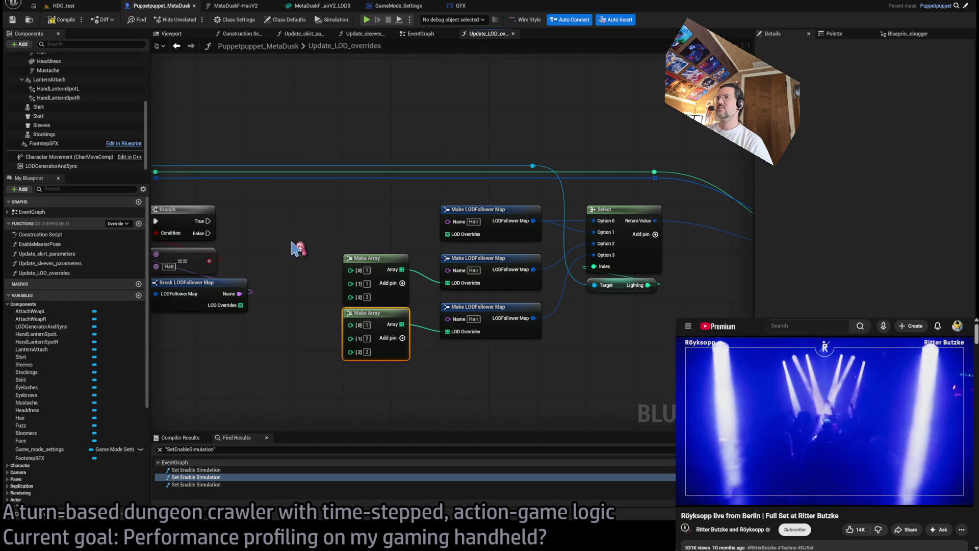
# Connect the Branch node's True output to the Set Array Elem execution input.
pyautogui.moveTo(311, 257)
pyautogui.mouseDown()
pyautogui.moveTo(421, 289)
pyautogui.moveTo(408, 281)
pyautogui.moveTo(443, 270)
pyautogui.mouseUp()
pyautogui.moveTo(309, 209); pyautogui.dragTo(433, 213)
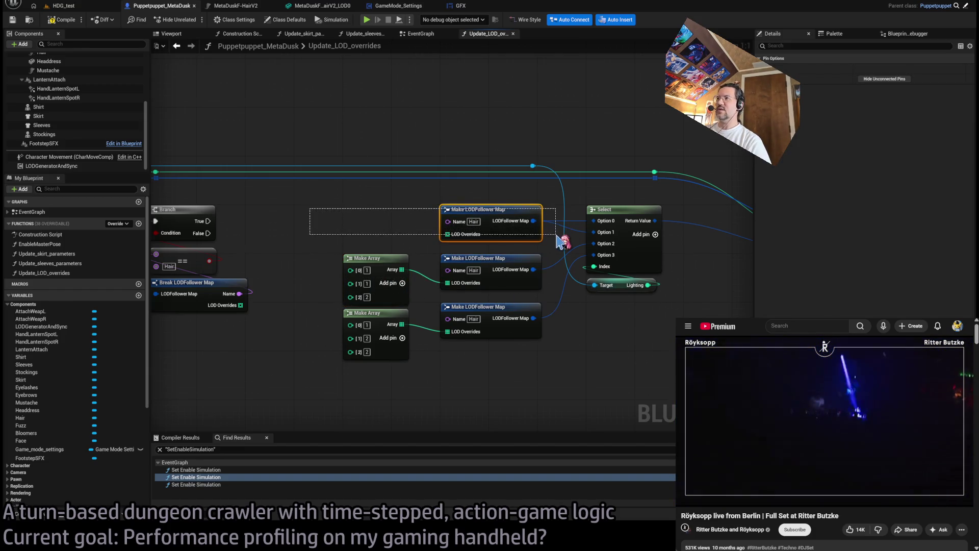
pyautogui.moveTo(324, 194)
pyautogui.mouseDown()
pyautogui.moveTo(515, 220)
pyautogui.moveTo(359, 219)
pyautogui.mouseUp()
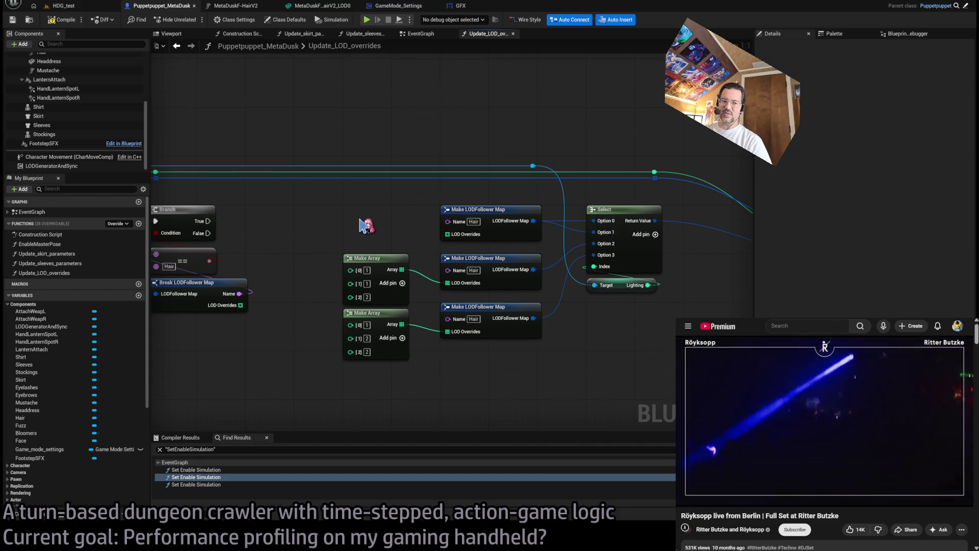
pyautogui.moveTo(229, 229); pyautogui.dragTo(281, 194)
pyautogui.moveTo(365, 149); pyautogui.dragTo(375, 121)
pyautogui.moveTo(229, 228); pyautogui.dragTo(396, 152)
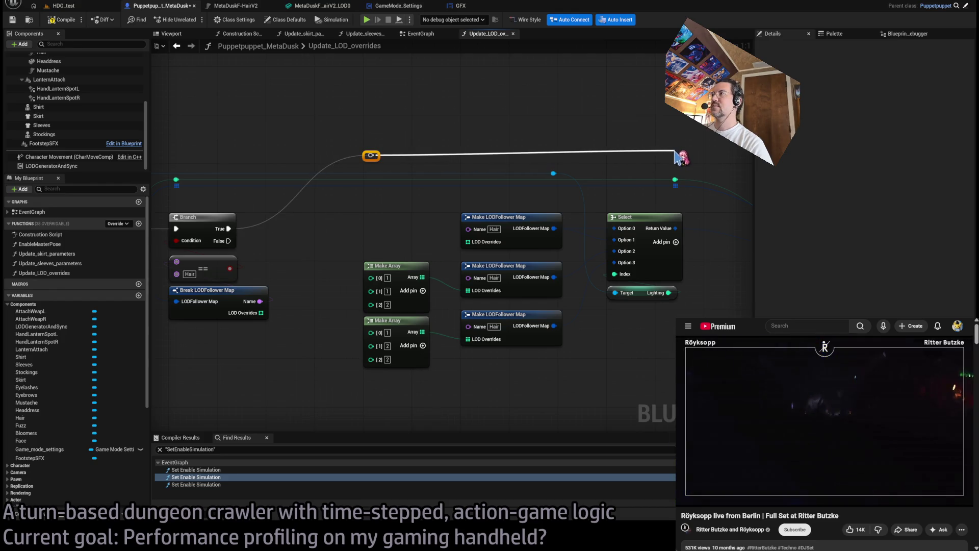
pyautogui.moveTo(675, 149)
pyautogui.mouseDown()
pyautogui.moveTo(456, 156)
pyautogui.moveTo(420, 180)
pyautogui.moveTo(602, 251)
pyautogui.mouseUp()
# Move Set Array Elem left and route its wire through a reroute point below the graph.
pyautogui.scroll(-3, 474, 375)
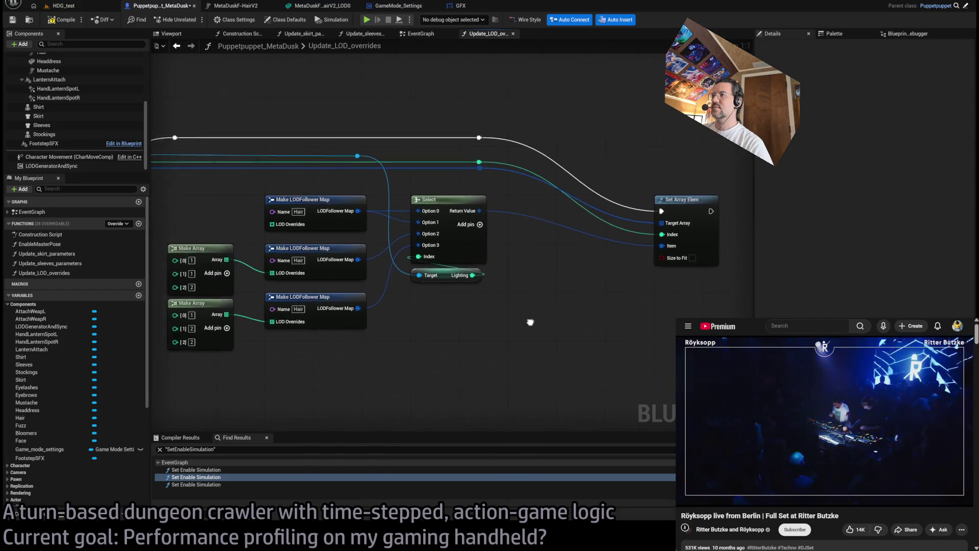
pyautogui.moveTo(672, 218)
pyautogui.mouseDown()
pyautogui.moveTo(615, 220)
pyautogui.moveTo(120, 376)
pyautogui.moveTo(296, 280)
pyautogui.moveTo(323, 236)
pyautogui.moveTo(453, 235)
pyautogui.mouseUp()
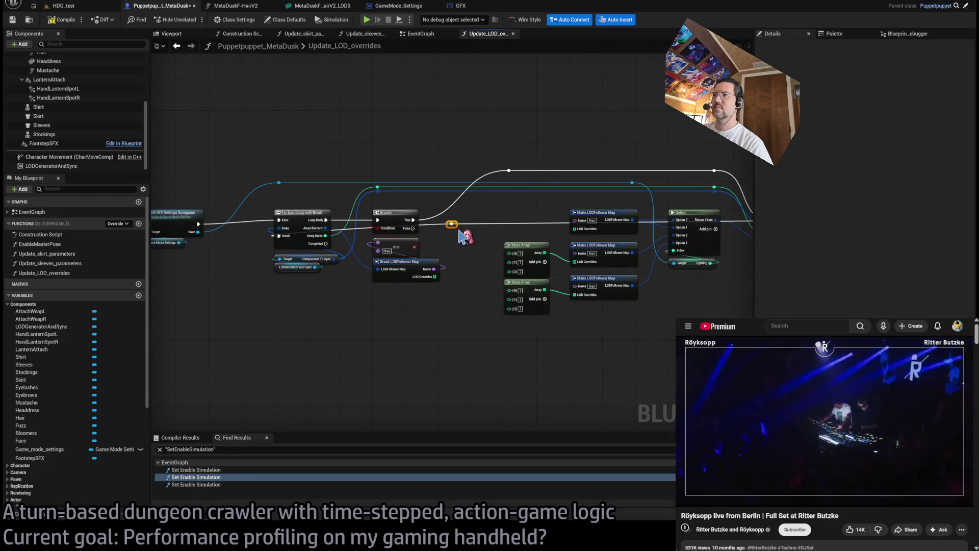
pyautogui.doubleClick(301, 353)
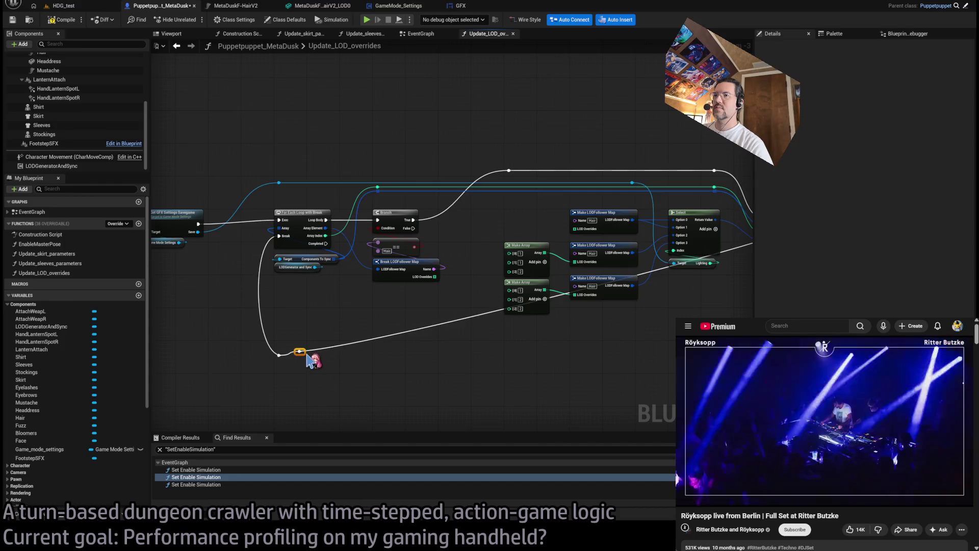
pyautogui.moveTo(299, 352); pyautogui.dragTo(366, 372)
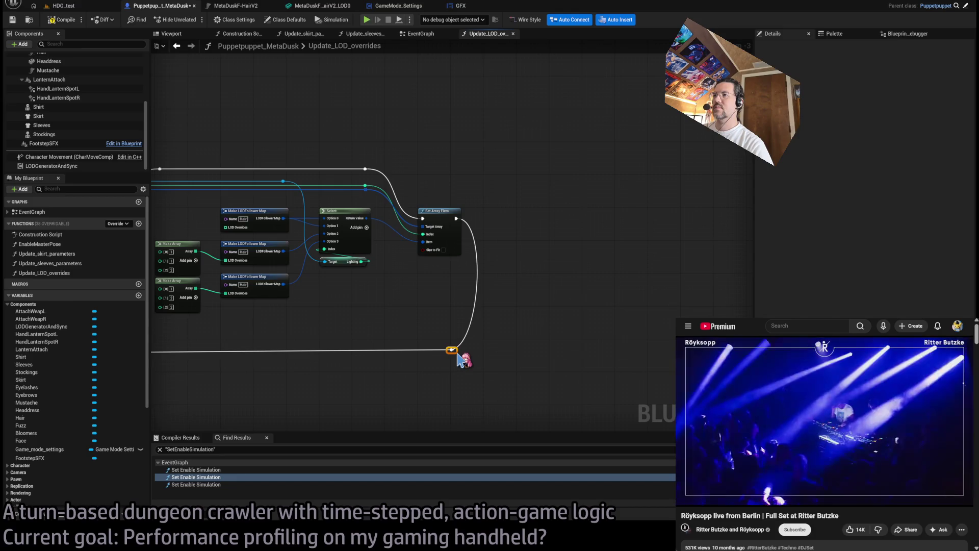
pyautogui.moveTo(308, 331); pyautogui.dragTo(531, 324)
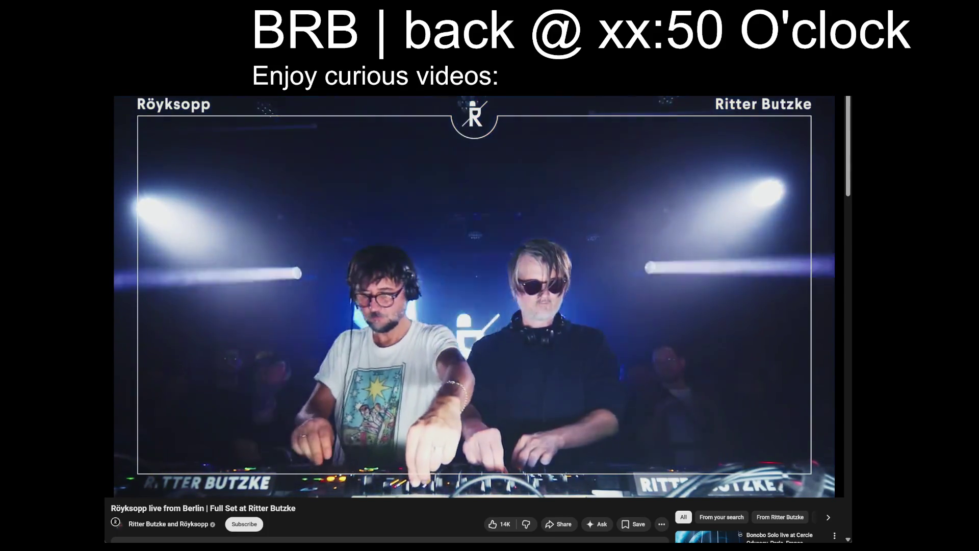
# Leave the Röyksopp live set video filling the screen during the break.
pyautogui.moveTo(155, 488)
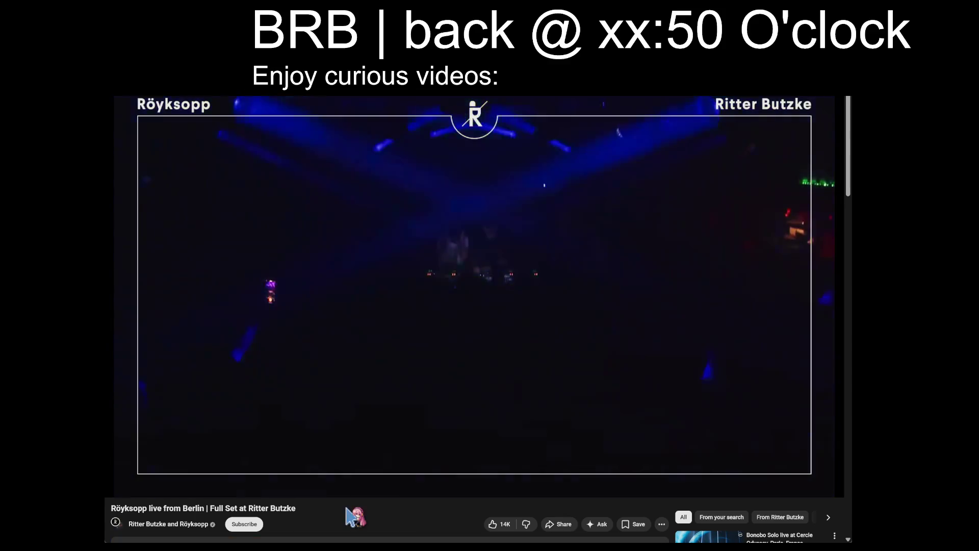
pyautogui.hotkey('ctrl', 't')
pyautogui.write('arling')
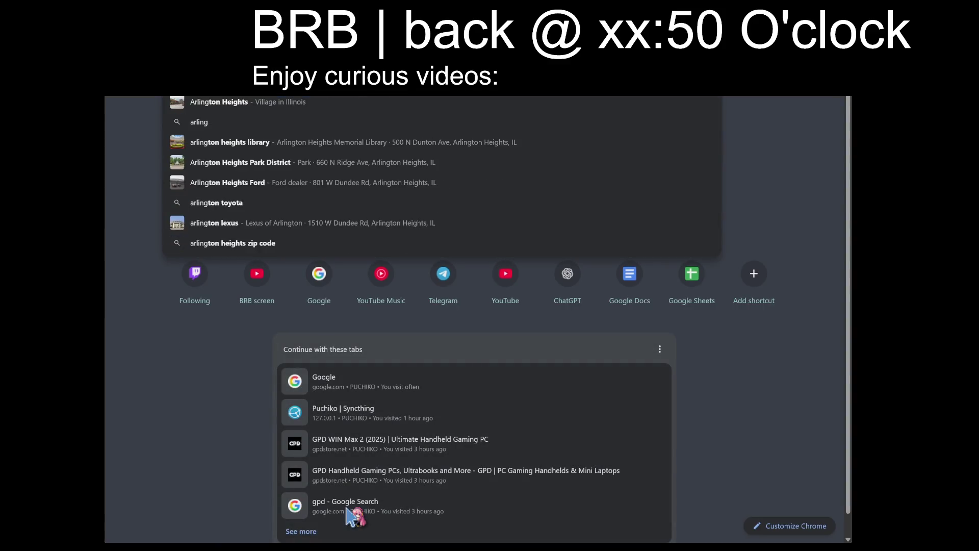
pyautogui.write('ton heights weather')
pyautogui.press('Return')
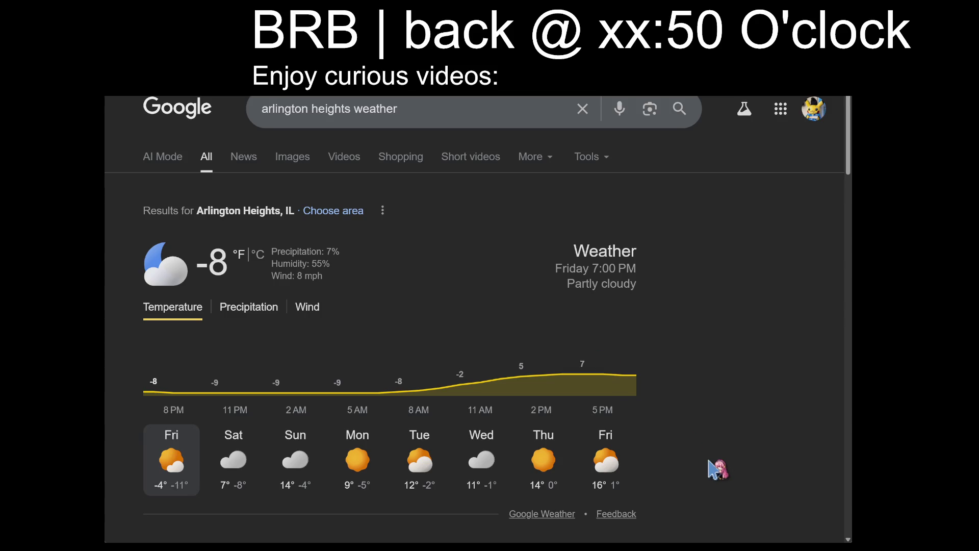
pyautogui.scroll(-2, 716, 467)
pyautogui.scroll(2, 717, 467)
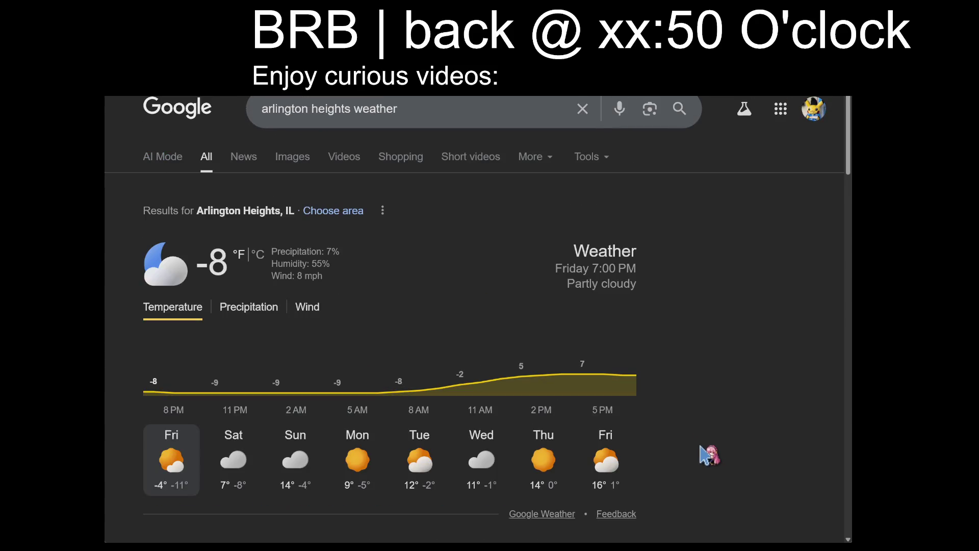
pyautogui.scroll(-2, 709, 450)
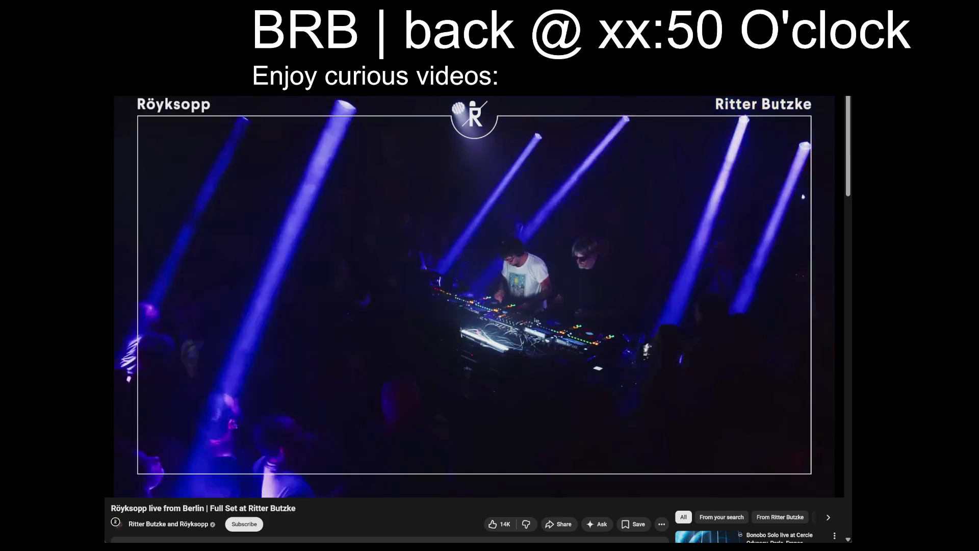
pyautogui.hotkey('ctrl', 't')
# Search 'usa temperature map' and open Weather Underground's United States current temperatures map.
pyautogui.write('usa')
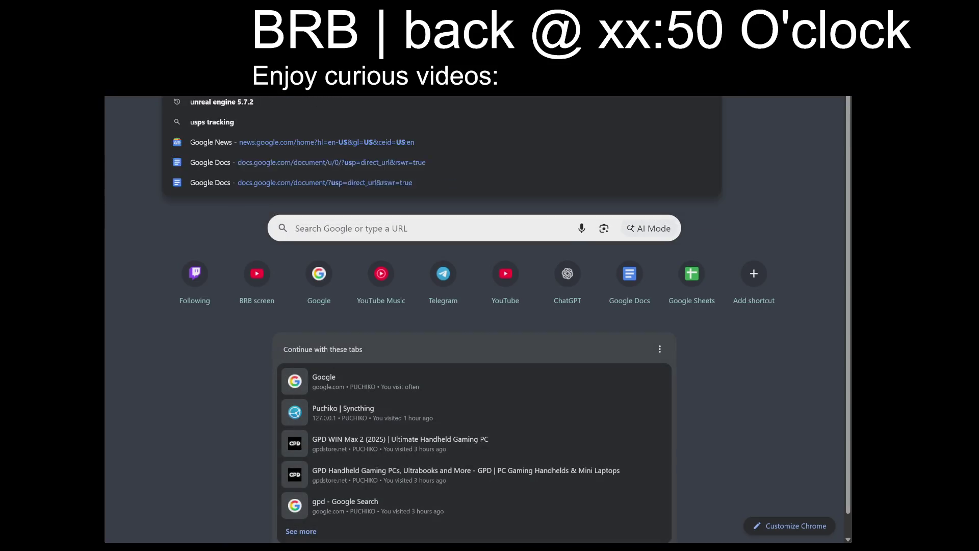
pyautogui.write(' temperature map')
pyautogui.press('Return')
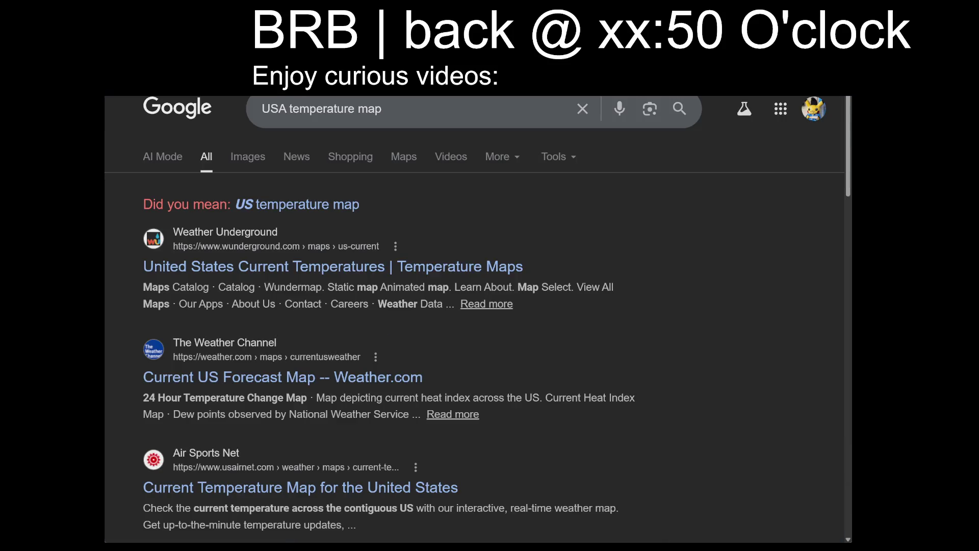
pyautogui.click(274, 268)
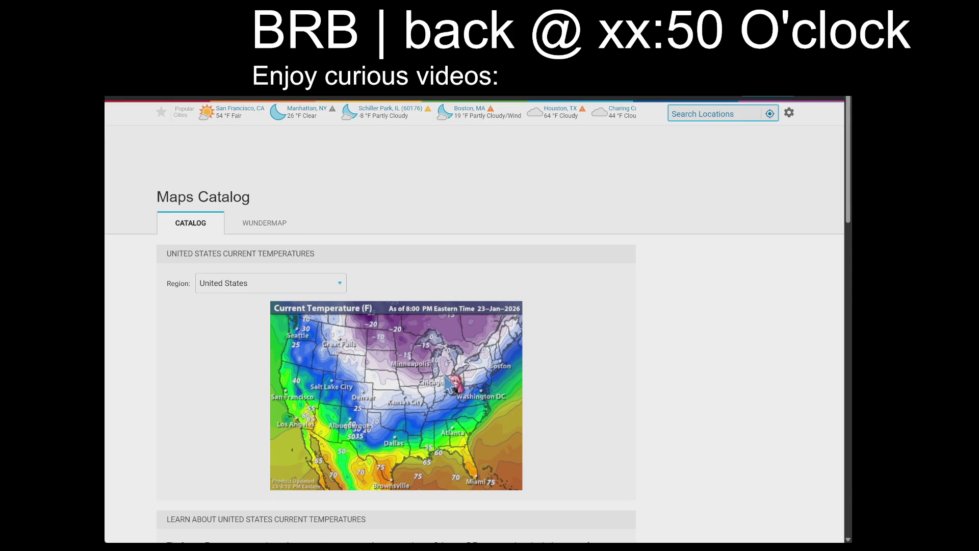
pyautogui.scroll(-15, 355, 351)
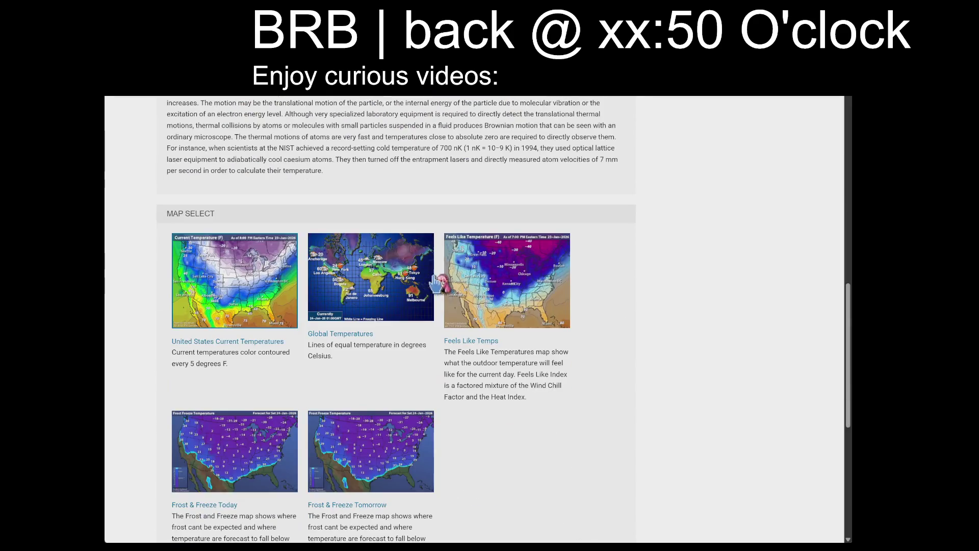
pyautogui.scroll(12, 438, 280)
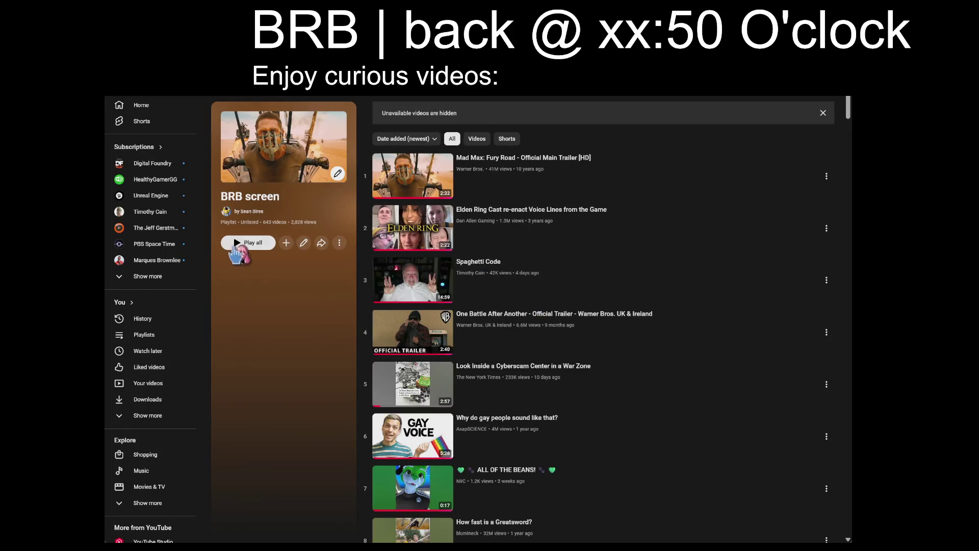
# Scroll through the 643-video BRB screen playlist looking for the Mario Odyssey entry.
pyautogui.scroll(-5, 597, 370)
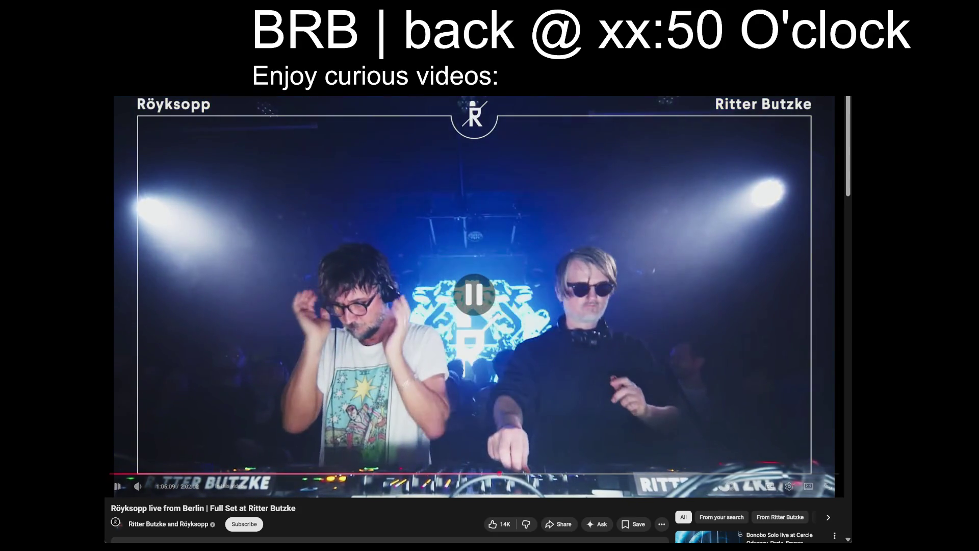
pyautogui.scroll(-20, 721, 385)
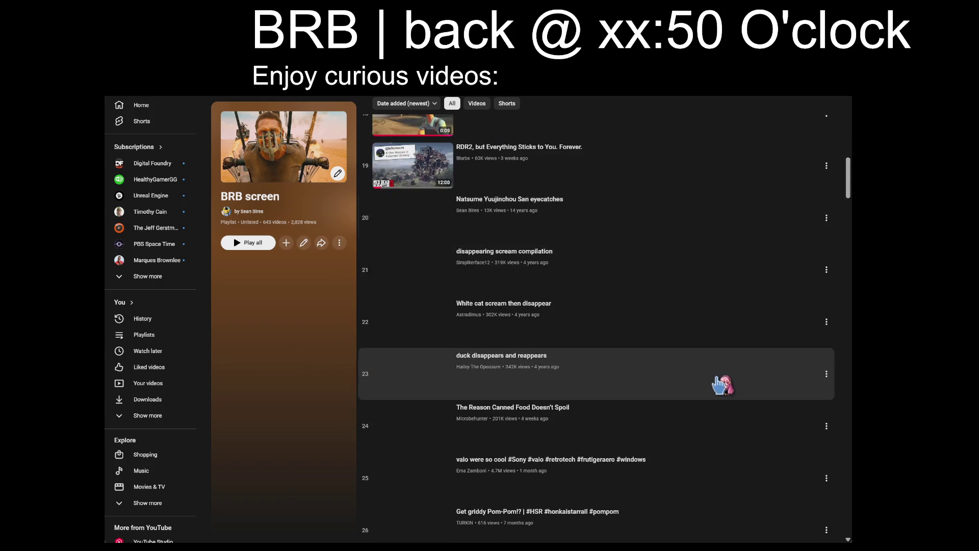
pyautogui.scroll(-20, 722, 385)
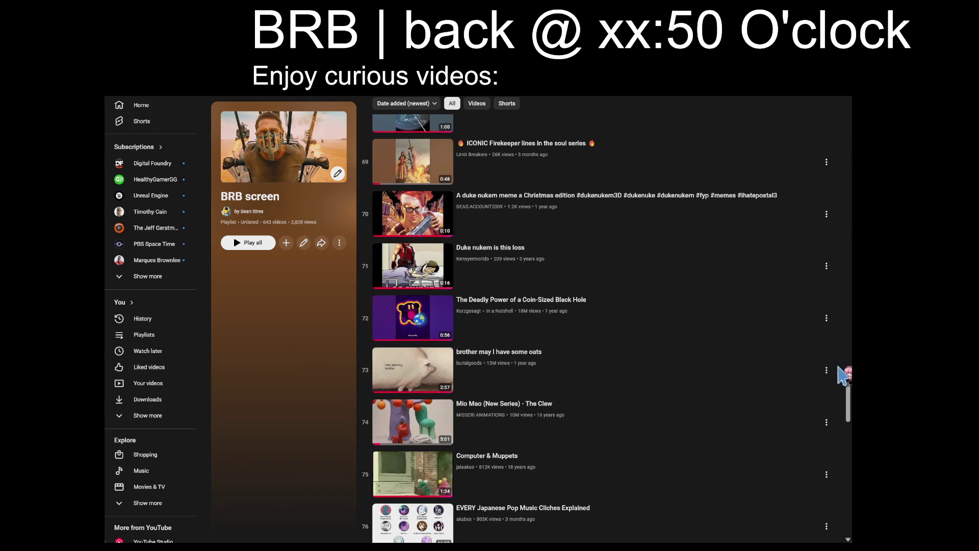
pyautogui.moveTo(848, 400); pyautogui.dragTo(848, 104)
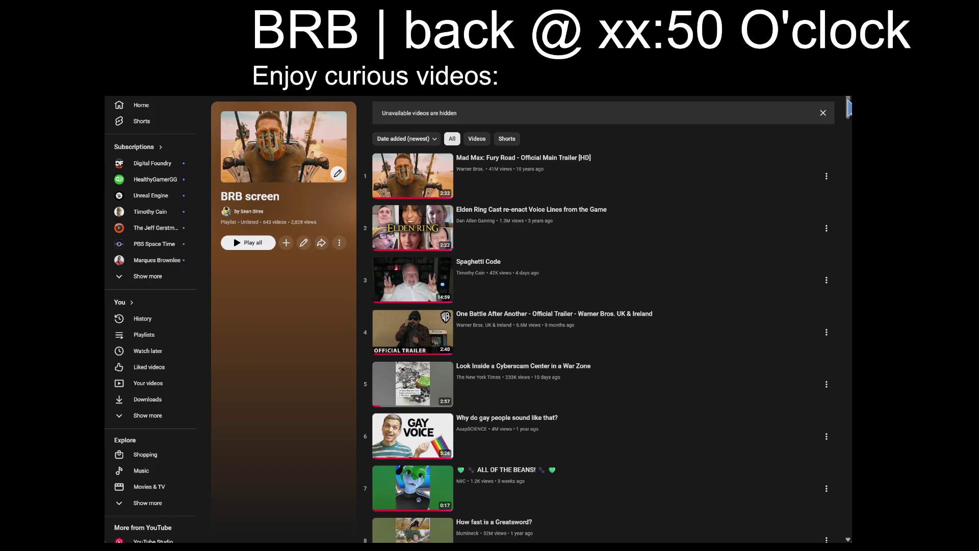
pyautogui.moveTo(849, 108); pyautogui.dragTo(849, 516)
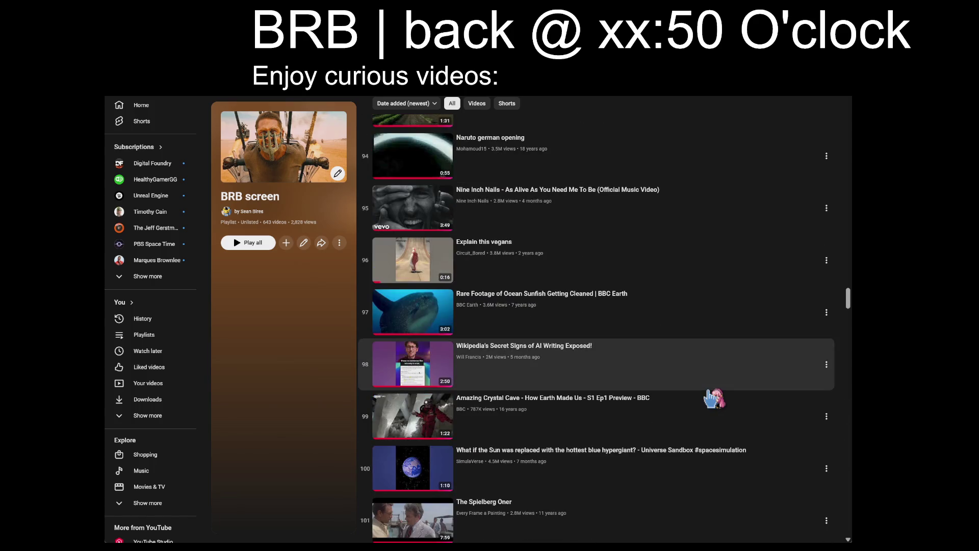
pyautogui.scroll(-15, 712, 400)
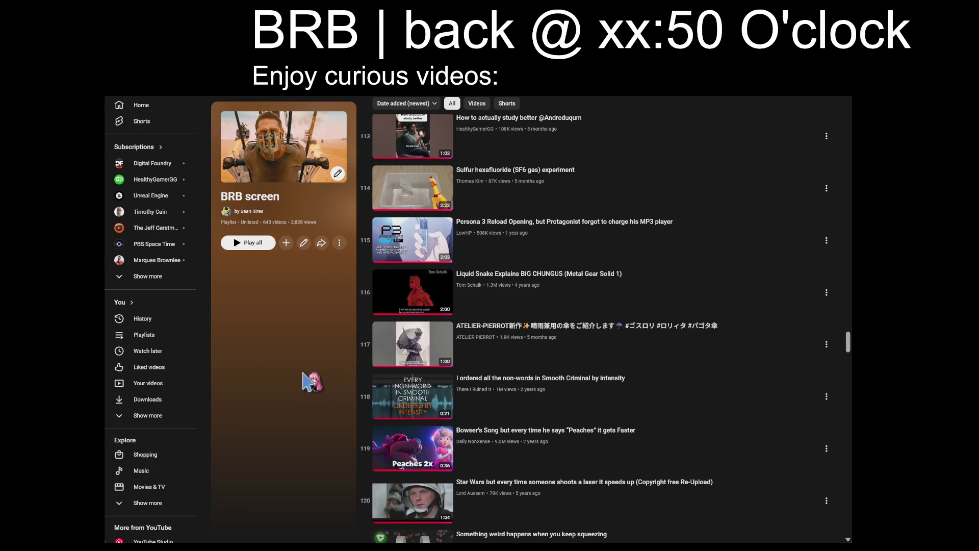
pyautogui.scroll(-8, 669, 356)
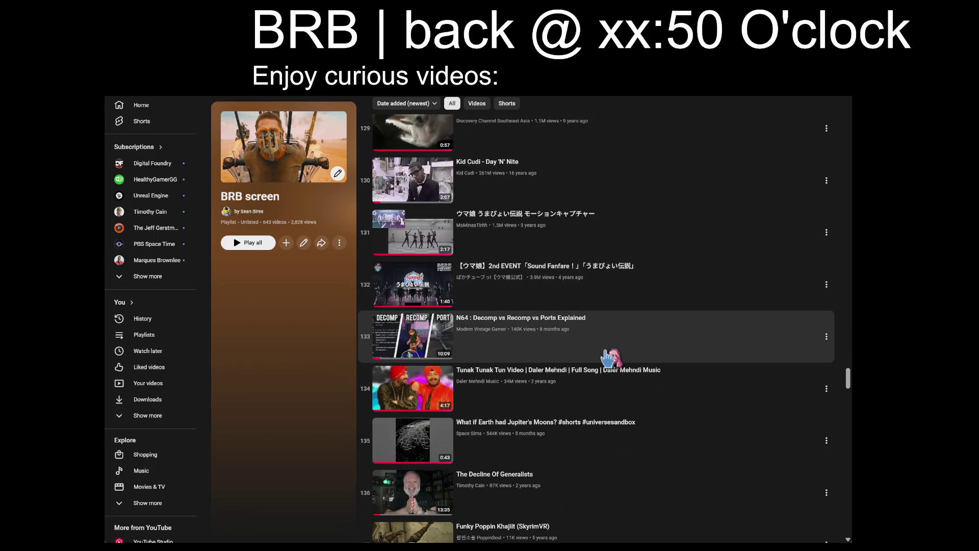
pyautogui.scroll(3, 605, 352)
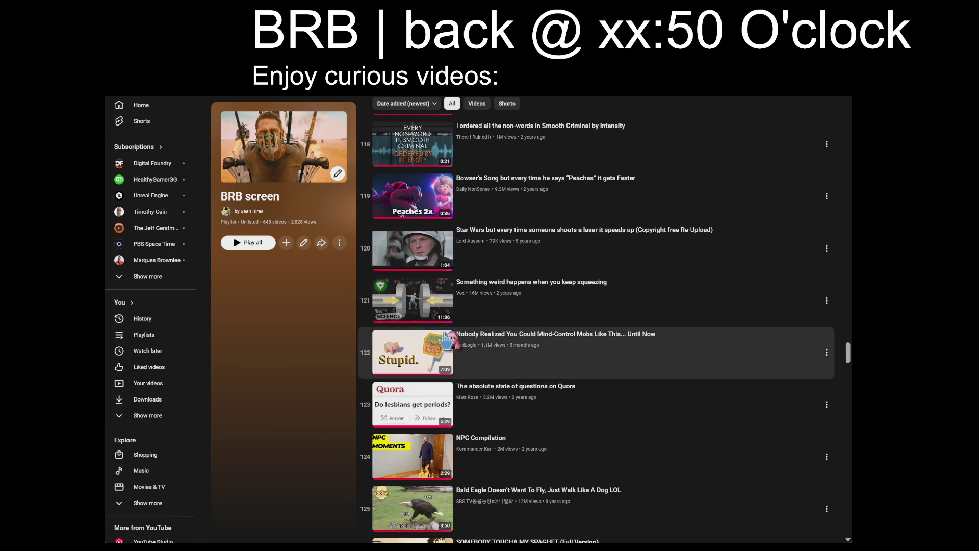
pyautogui.scroll(-10, 629, 352)
pyautogui.scroll(-7, 629, 352)
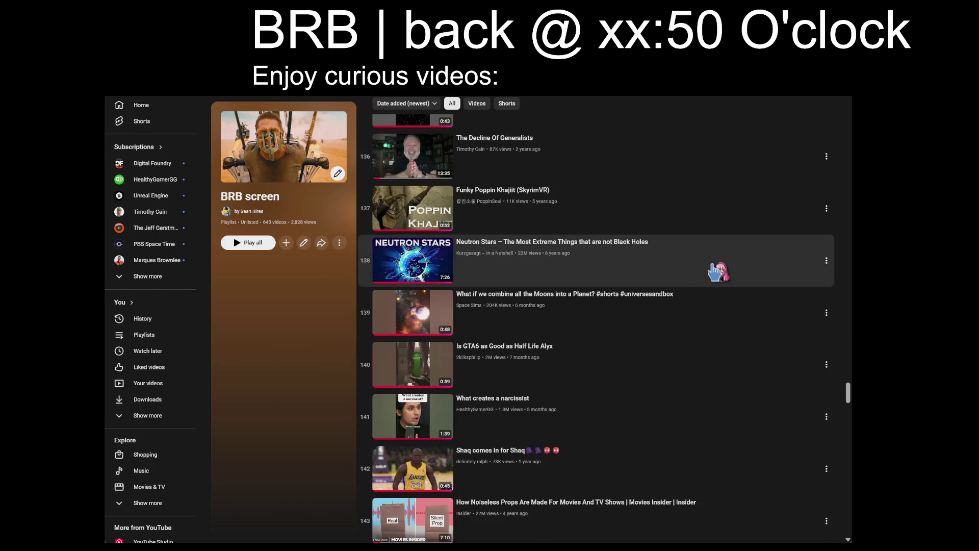
pyautogui.scroll(2, 658, 224)
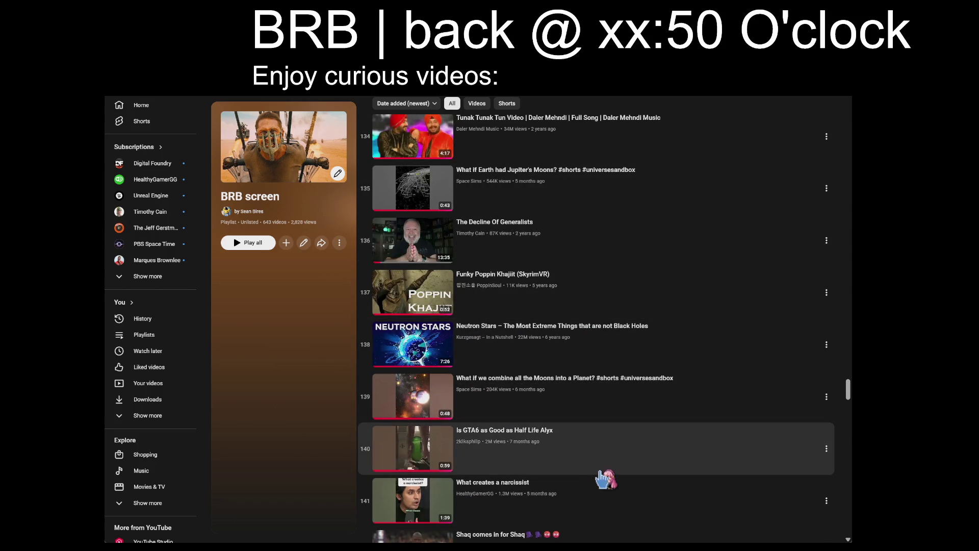
pyautogui.scroll(-14, 596, 477)
pyautogui.scroll(-20, 595, 476)
pyautogui.moveTo(847, 474); pyautogui.dragTo(846, 527)
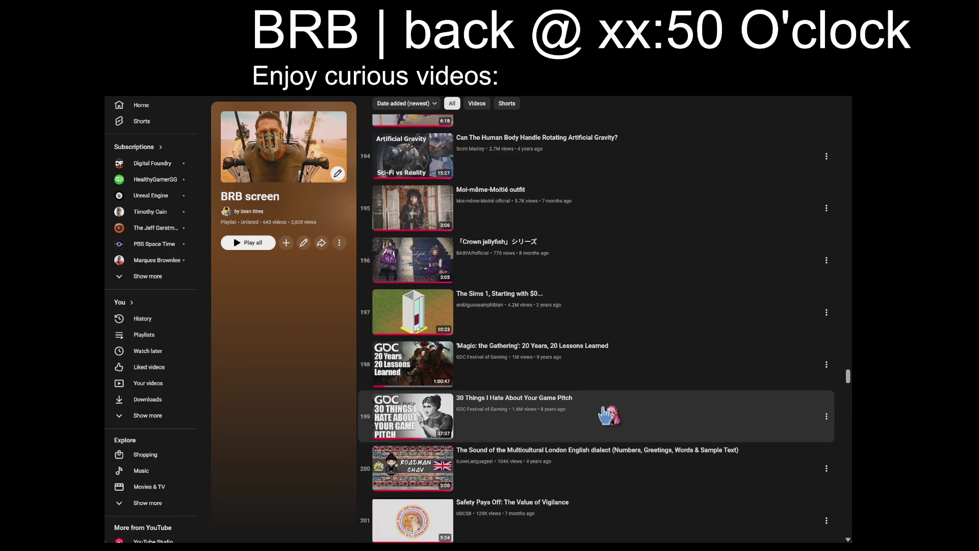
pyautogui.scroll(-20, 571, 334)
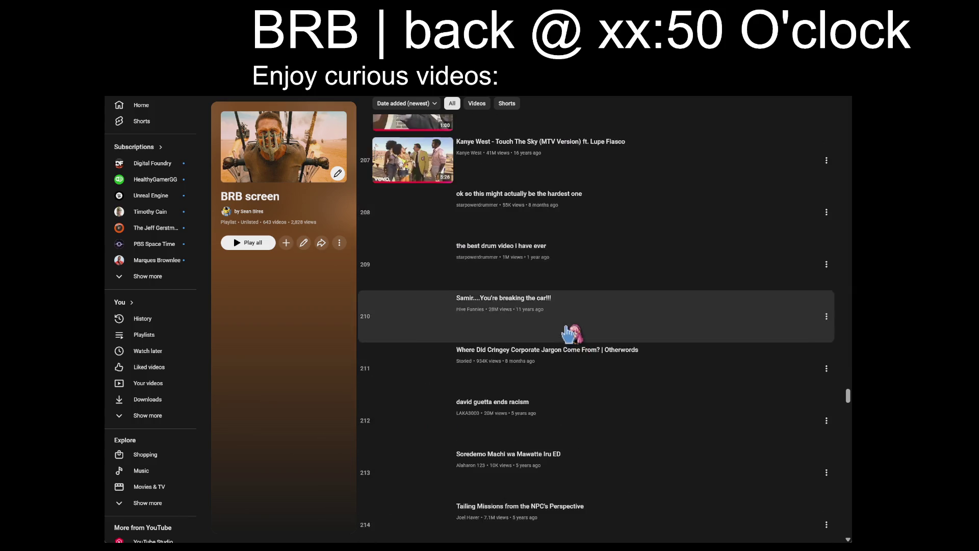
pyautogui.scroll(-20, 569, 335)
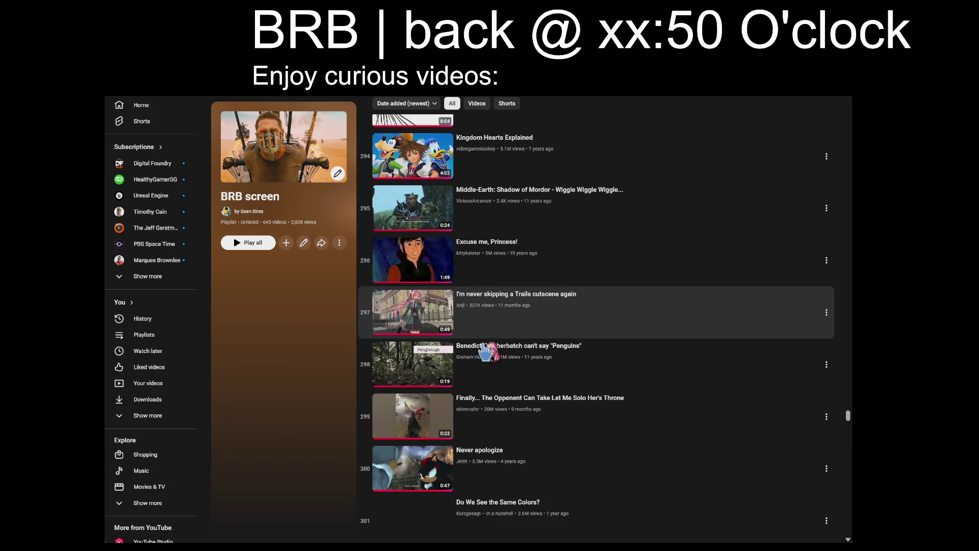
pyautogui.scroll(-10, 550, 363)
pyautogui.scroll(-5, 550, 363)
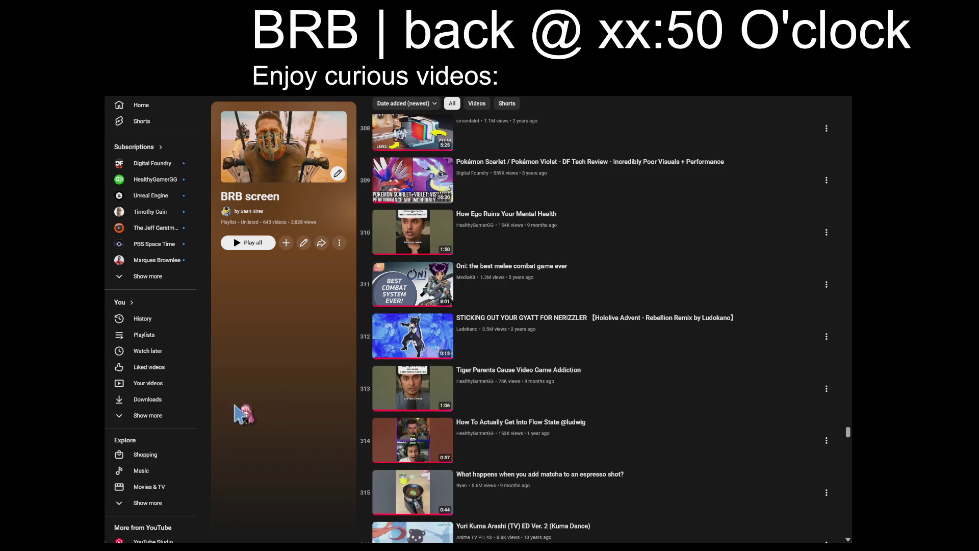
pyautogui.scroll(-15, 561, 405)
pyautogui.scroll(-20, 567, 405)
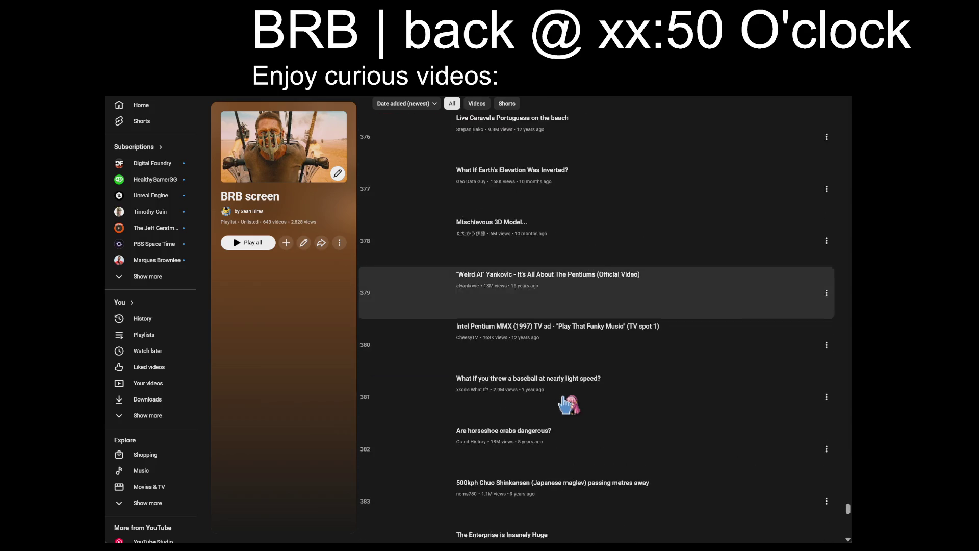
pyautogui.scroll(-18, 567, 405)
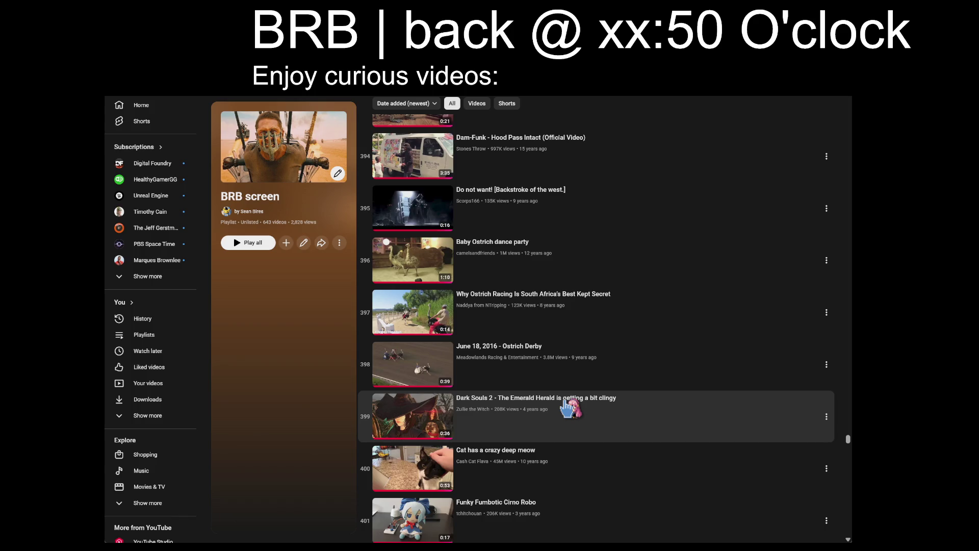
# Search the playlist page for 'Mario', then 'Odyss', to reach the Super real Mario Odyssey entry.
pyautogui.press('Return')
pyautogui.press('Return')
pyautogui.press('Return')
pyautogui.press('Return')
pyautogui.hotkey('shift', 'Return')
pyautogui.hotkey('shift', 'Return')
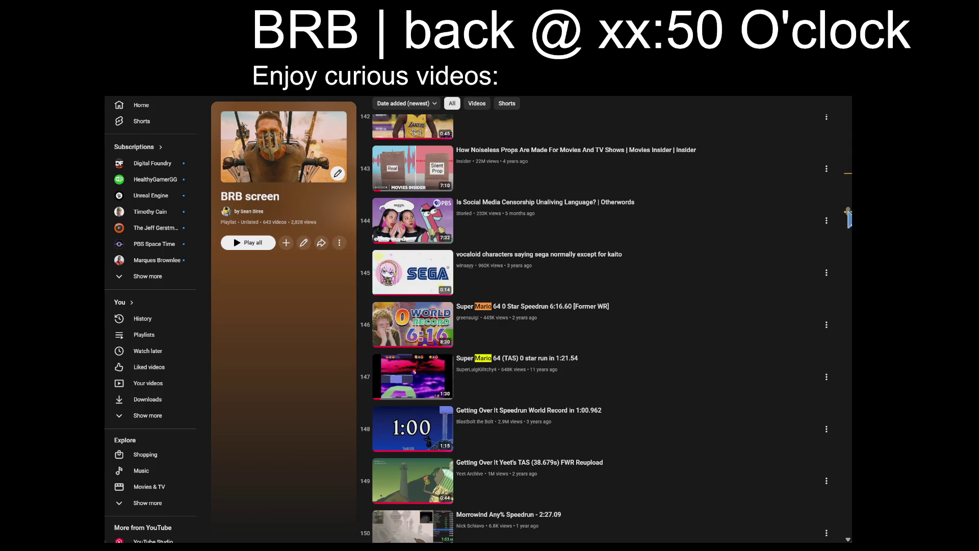
pyautogui.moveTo(848, 217); pyautogui.dragTo(848, 531)
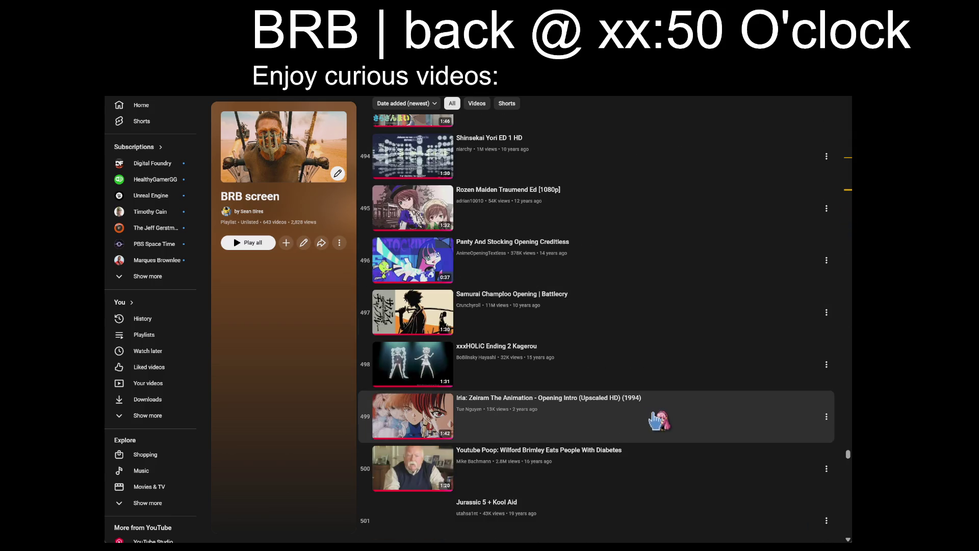
pyautogui.scroll(-20, 655, 421)
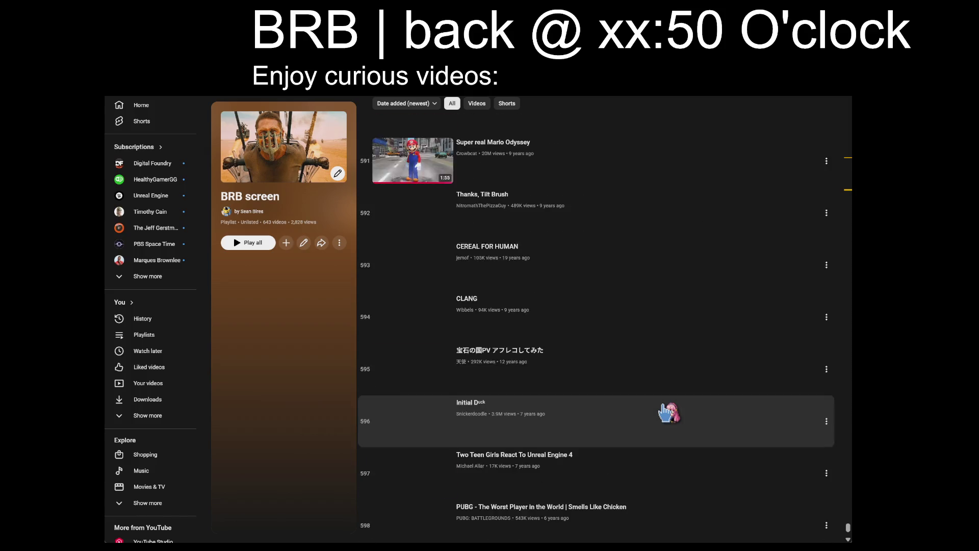
pyautogui.scroll(-3, 663, 413)
pyautogui.scroll(-20, 627, 436)
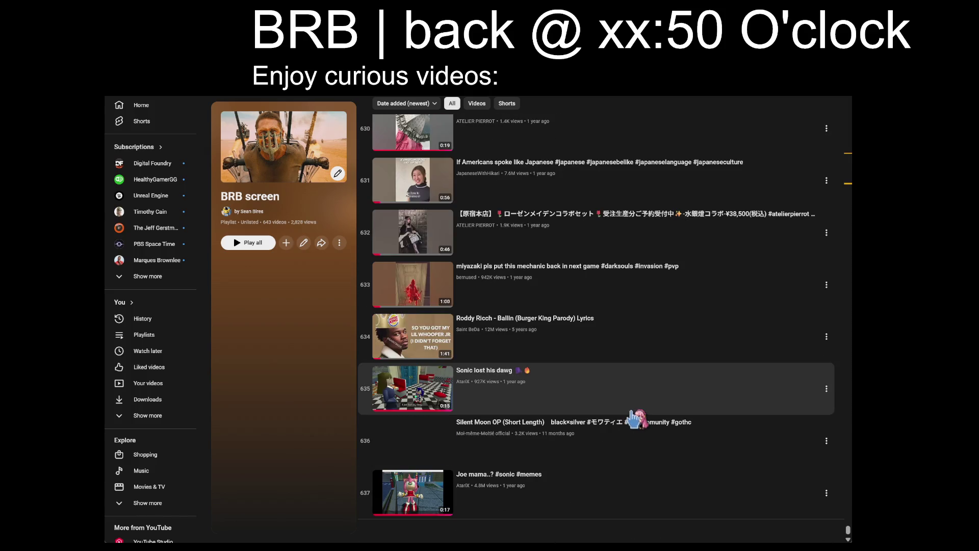
pyautogui.write('Odyss')
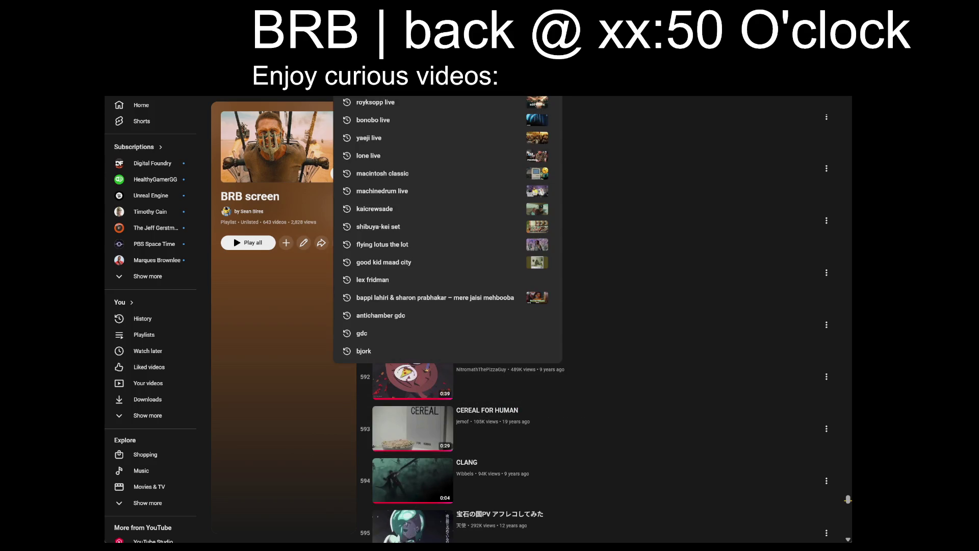
# Open the 8-Bit Big Band 'Jump Up Super Star!' cover and confirm it is saved to BRB screen.
pyautogui.hotkey('ctrl', 't')
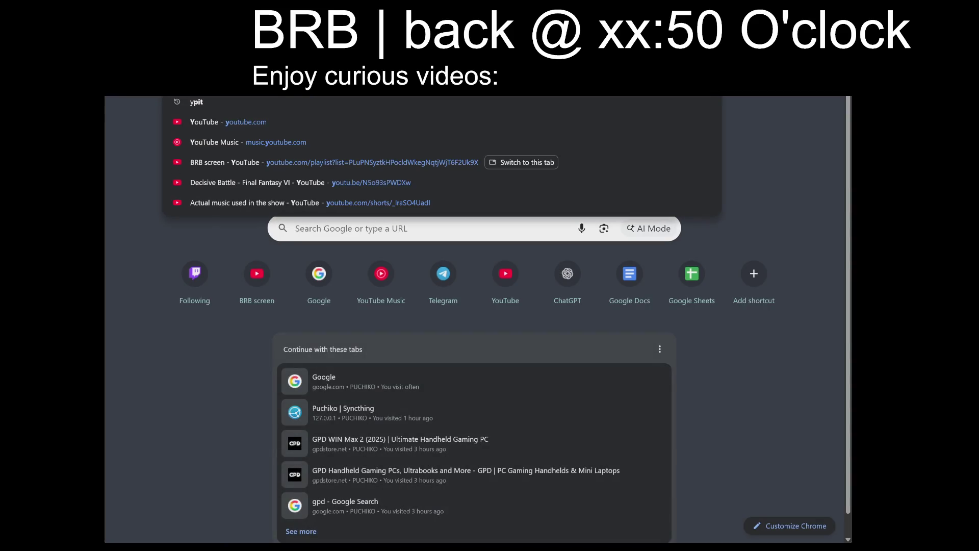
pyautogui.press('Escape')
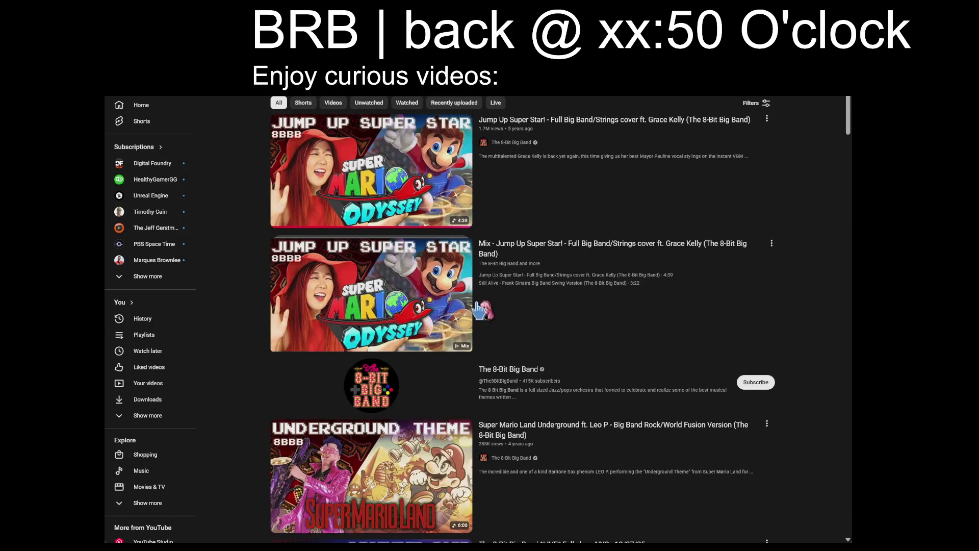
pyautogui.click(586, 255)
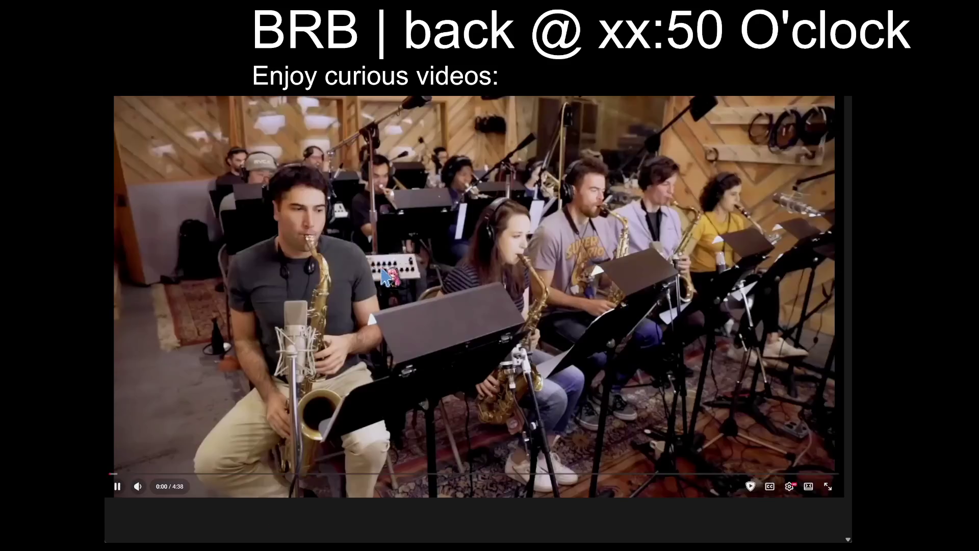
pyautogui.scroll(-2, 371, 337)
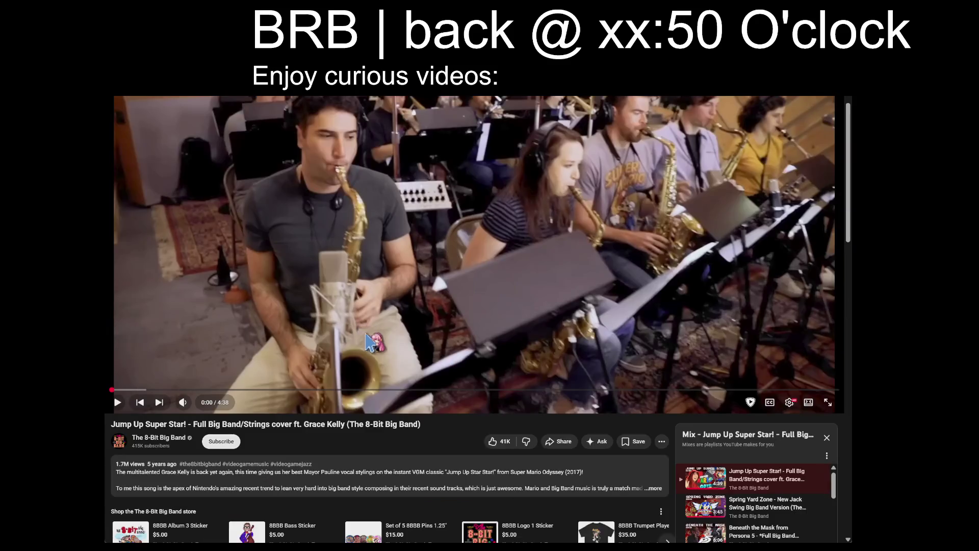
pyautogui.click(632, 447)
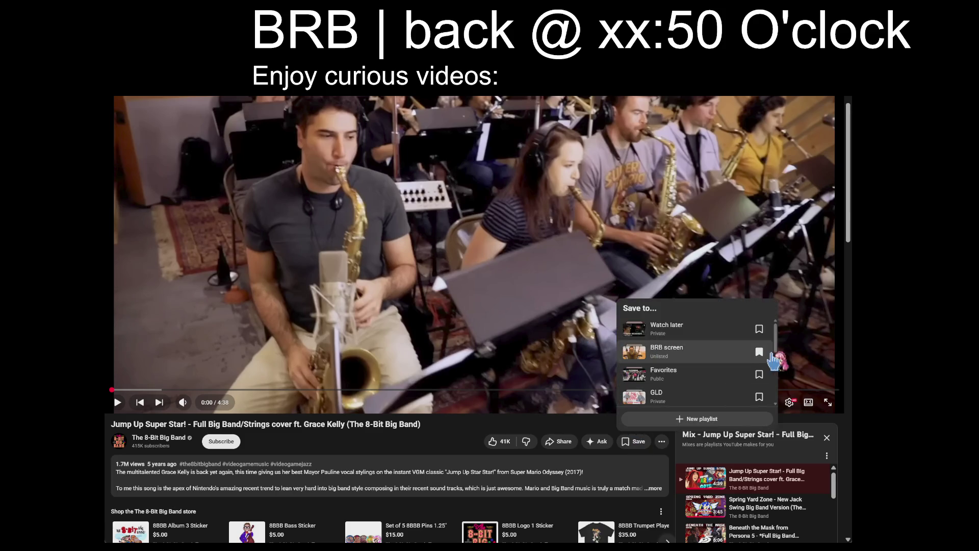
pyautogui.click(376, 442)
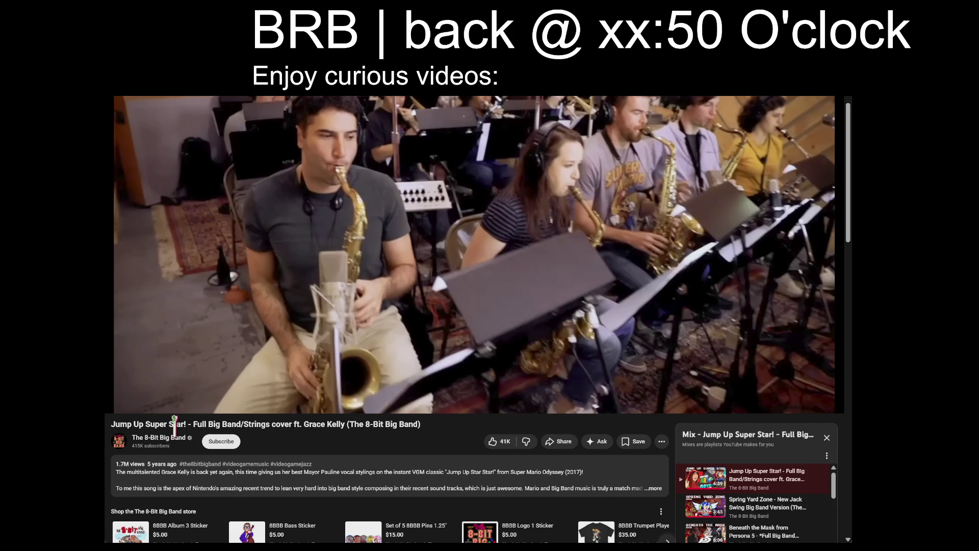
pyautogui.moveTo(124, 424); pyautogui.dragTo(185, 423)
pyautogui.hotkey('ctrl', 'c')
pyautogui.hotkey('ctrl', 'Tab')
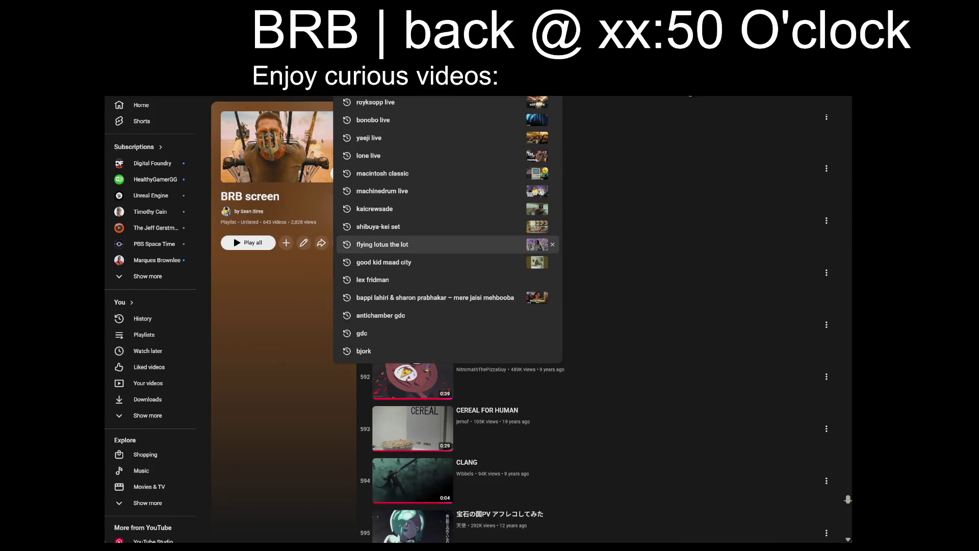
# Play 'Jump Up Super Star' from the BRB screen playlist and change the banner return time to xx:40.
pyautogui.hotkey('ctrl', 'f')
pyautogui.hotkey('ctrl', 'v')
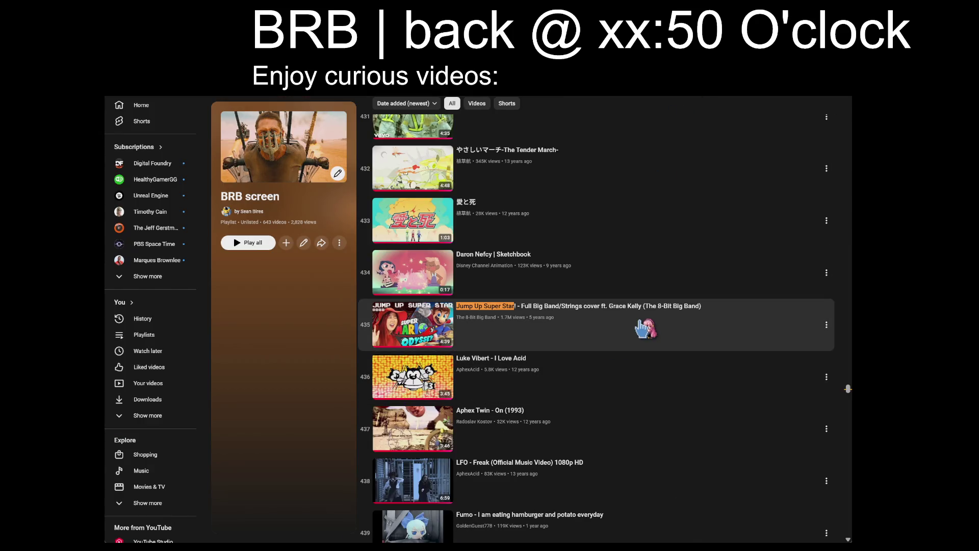
pyautogui.click(569, 341)
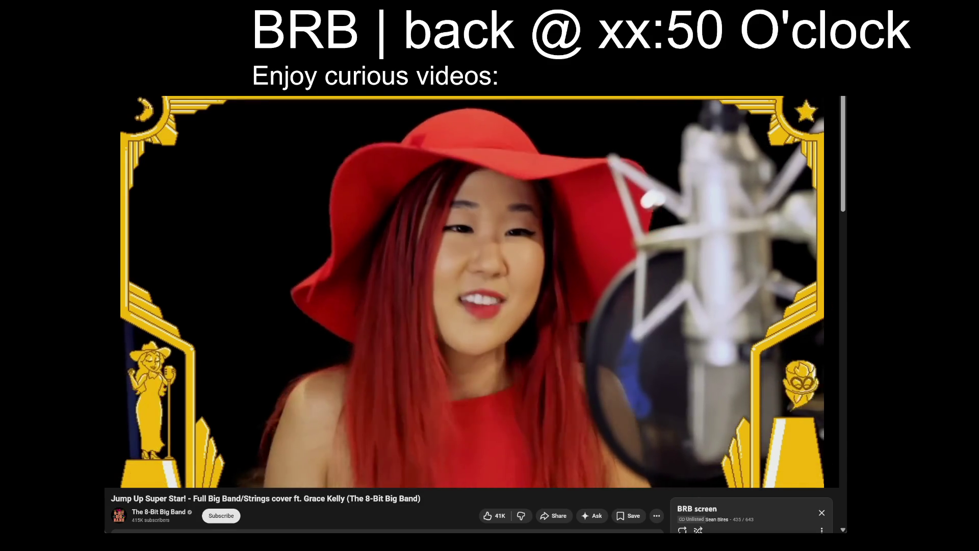
pyautogui.press('BackSpace')
pyautogui.press('BackSpace')
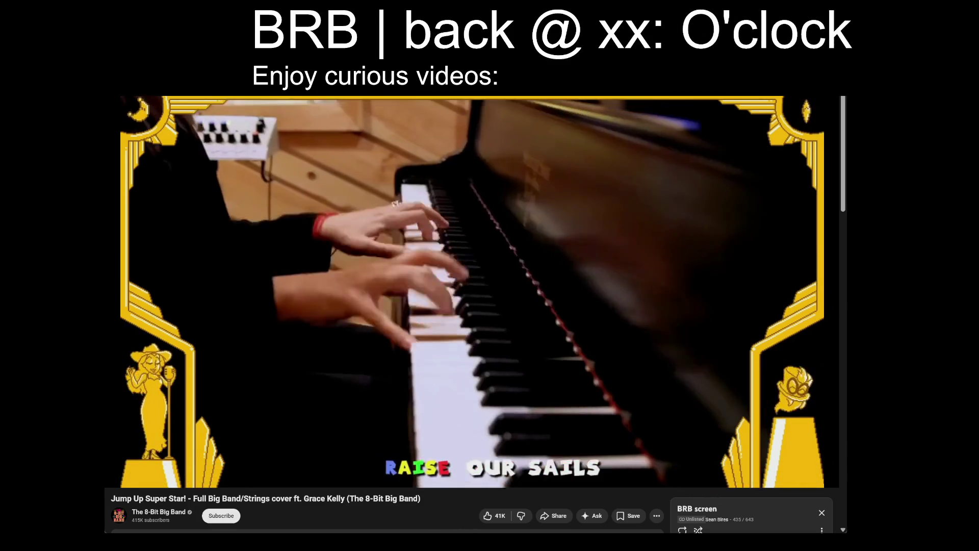
pyautogui.write('40')
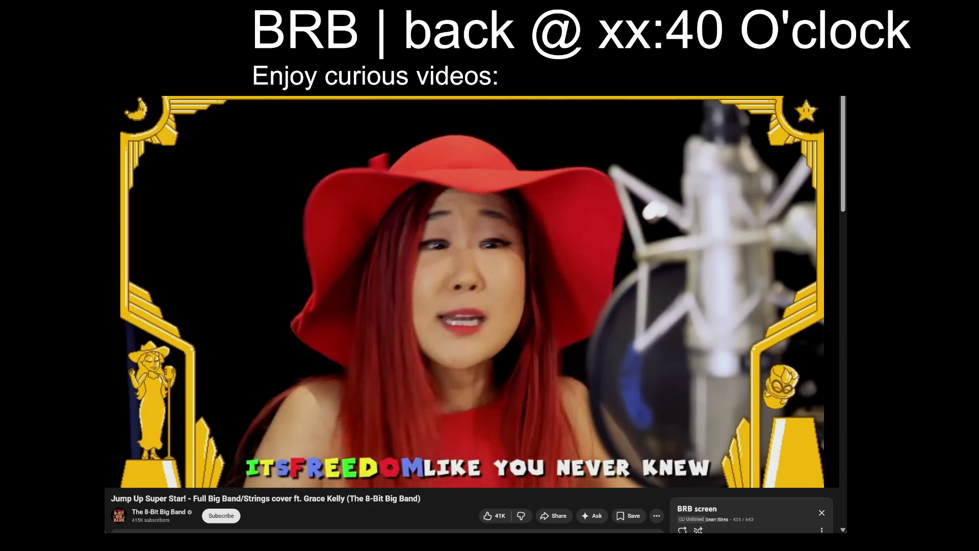